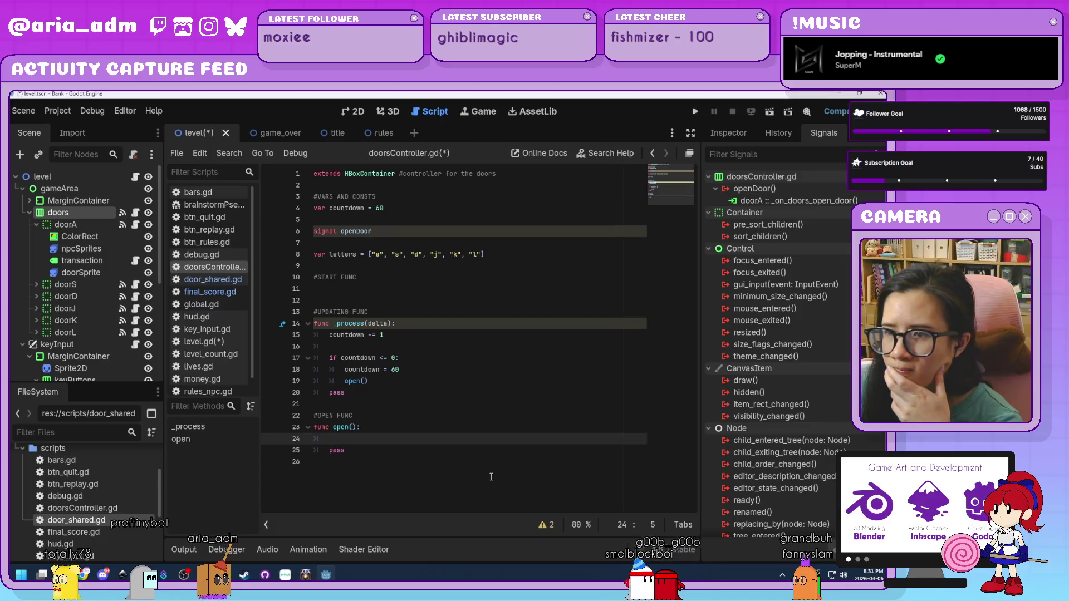
On line 24 of open(), write var door = rand after trying the randomize and pick suggestions
text(rand)
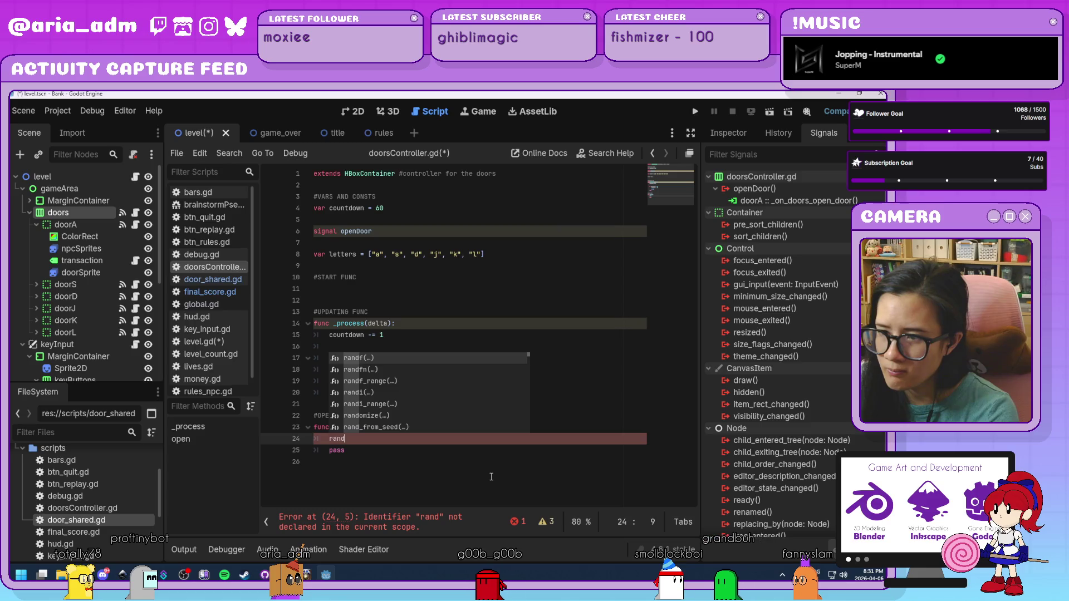
key(BackSpace)
key(BackSpace)
key(BackSpace)
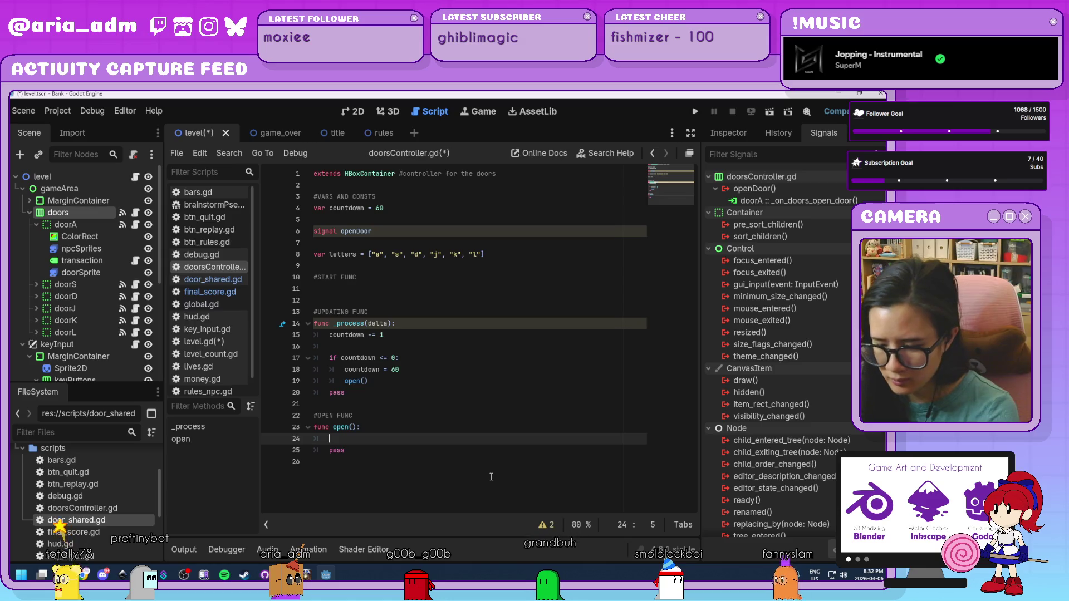
text(dvar door =)
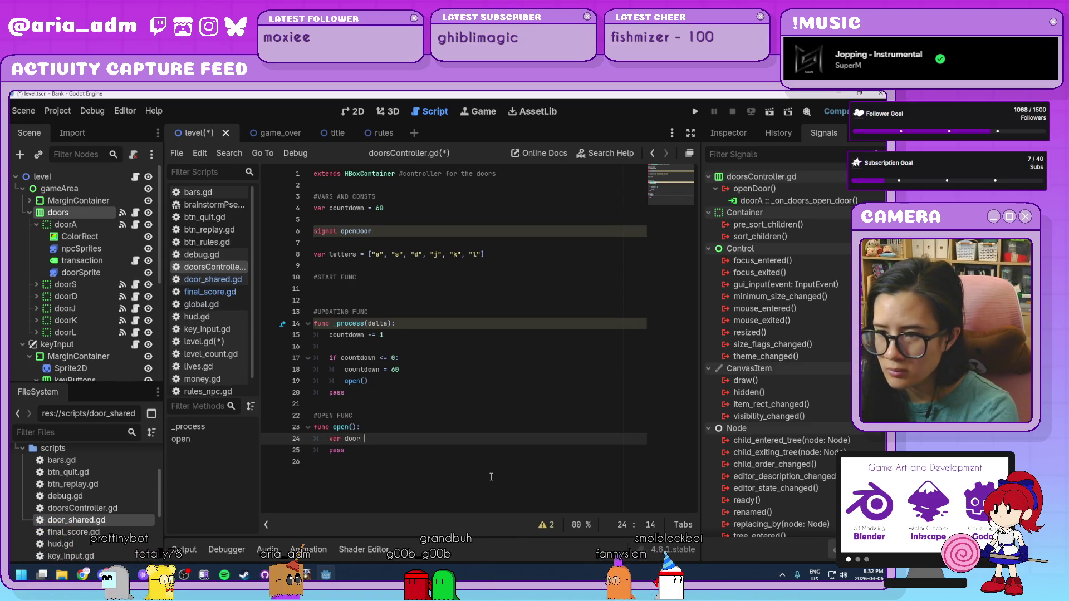
text( rand)
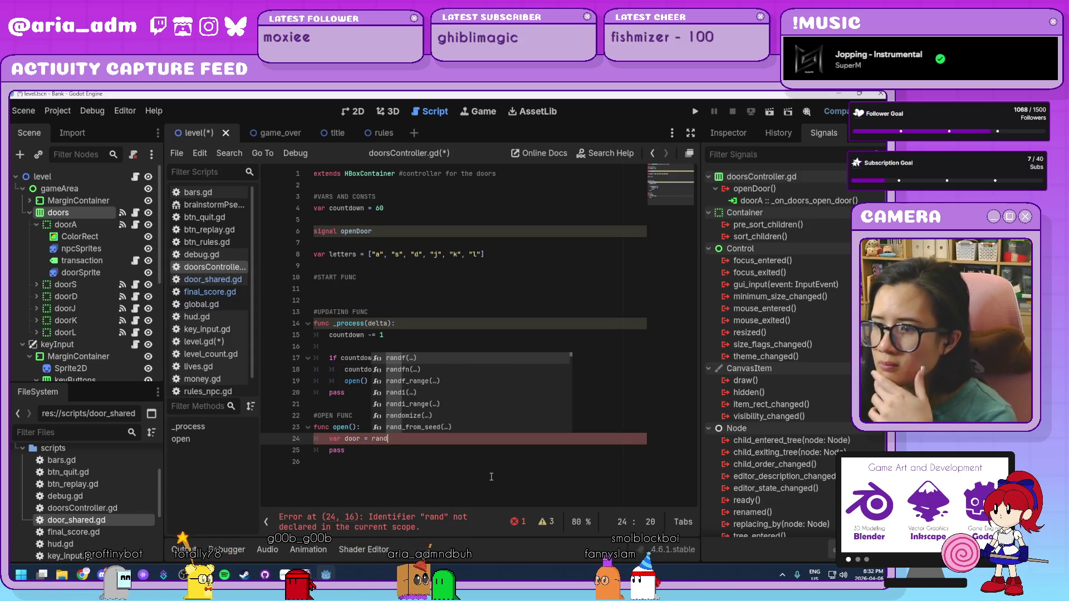
key(Down)
key(Down)
key(Down)
key(Down)
key(Down)
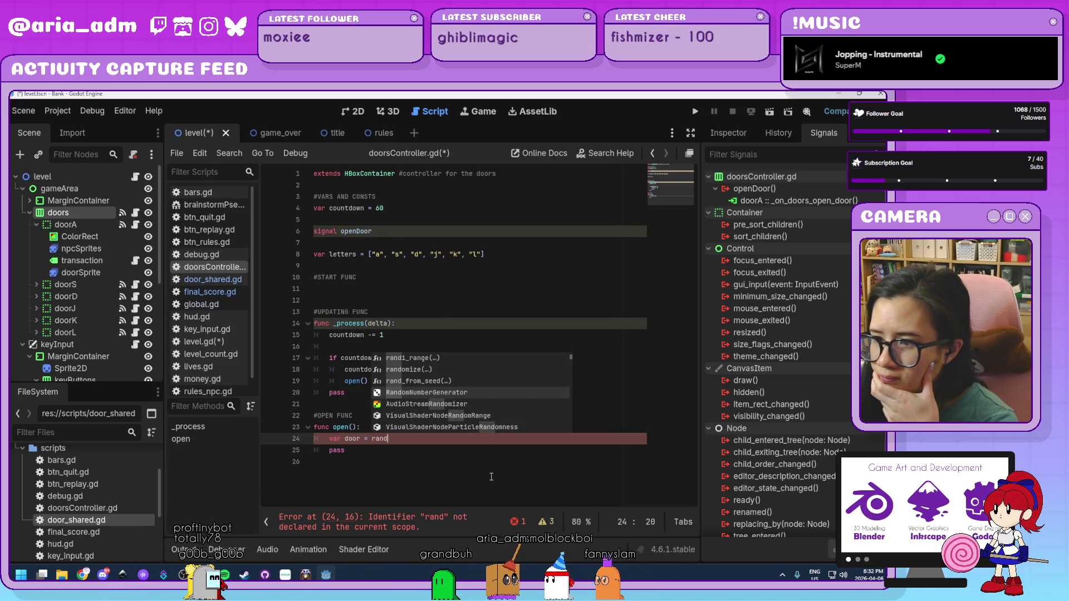
key(Up)
key(Up)
key(Return)
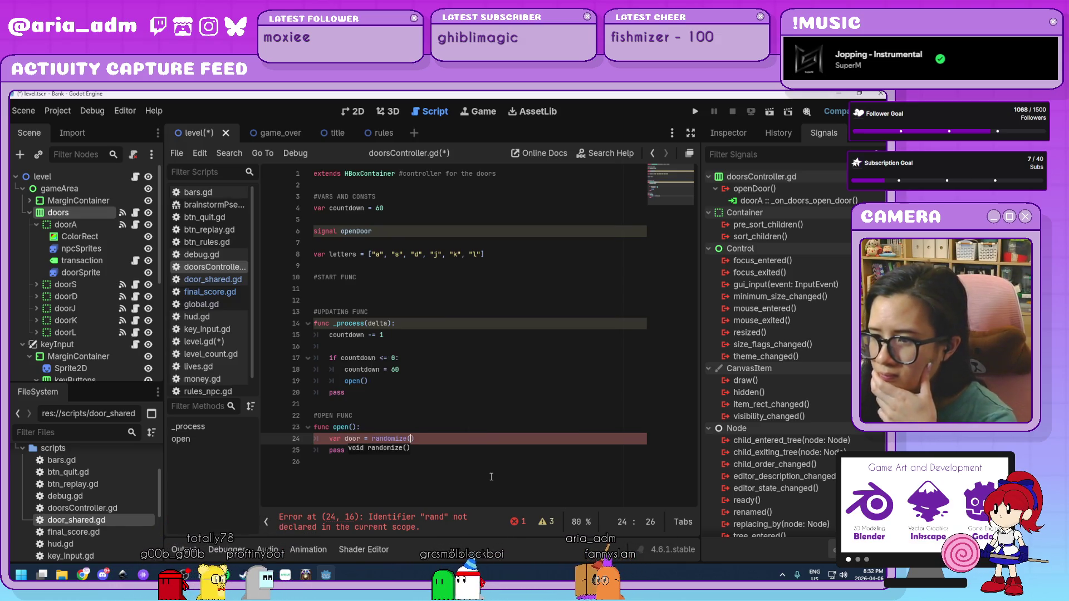
text(letters)
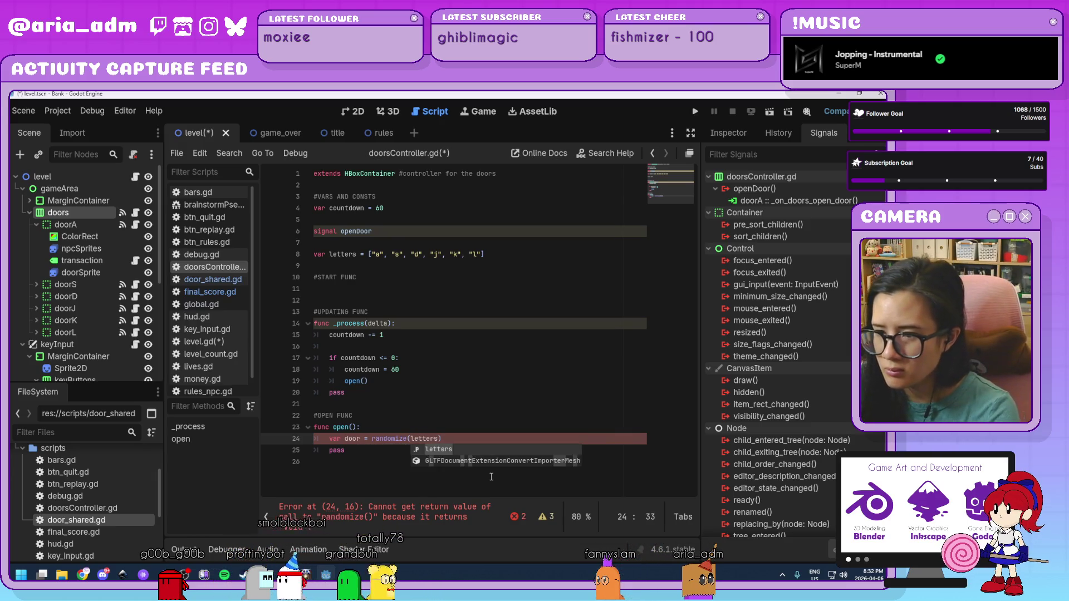
text())
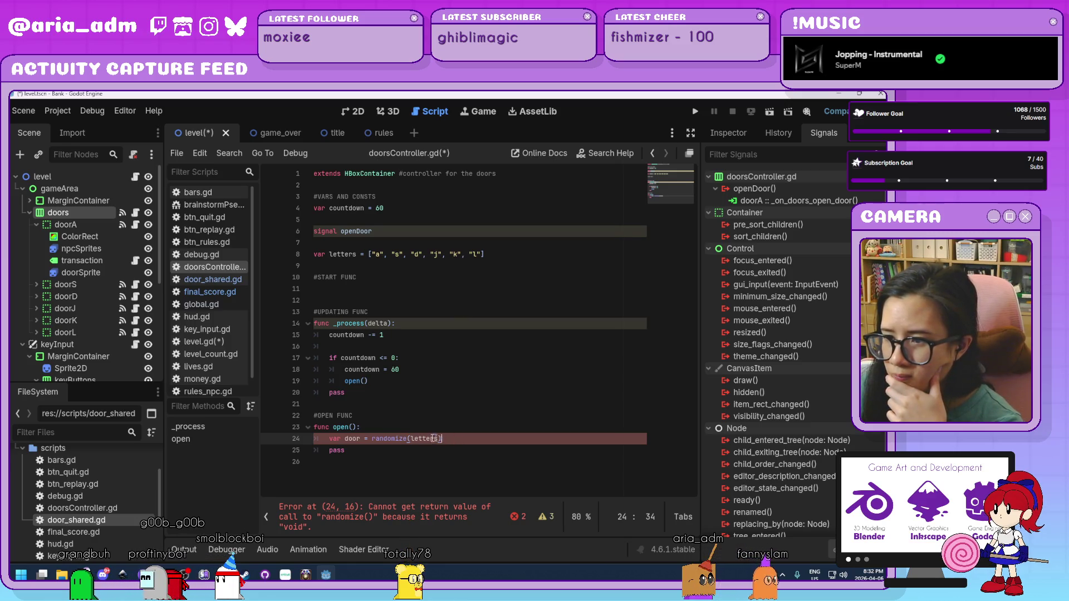
text(p)
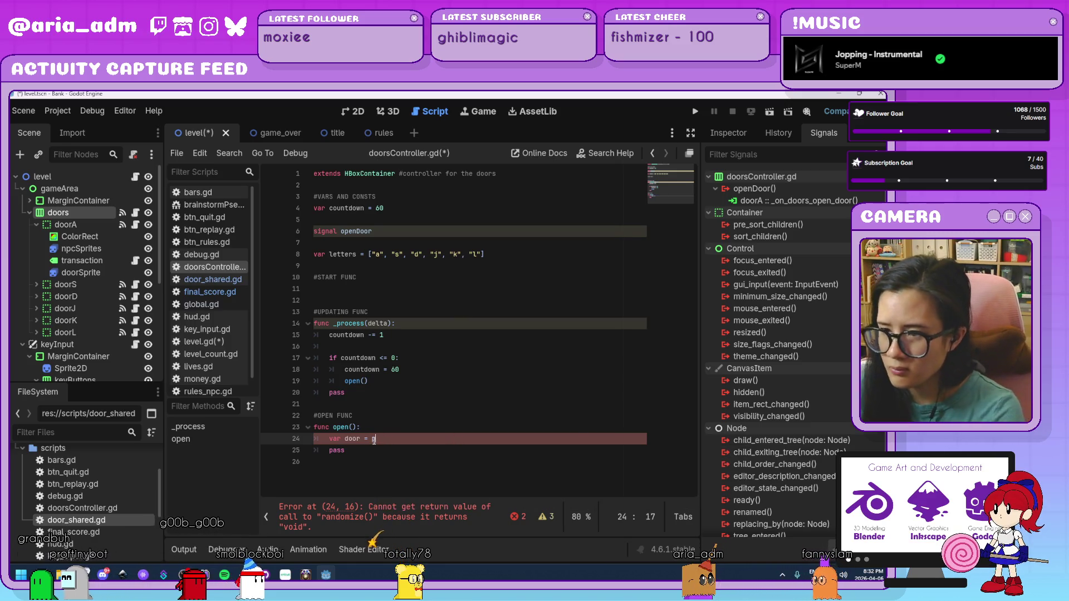
text(ick)
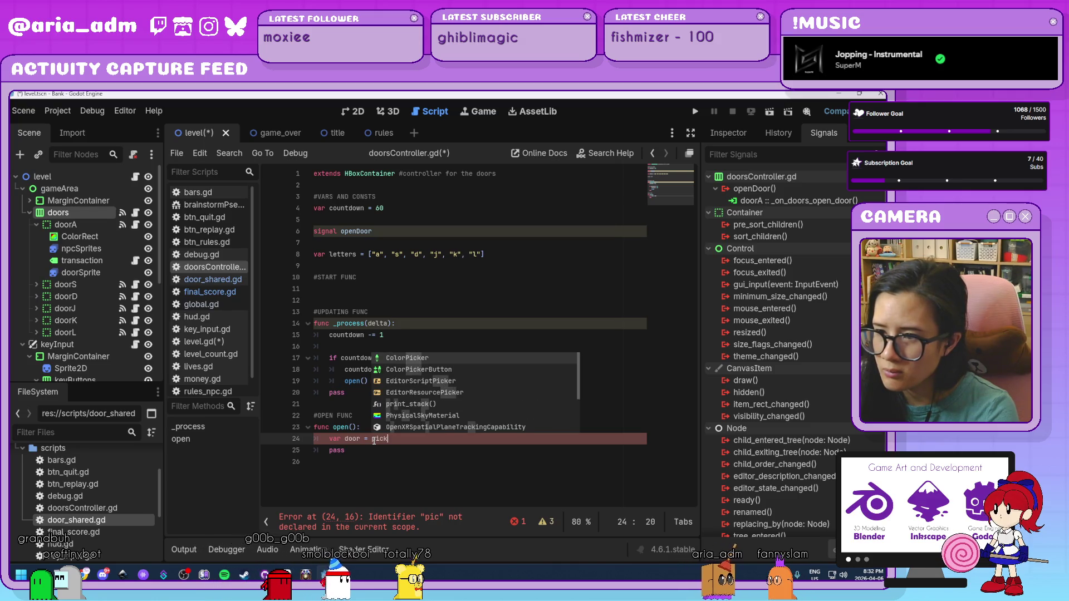
key(BackSpace)
key(BackSpace)
key(BackSpace)
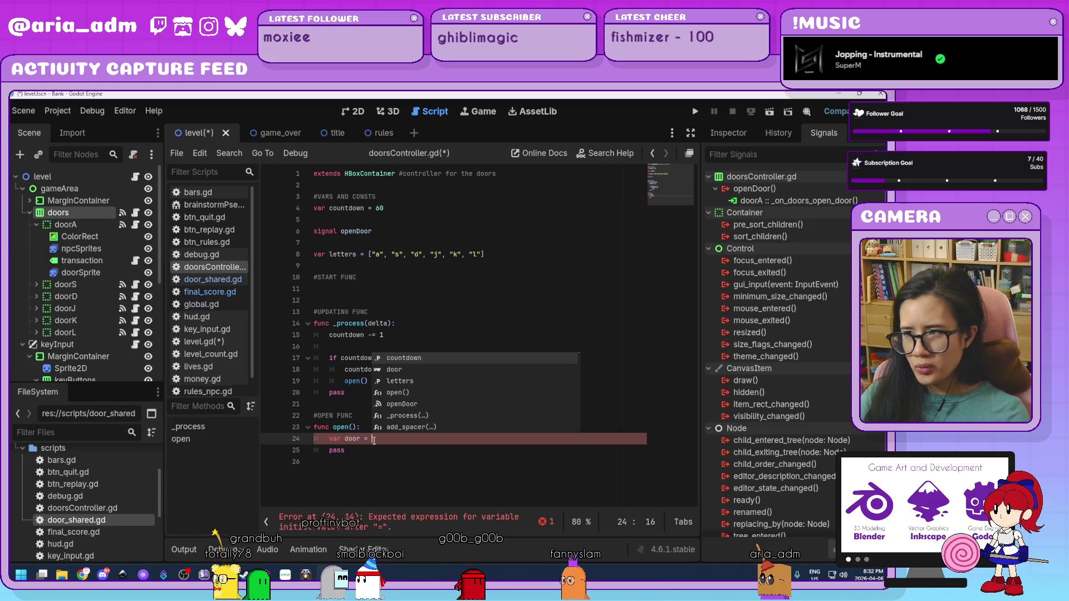
text(rand)
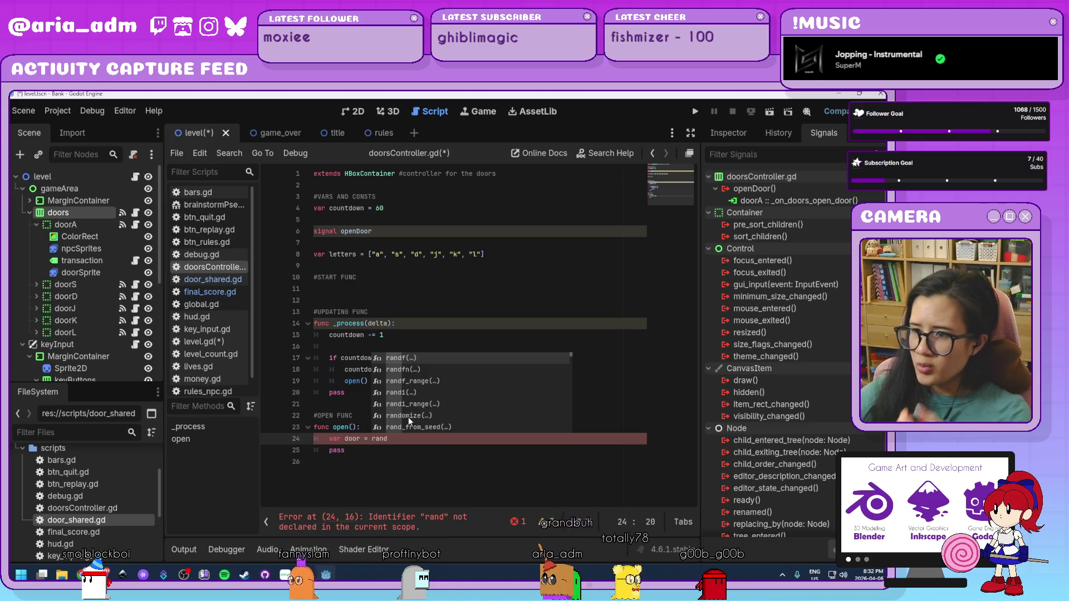
Browse the autocomplete suggestions, then dismiss them and erase the unfinished 'var door = rand' line
scroll(439, 393, down, 2)
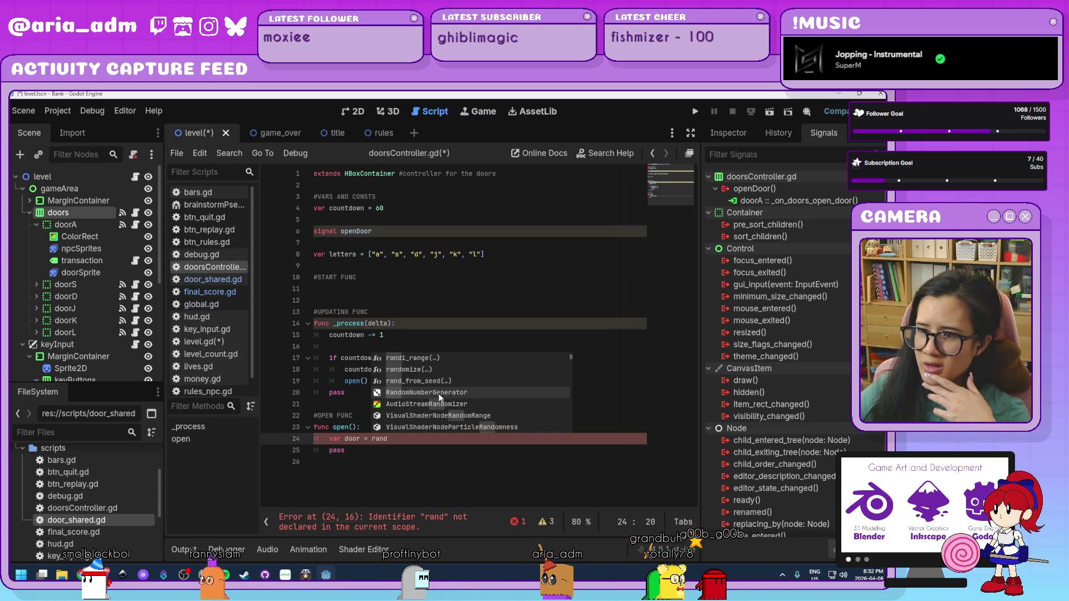
scroll(439, 393, down, 3)
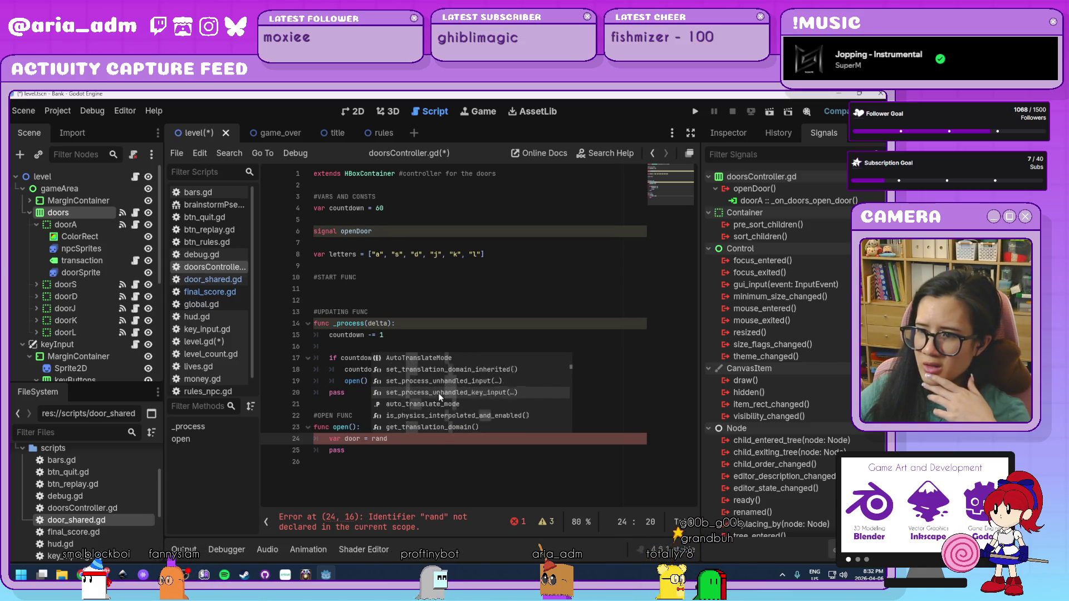
scroll(439, 393, down, 5)
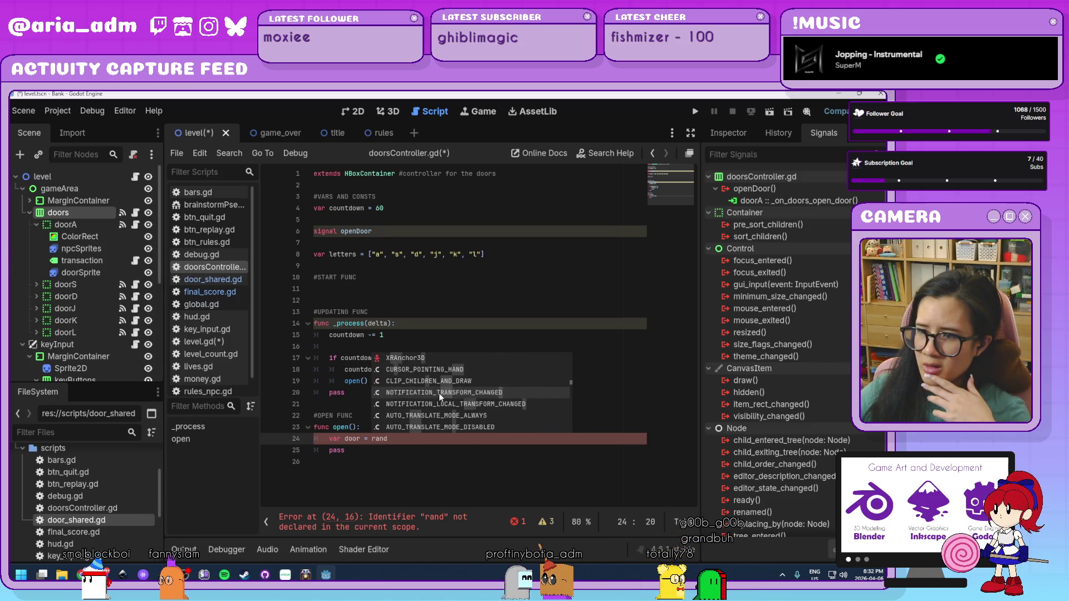
scroll(472, 390, down, 4)
scroll(473, 388, down, 6)
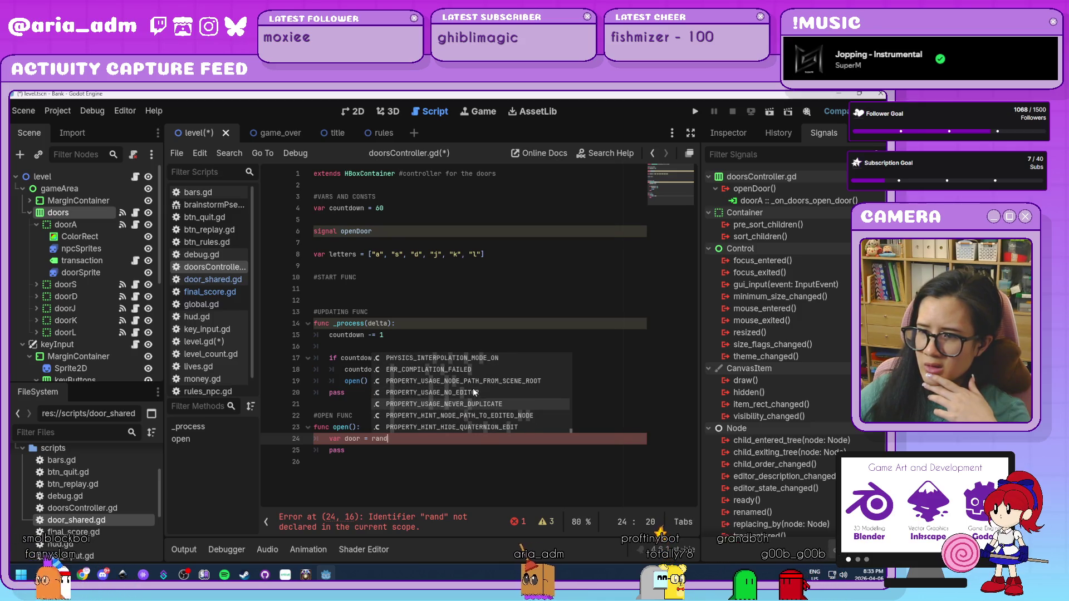
scroll(572, 427, up, 2)
drag(572, 426, 572, 357)
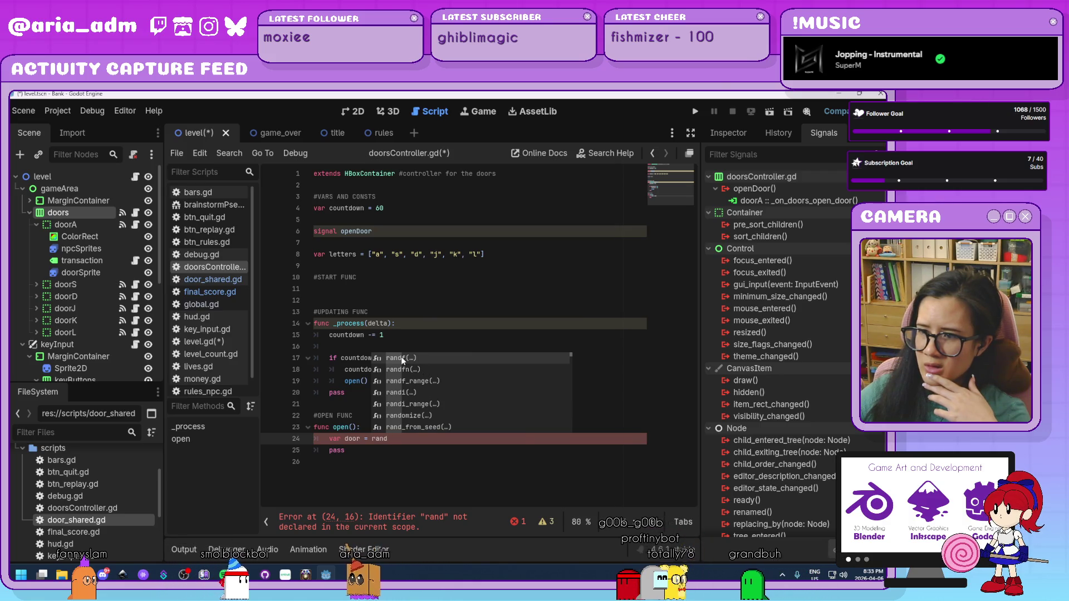
mouse_move(376, 358)
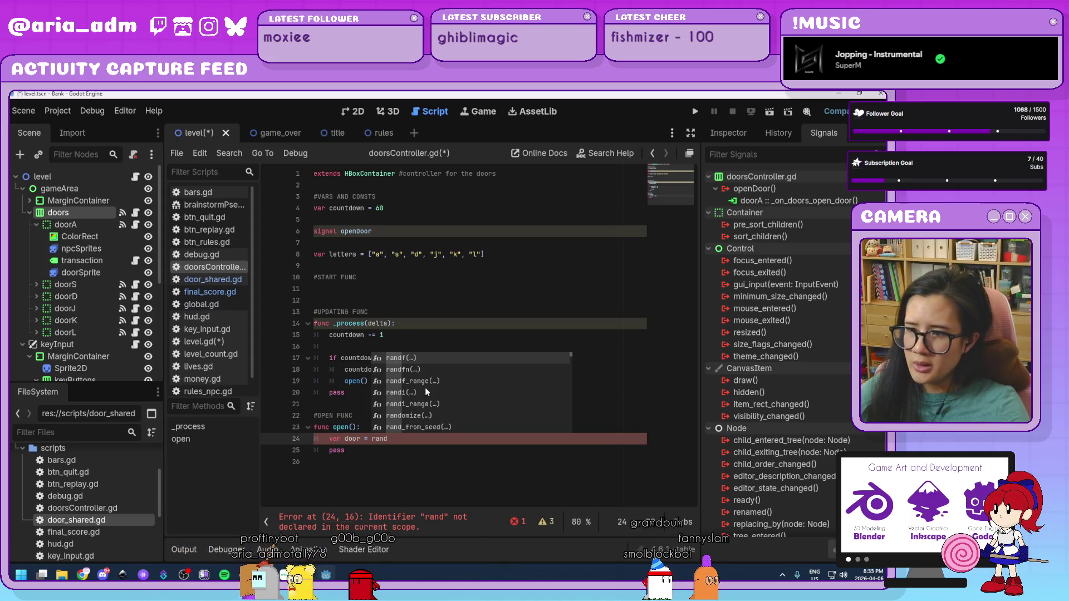
scroll(467, 427, down, 6)
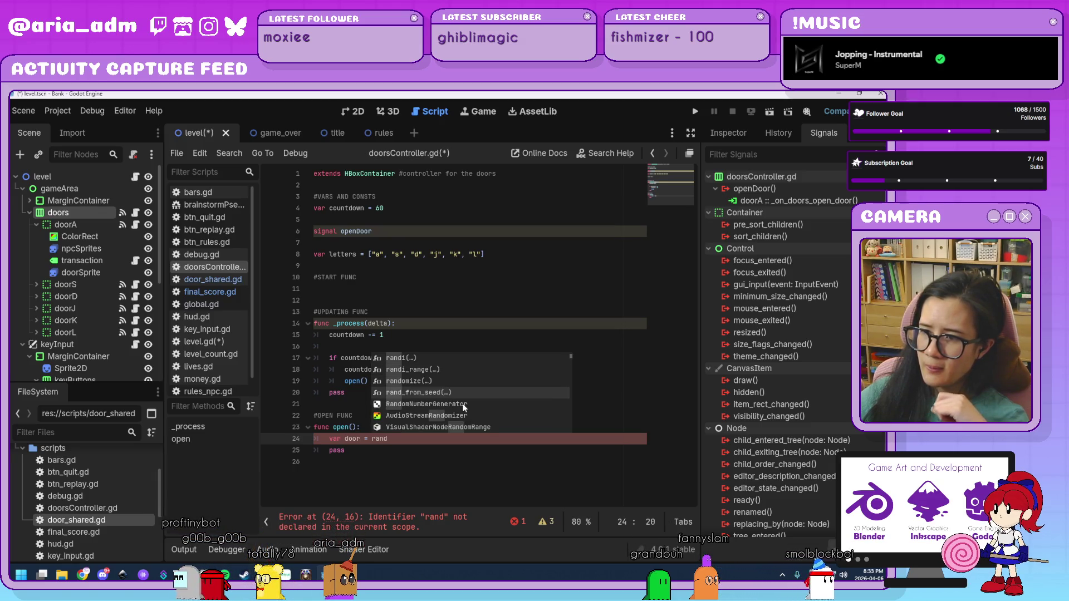
scroll(485, 411, down, 1)
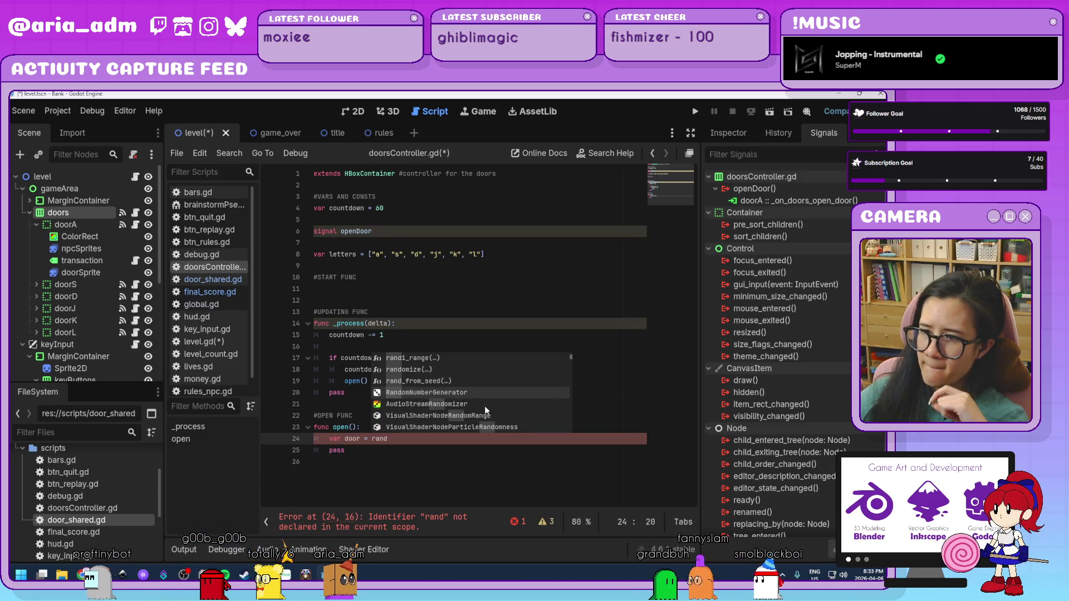
scroll(486, 410, up, 3)
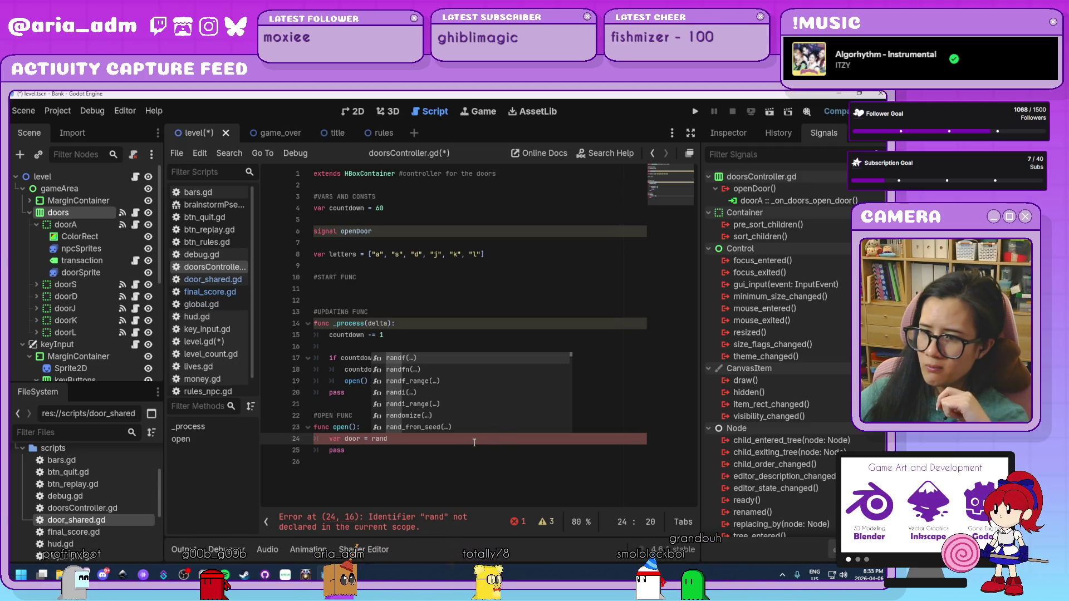
key(Escape)
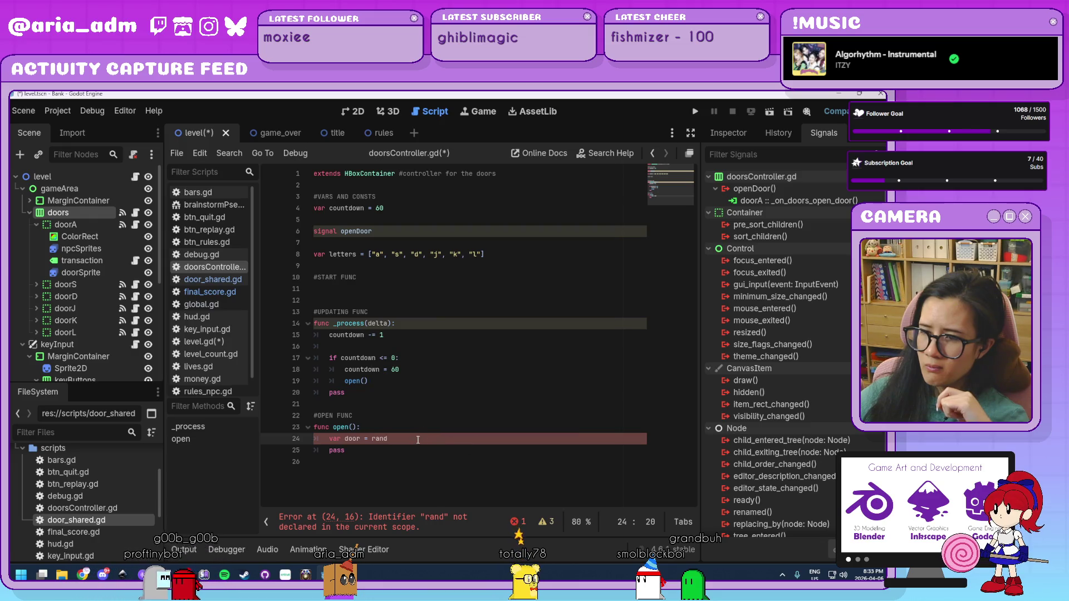
key(BackSpace)
key(BackSpace)
key(BackSpace)
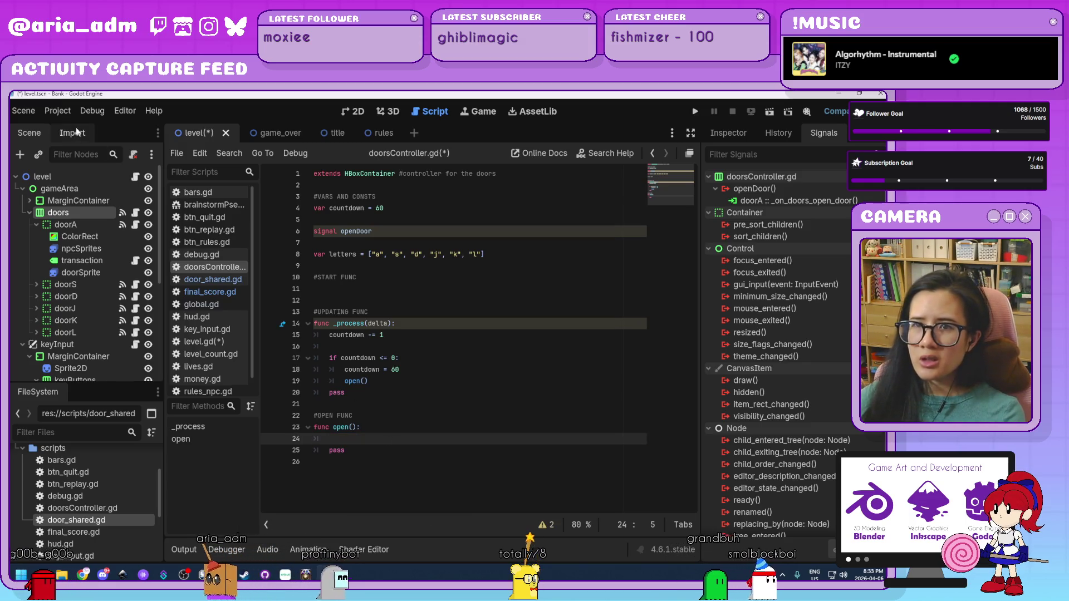
click(57, 111)
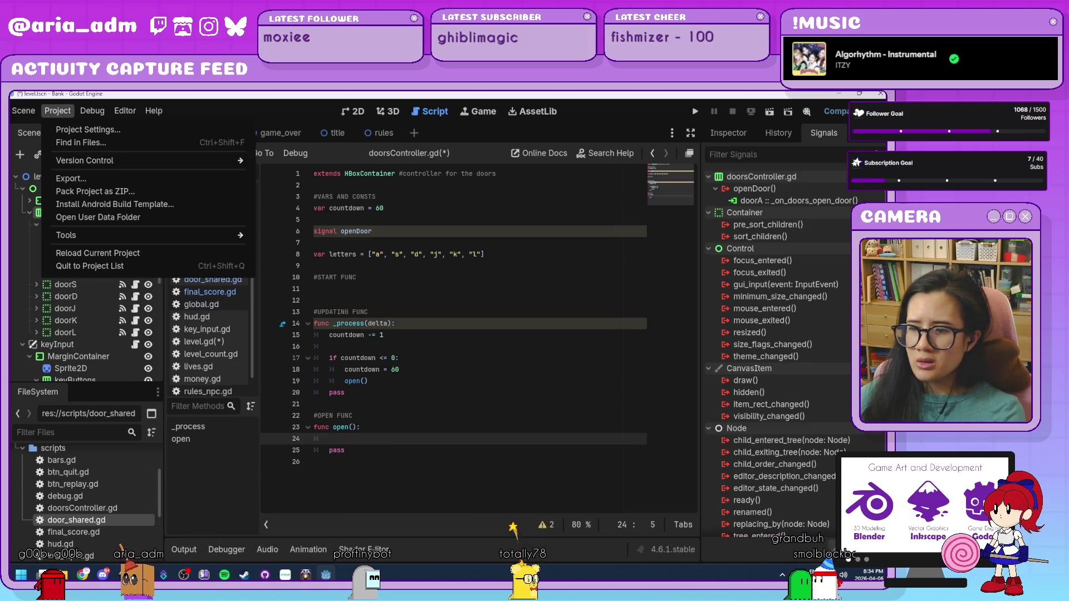
key(Escape)
right_click(326, 575)
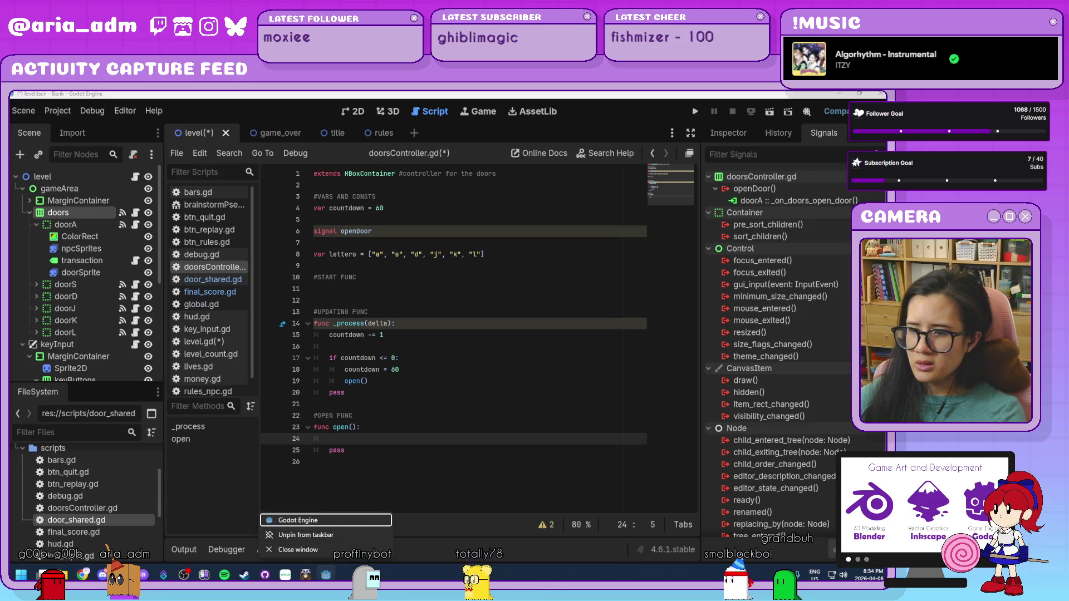
click(340, 517)
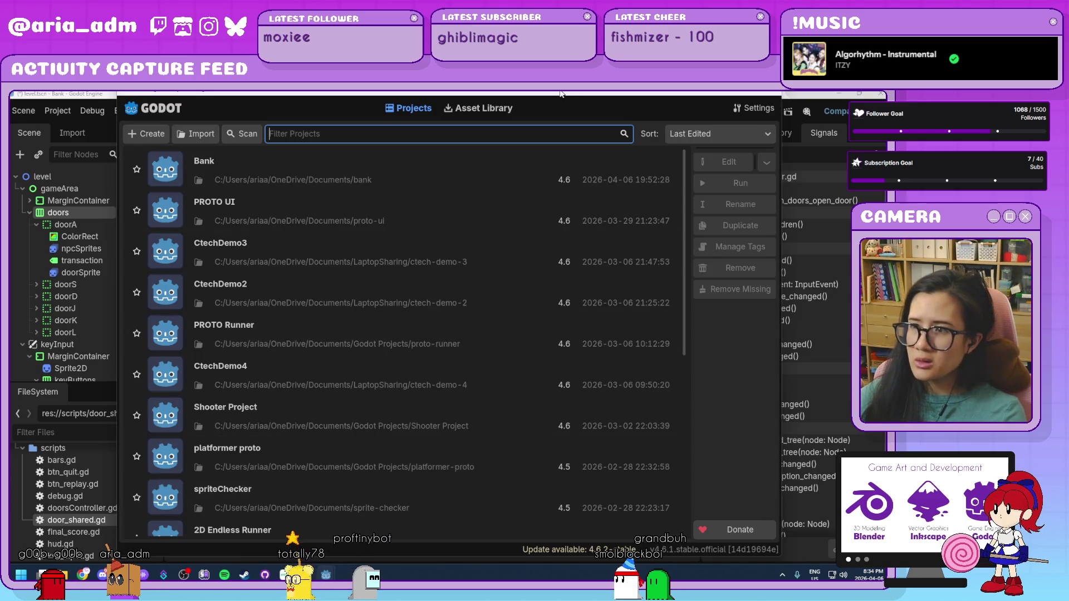
click(576, 94)
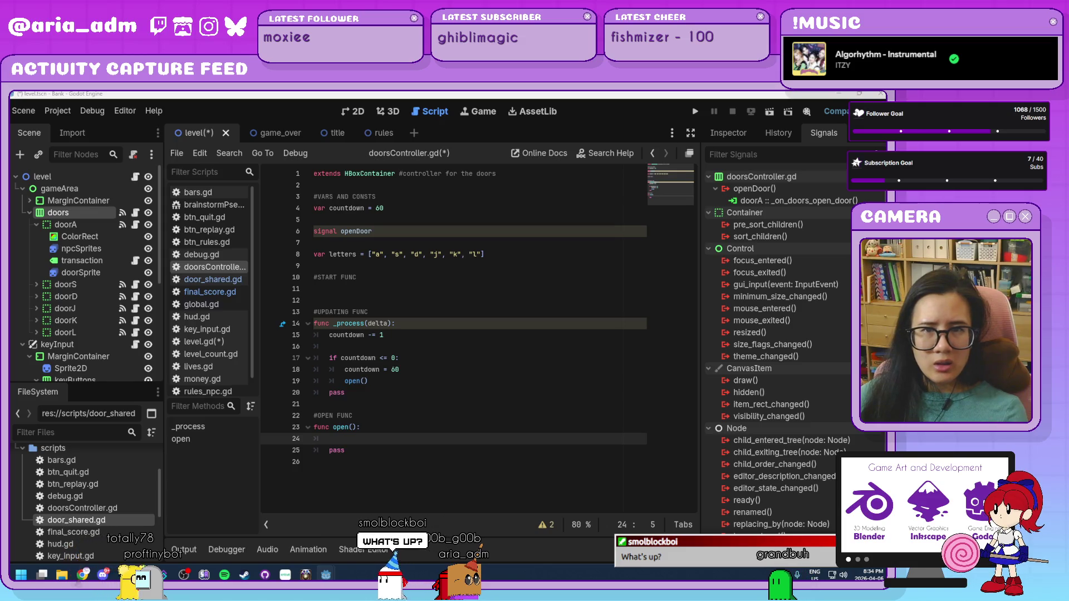
Check the letters array, then write letters.pick_random() on line 24 inside open()
click(468, 254)
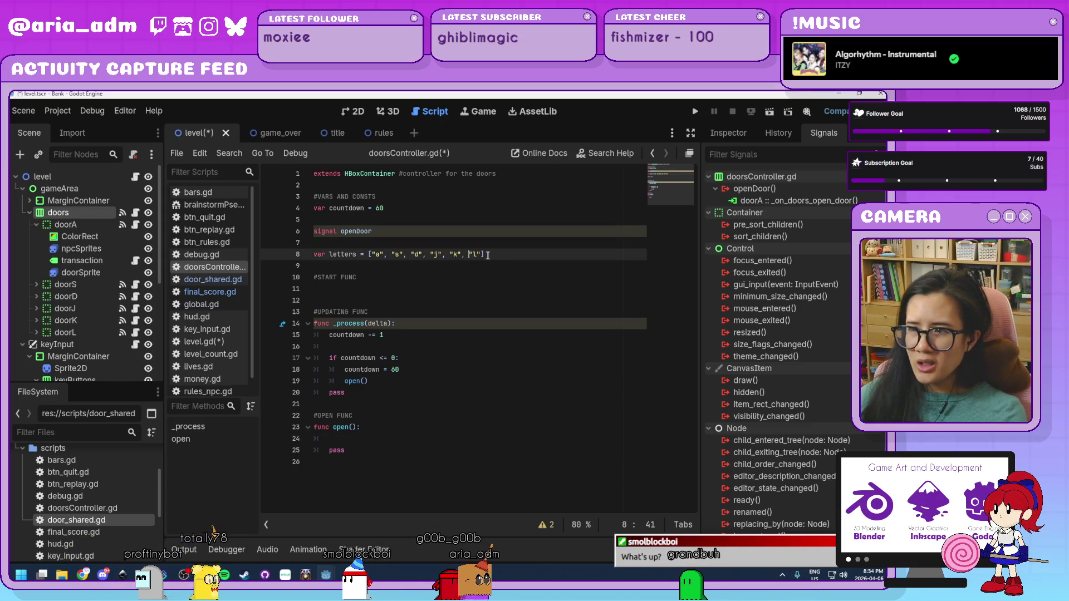
drag(481, 255, 372, 256)
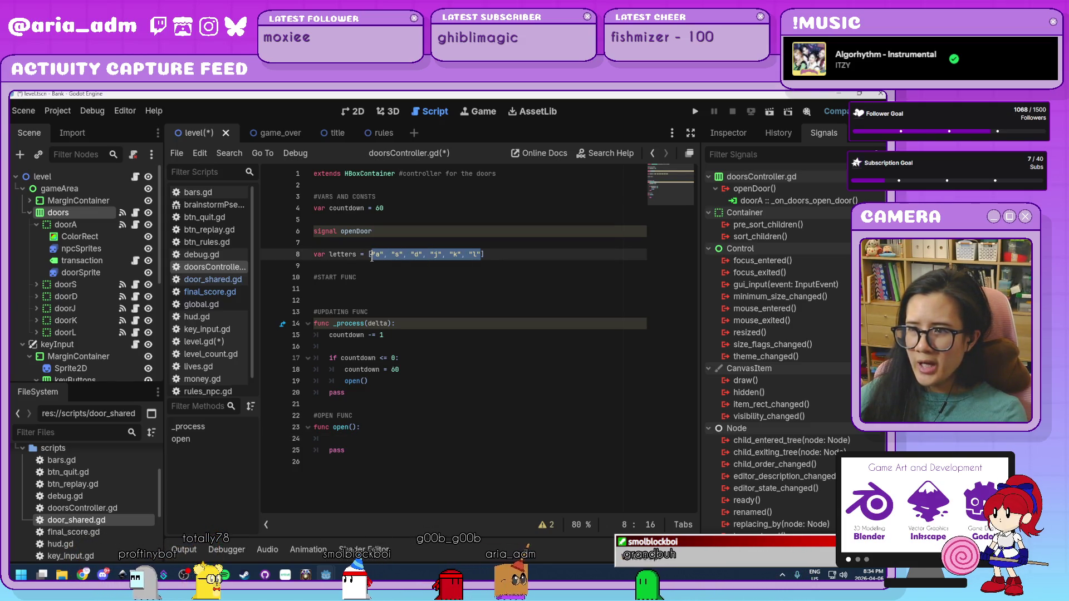
click(341, 254)
click(362, 435)
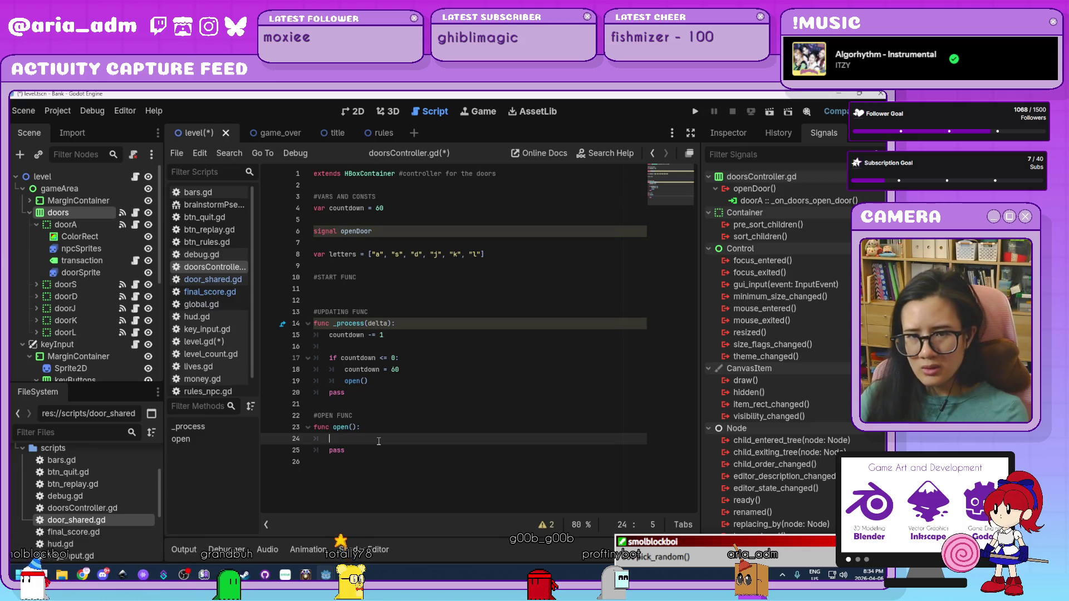
text(le)
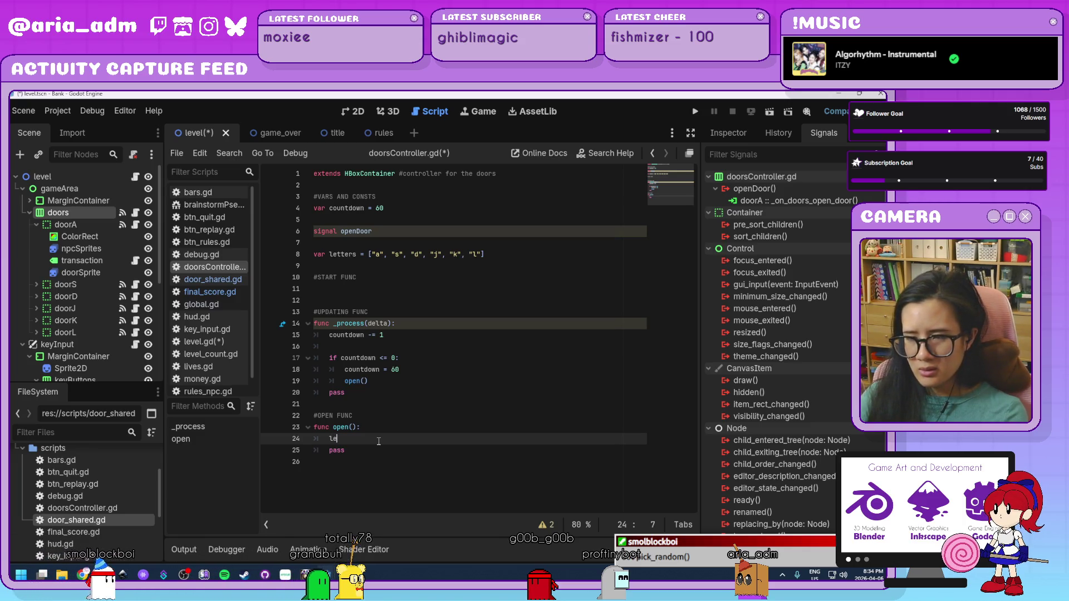
text(tters.pi)
key(Return)
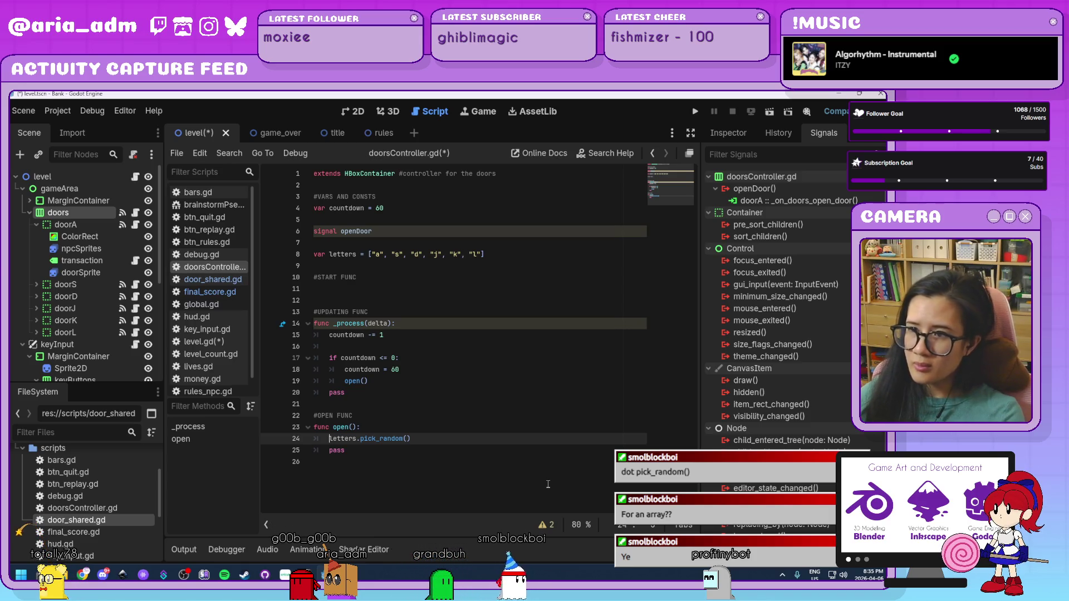
Declare var door below the signal and prefix the pick_random line with door =
click(493, 245)
key(Return)
text(var)
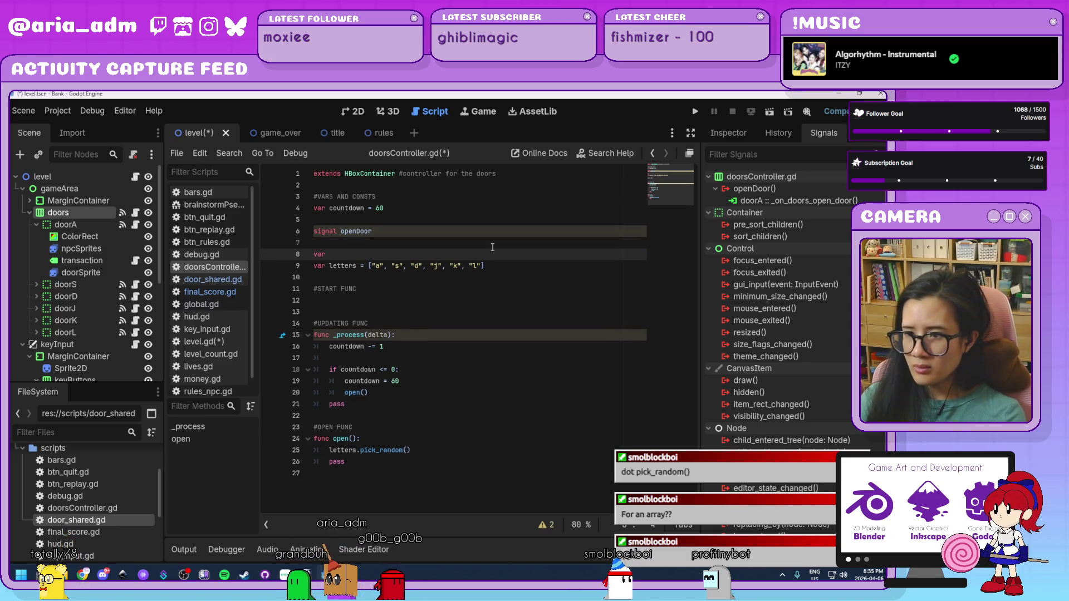
text( door)
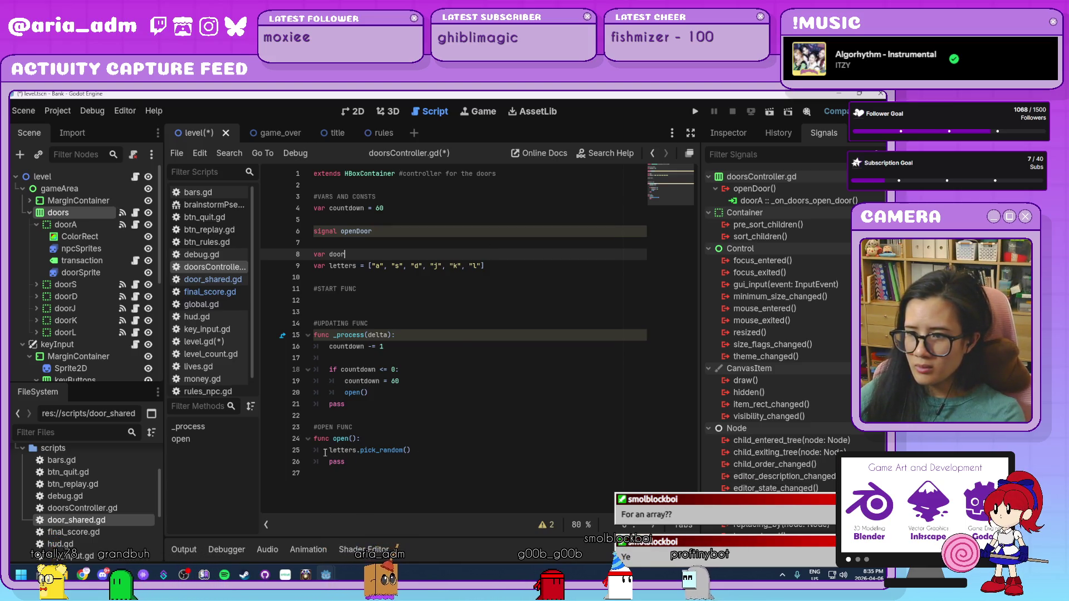
click(419, 450)
key(Home)
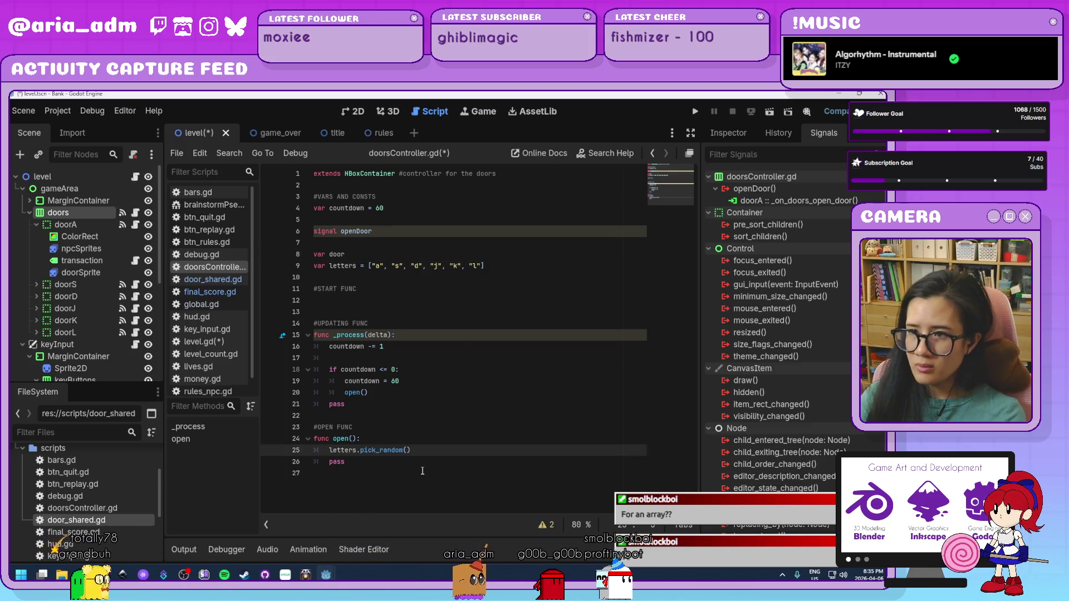
text(door =)
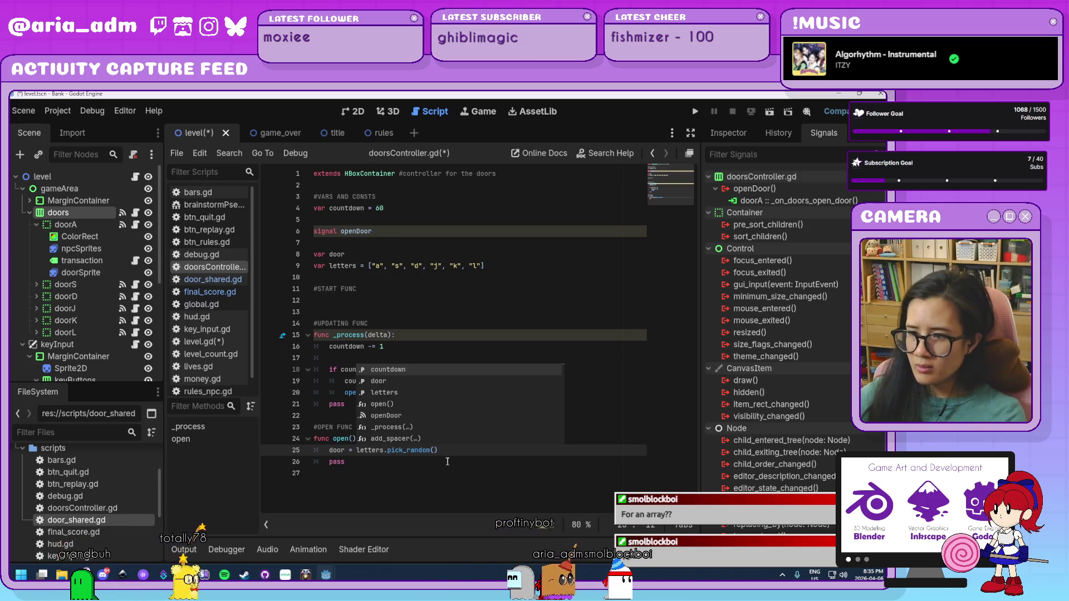
click(458, 449)
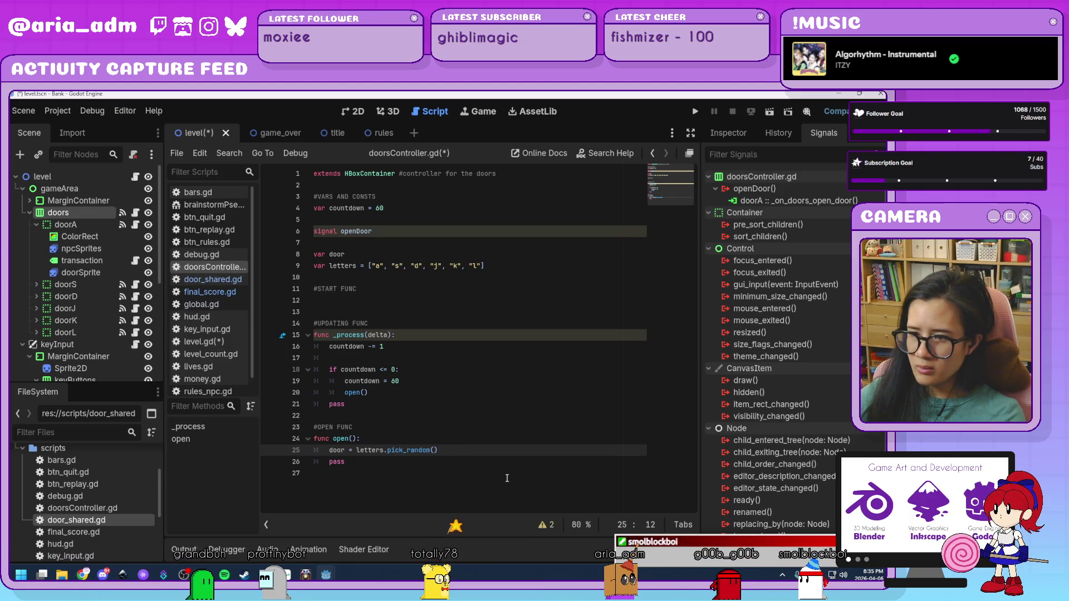
Wrap the value as str("door", letters.pick_random()) and add print(door) on the next line
text(str()
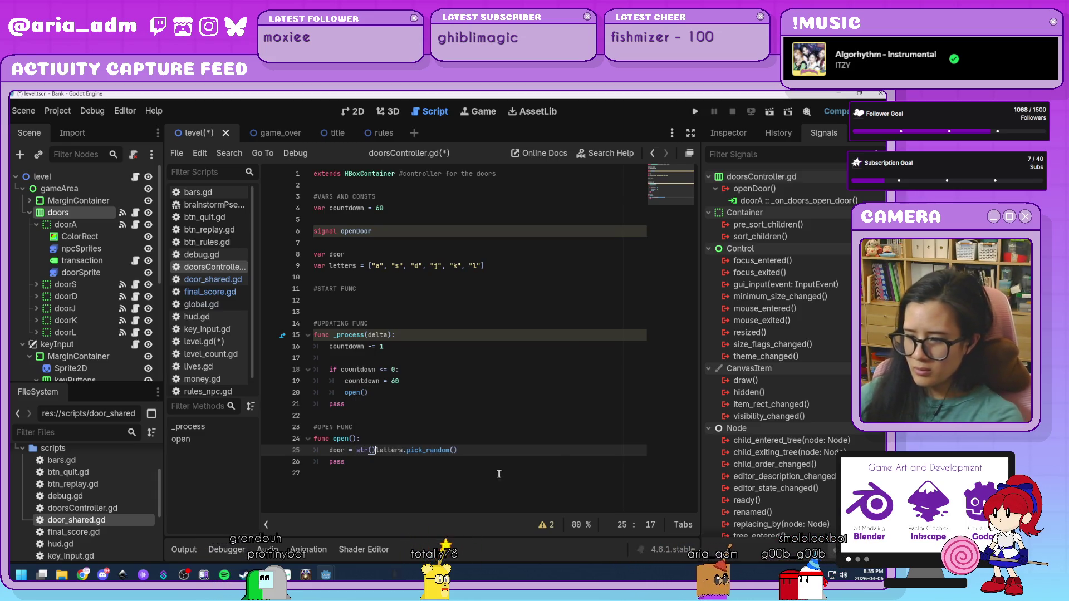
key(BackSpace)
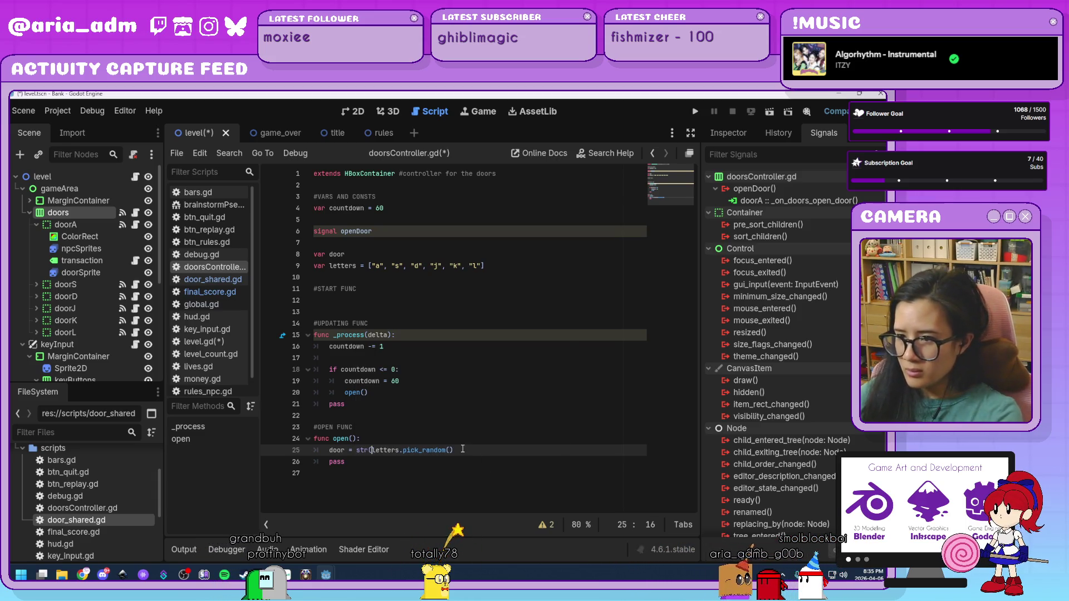
text())
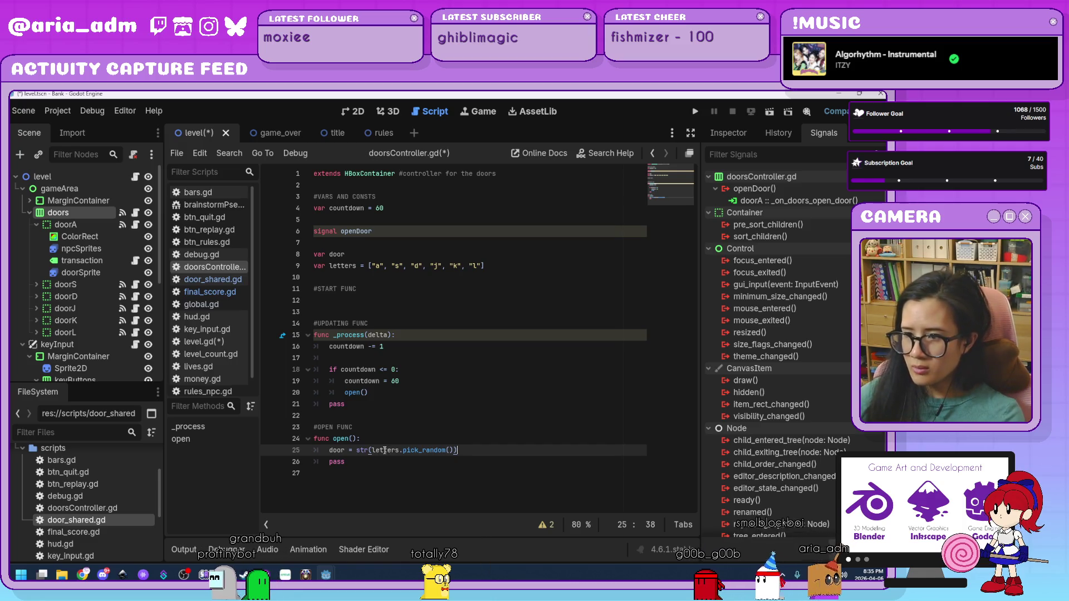
click(372, 449)
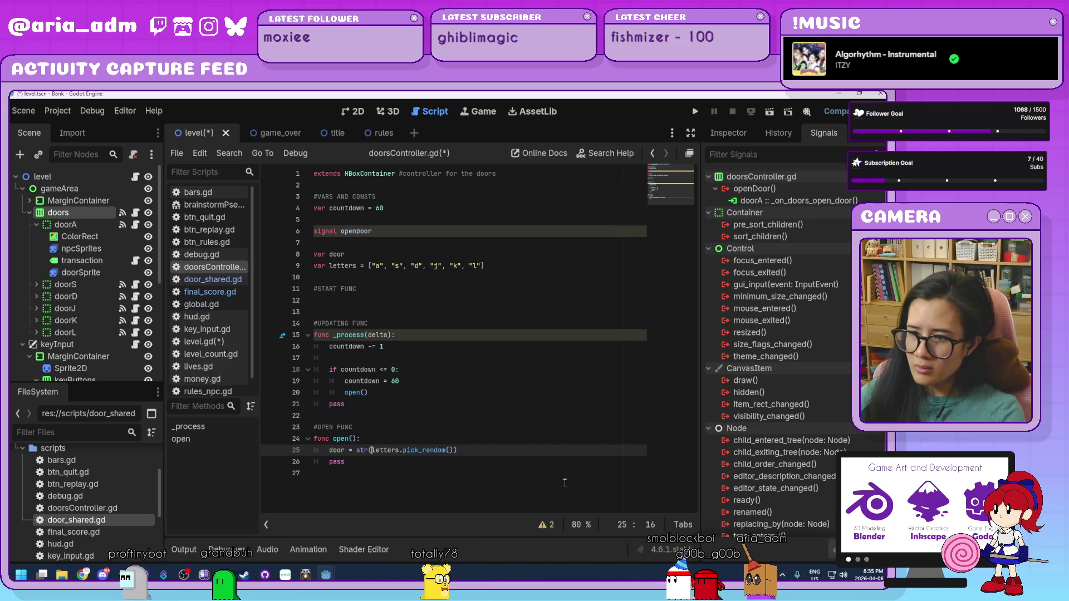
text("door",)
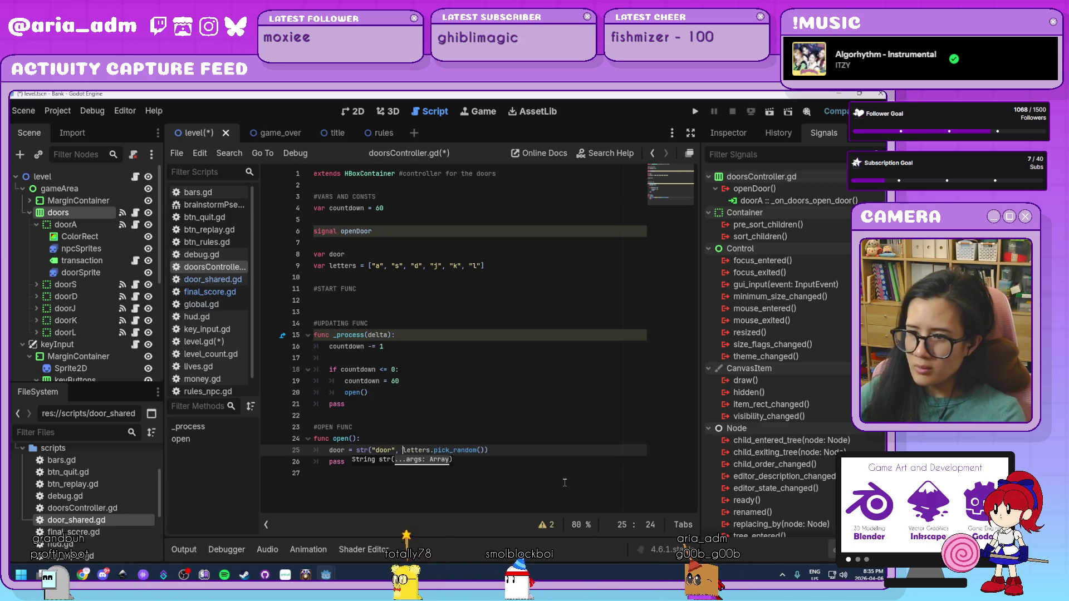
click(537, 454)
key(Return)
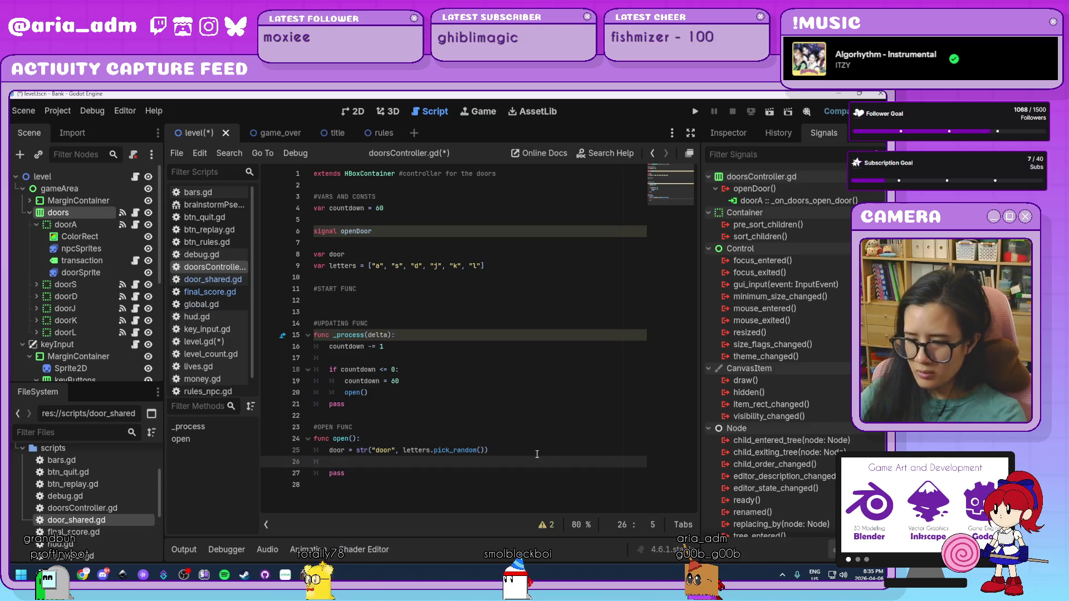
text(print())
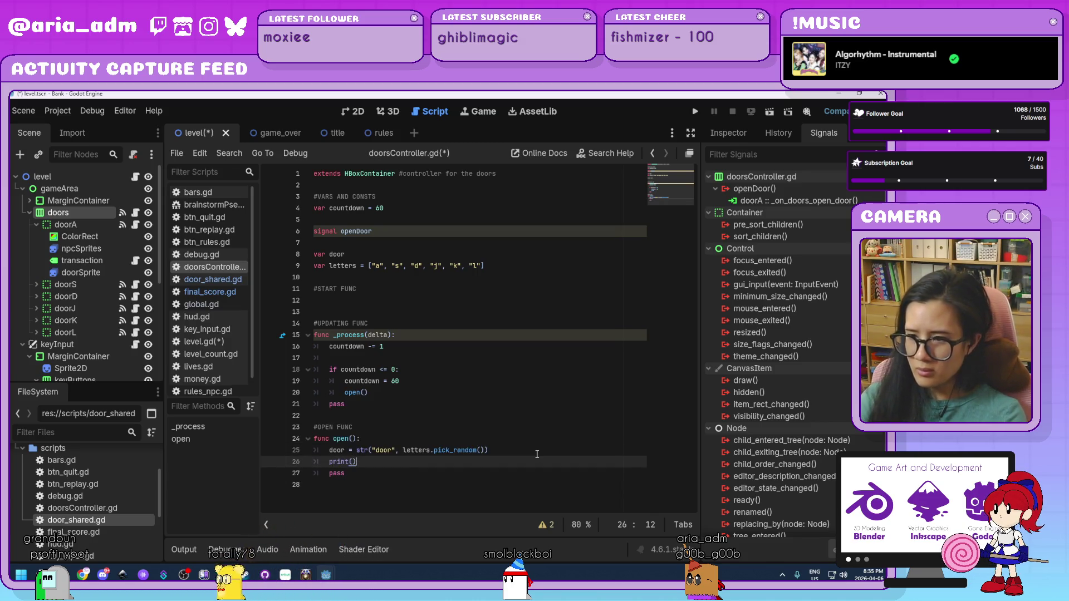
text(door)
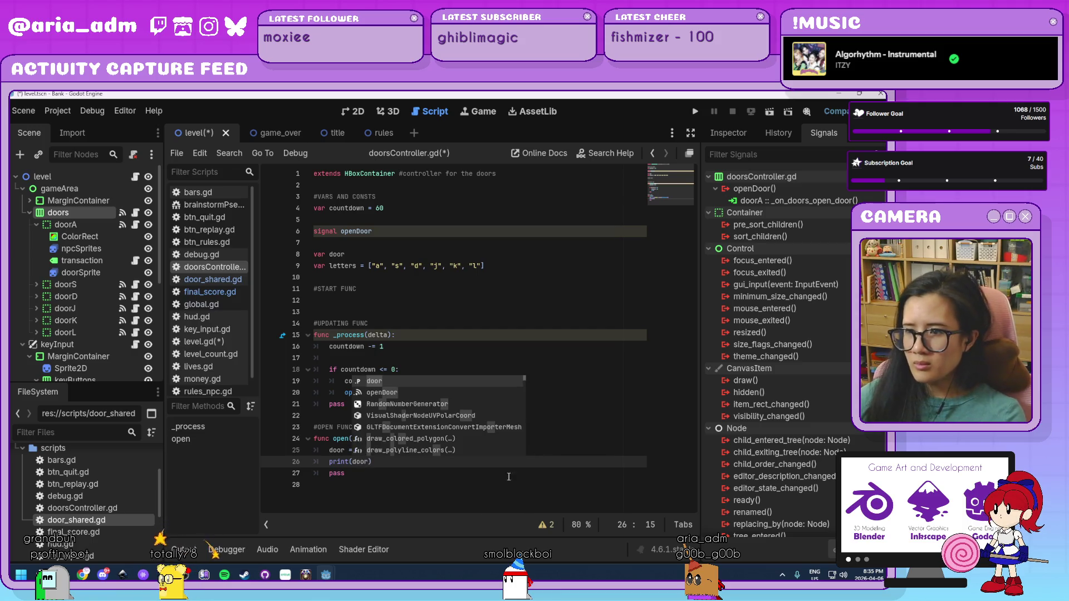
click(446, 502)
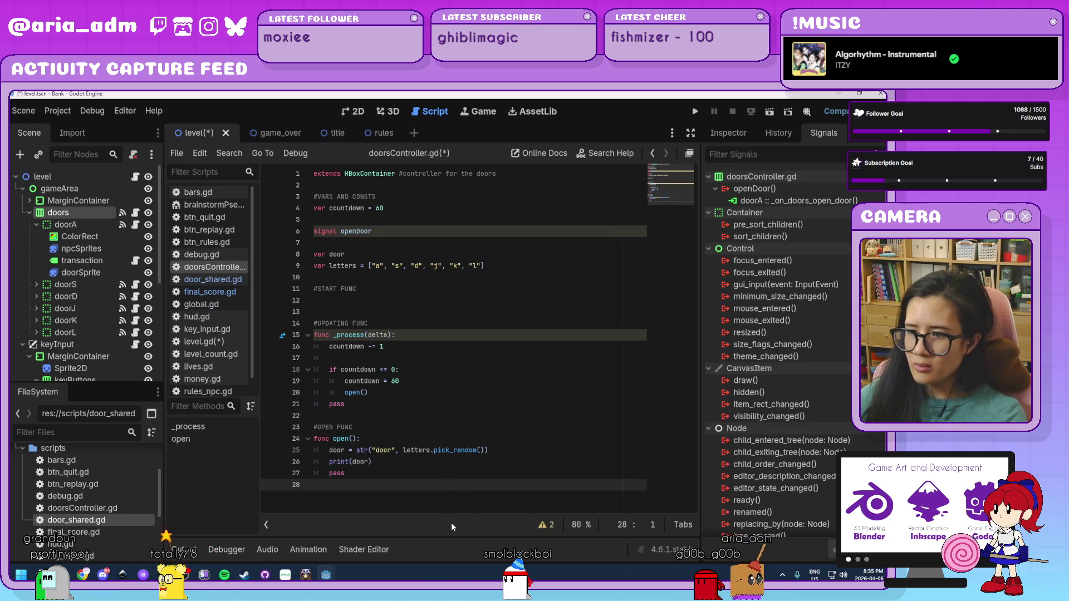
Run the game, press PLAY, watch names like doors, doorj and doork print, then stop it
click(694, 112)
mouse_move(381, 152)
mouse_down()
mouse_move(471, 142)
mouse_move(354, 137)
mouse_up()
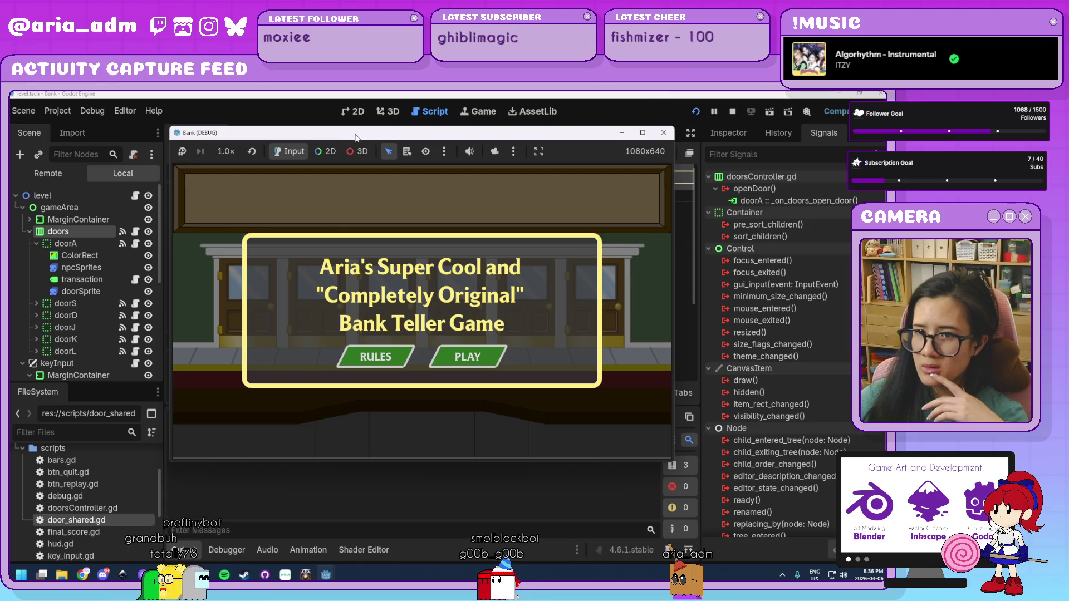
click(486, 359)
drag(398, 136, 489, 146)
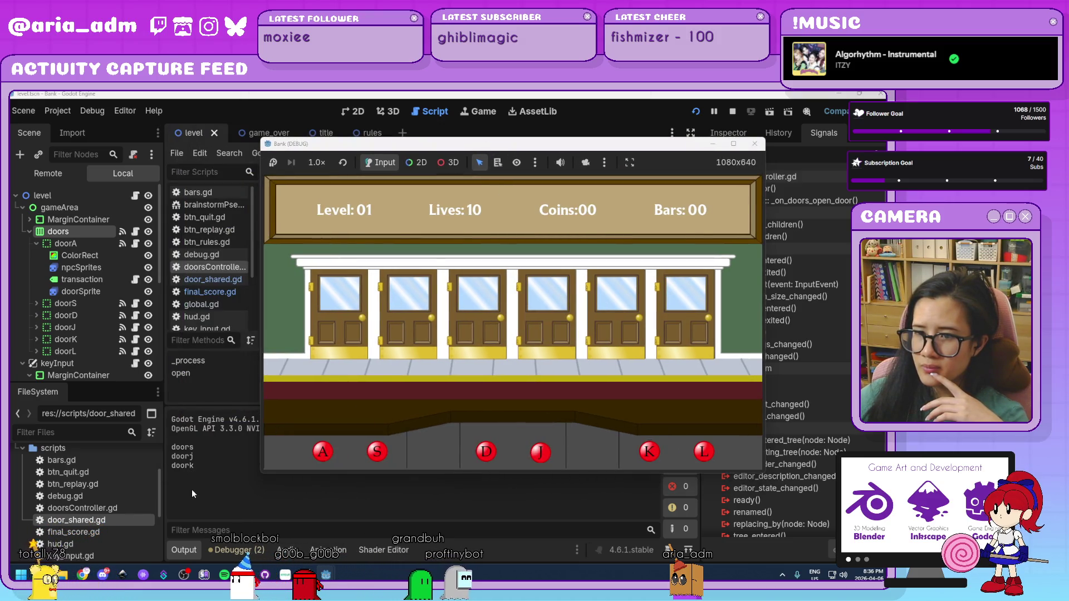
click(191, 464)
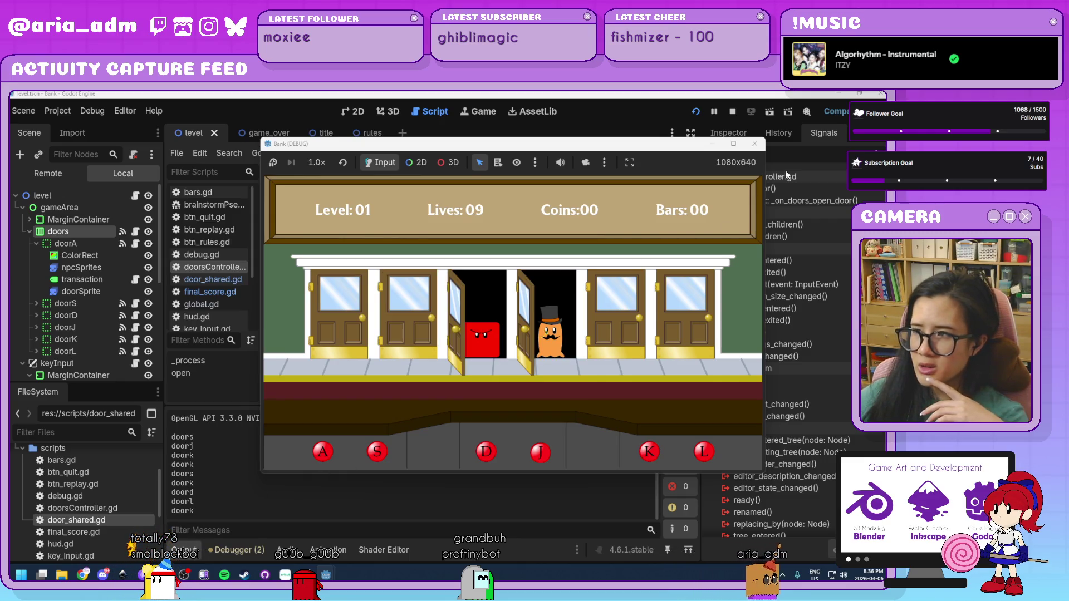
click(755, 144)
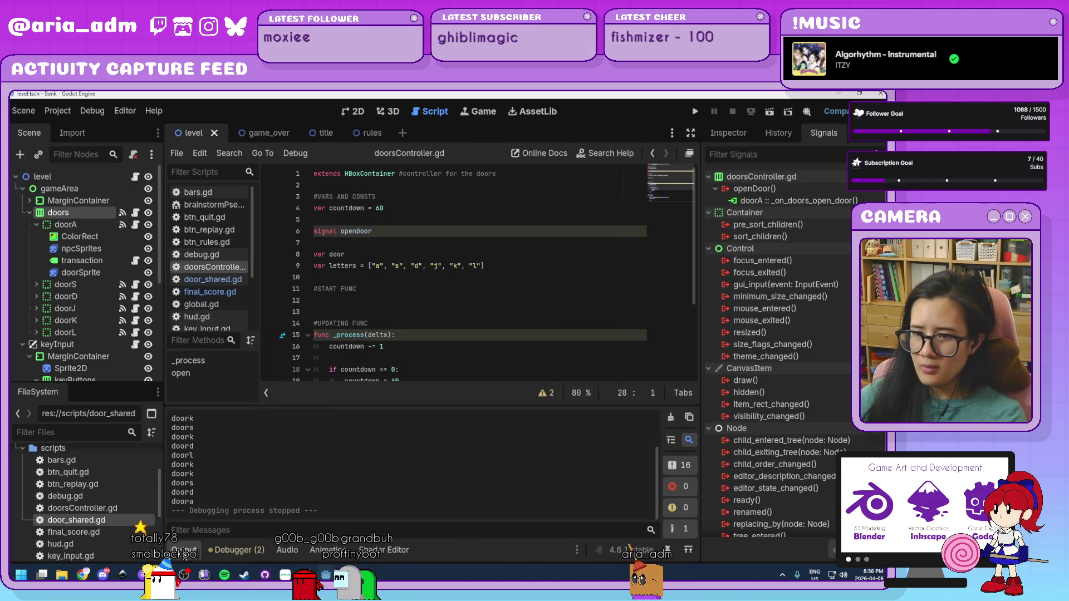
Delete pass from open() and comment out the print(door) line with #
key(ctrl+j)
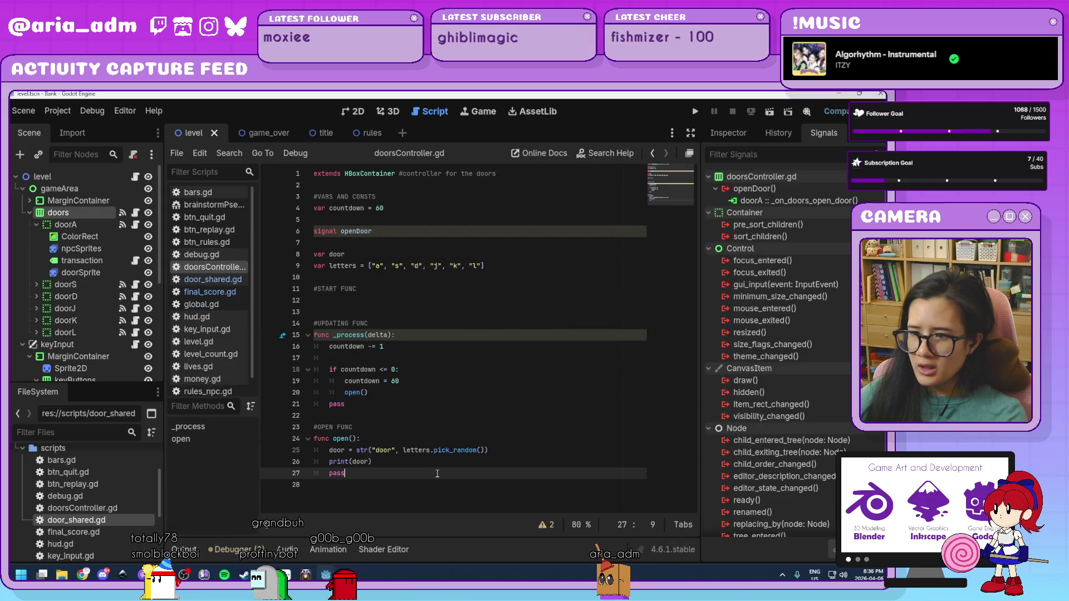
click(406, 460)
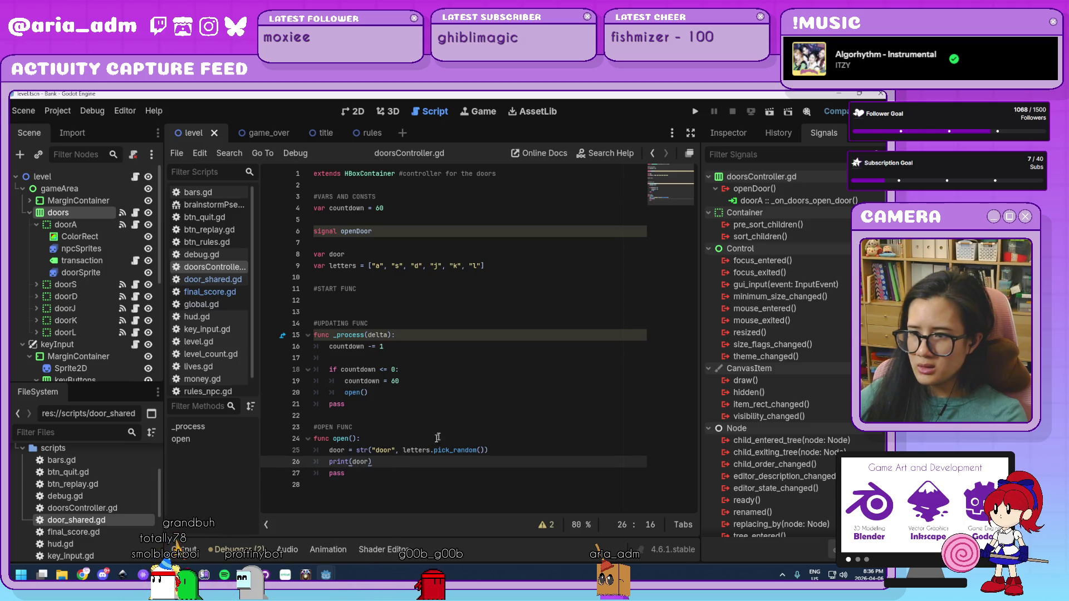
click(499, 453)
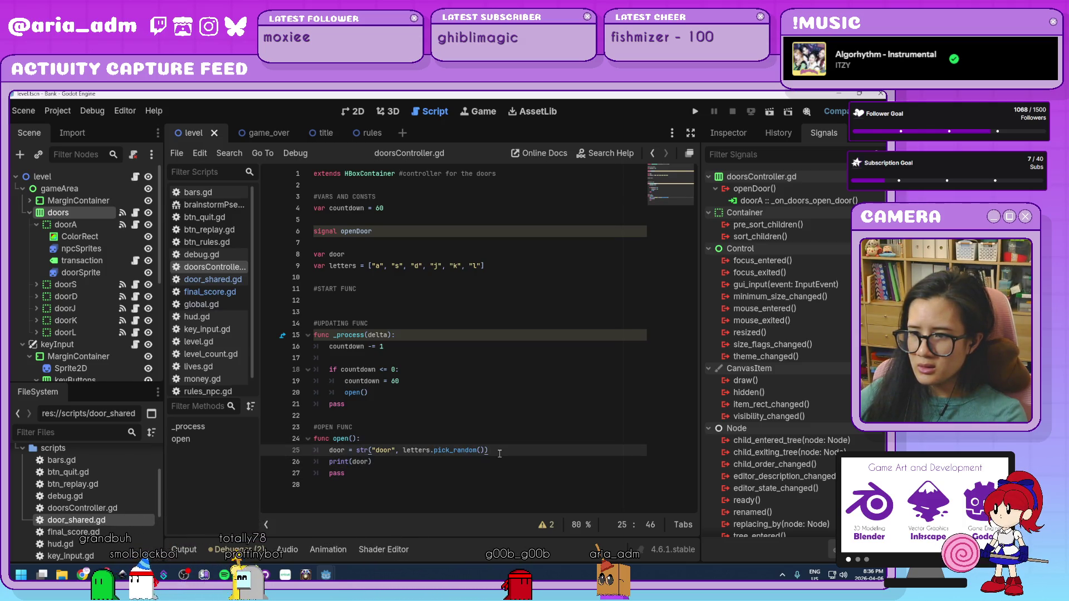
click(426, 462)
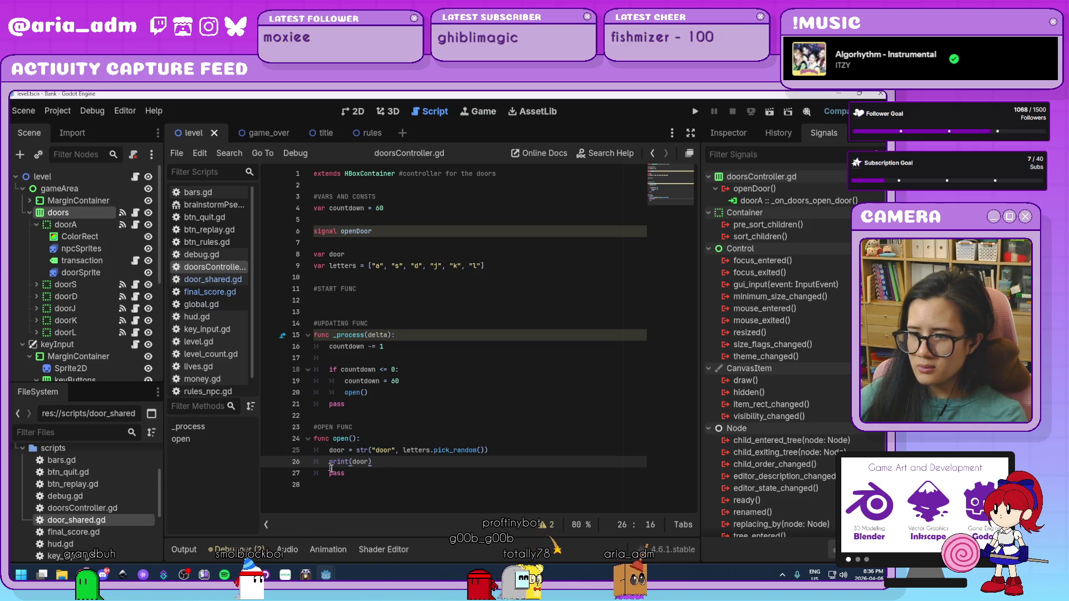
click(384, 473)
key(BackSpace)
key(BackSpace)
key(BackSpace)
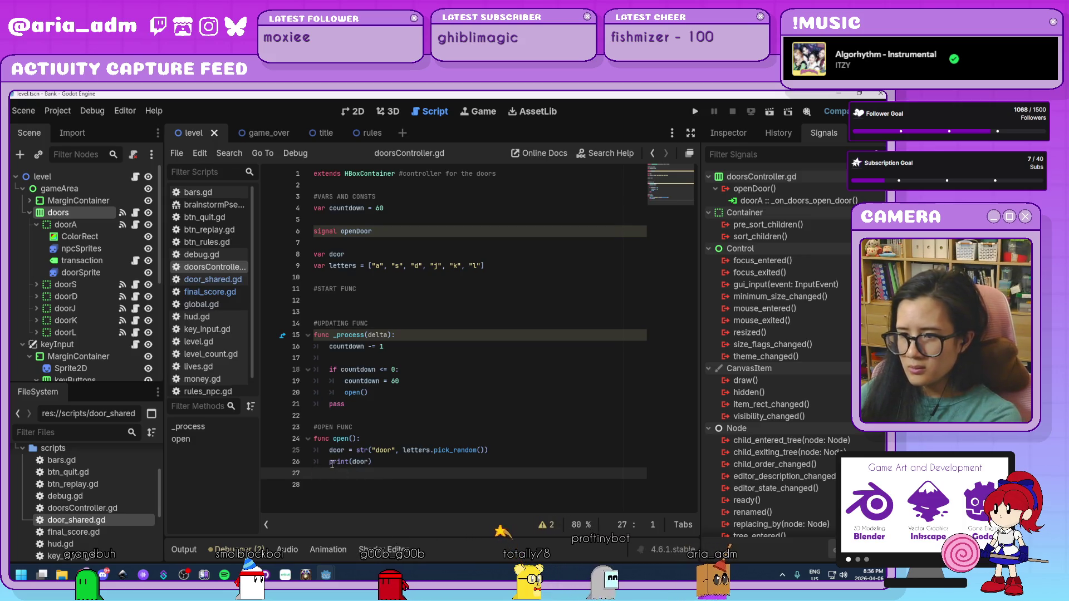
key(BackSpace)
click(331, 462)
text(#)
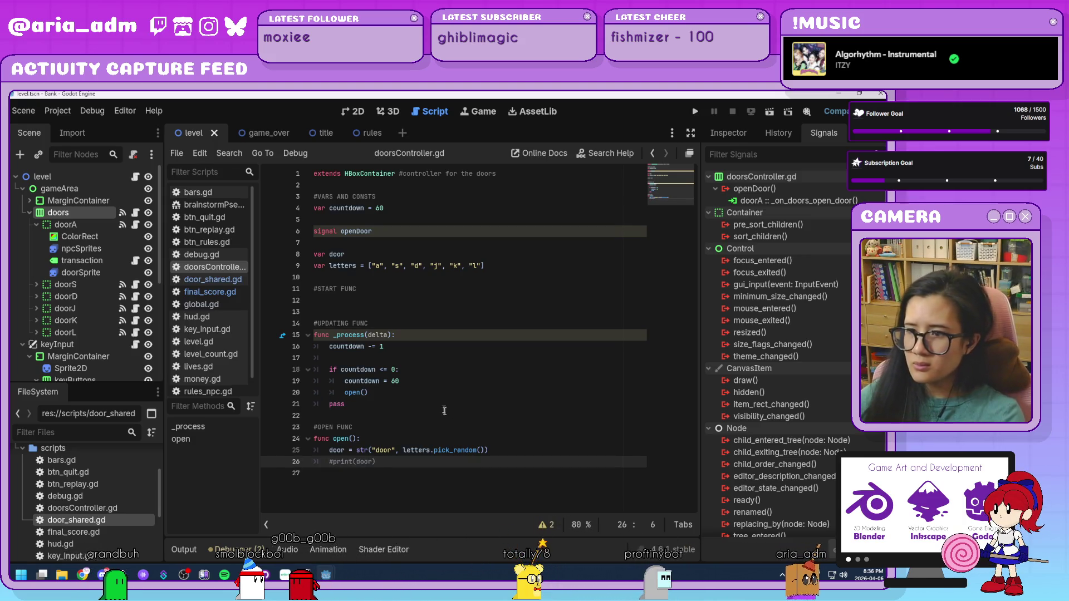
Delete the leftover pass line at the end of _process
click(448, 362)
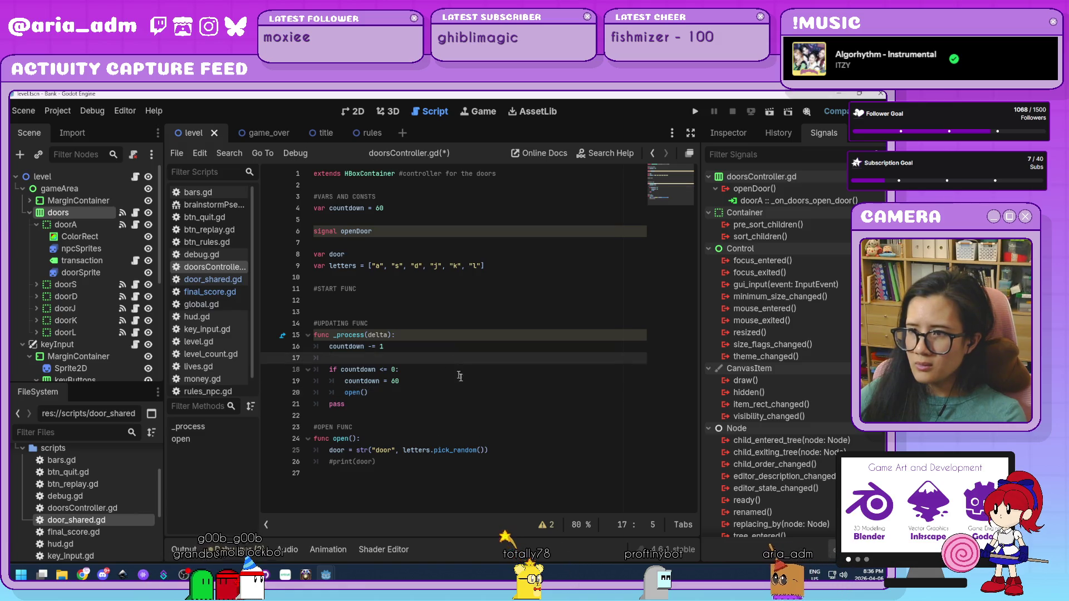
click(464, 384)
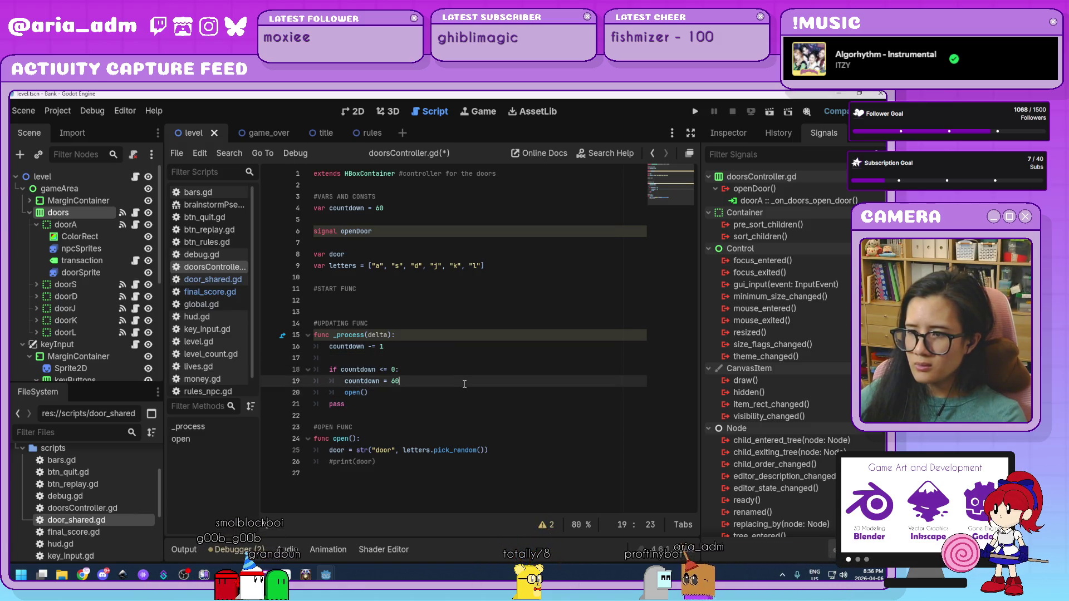
drag(346, 404, 268, 411)
key(BackSpace)
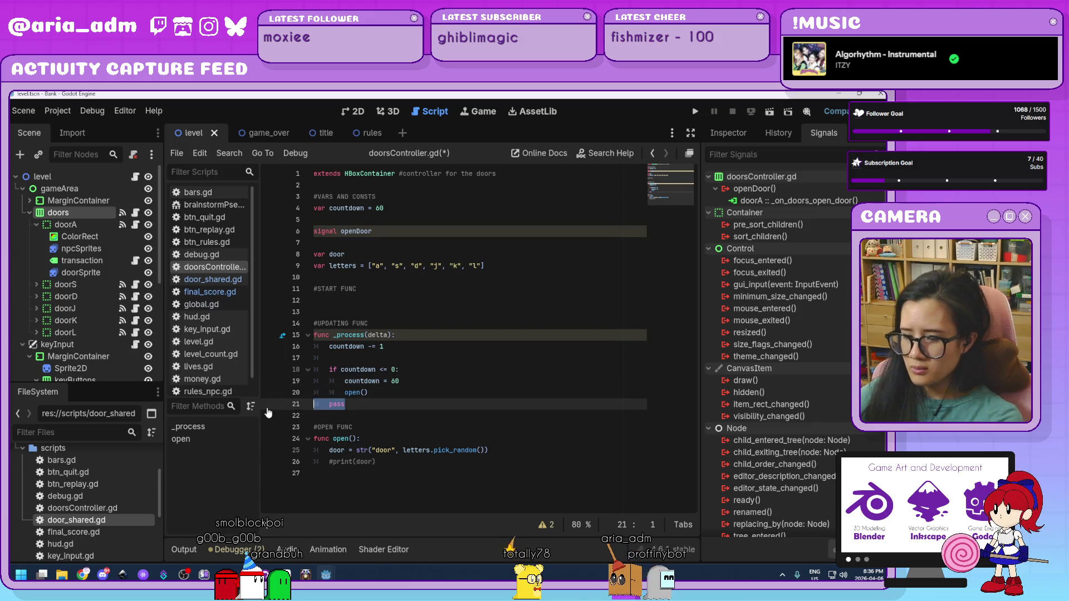
key(BackSpace)
click(504, 367)
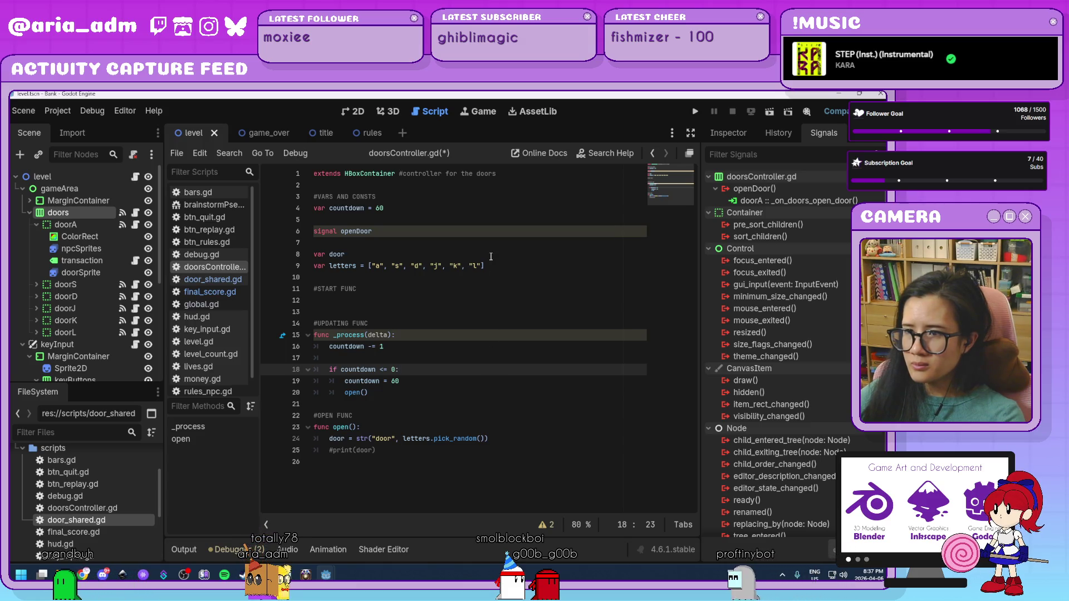
Start a var timeRate line below the letters array, then erase it, leaving line 11 empty
click(535, 266)
key(Return)
key(Return)
text(var time)
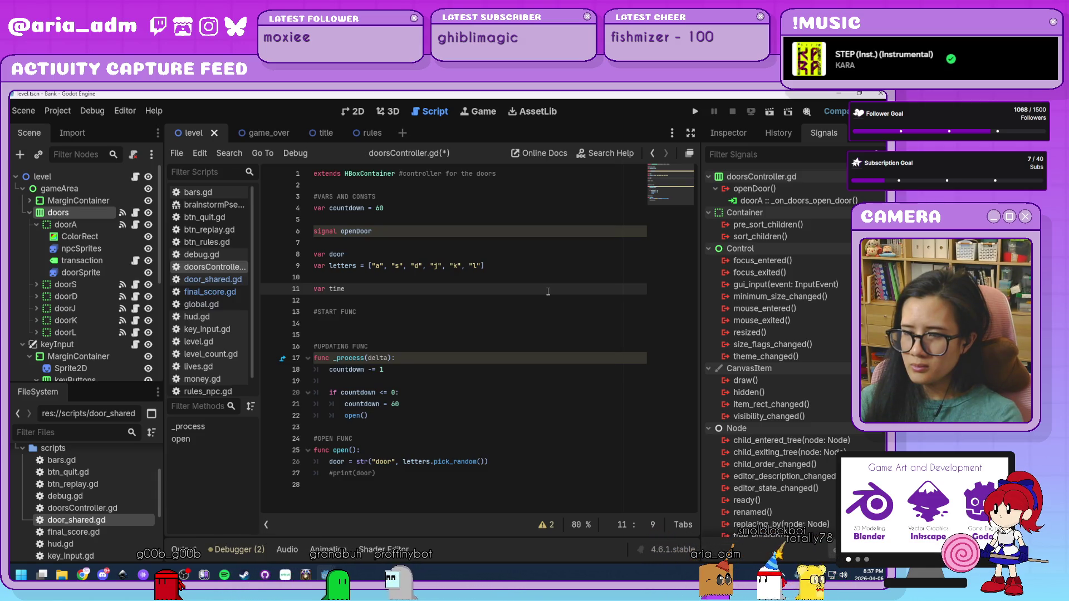
text(Rate)
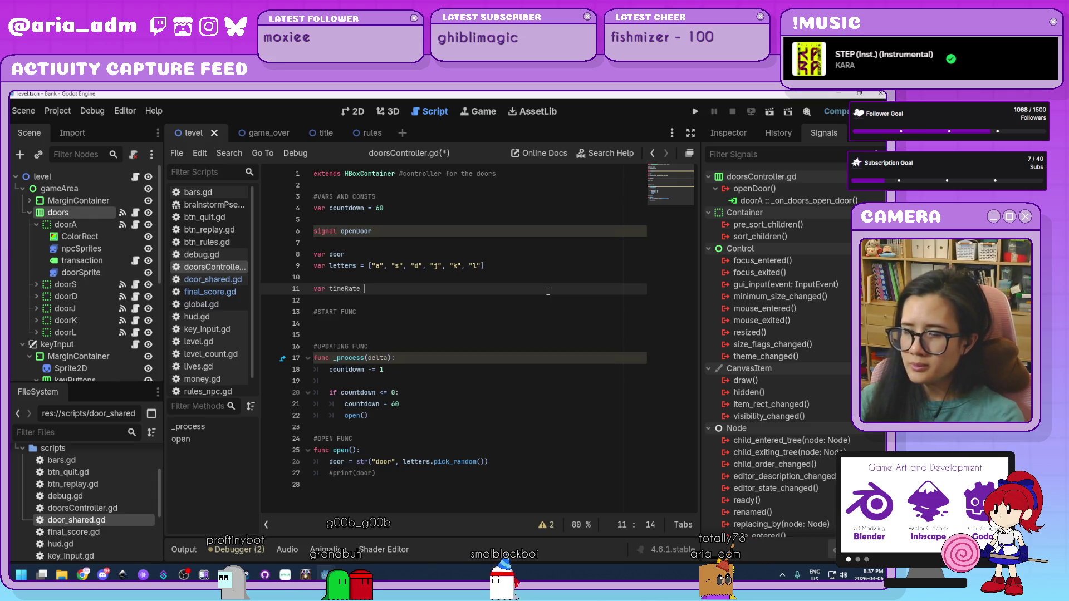
key(BackSpace)
key(BackSpace)
key(BackSpace)
key(BackSpace)
key(BackSpace)
key(BackSpace)
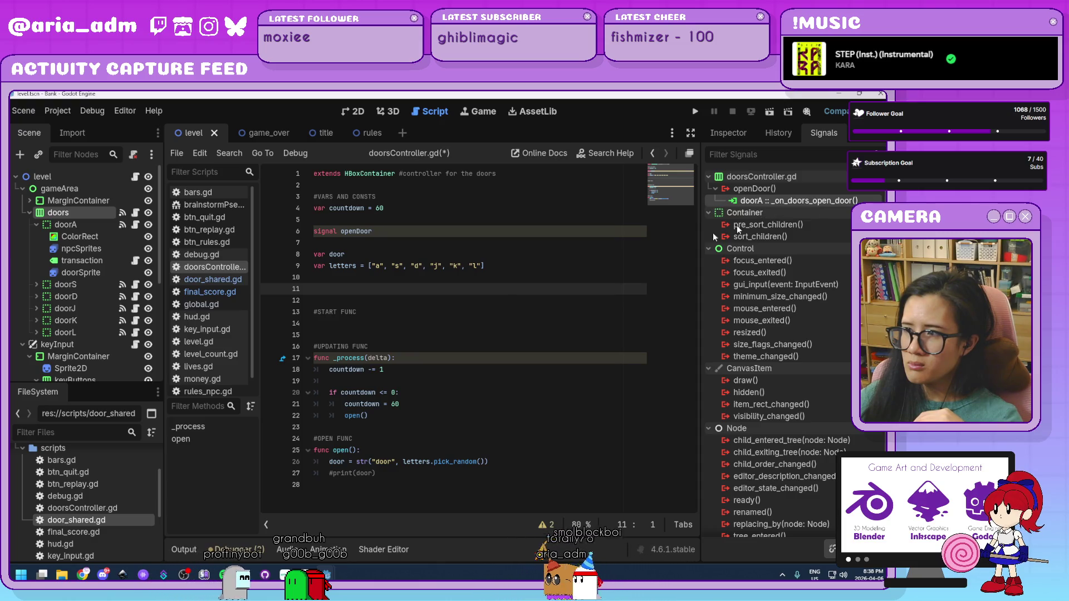
click(135, 285)
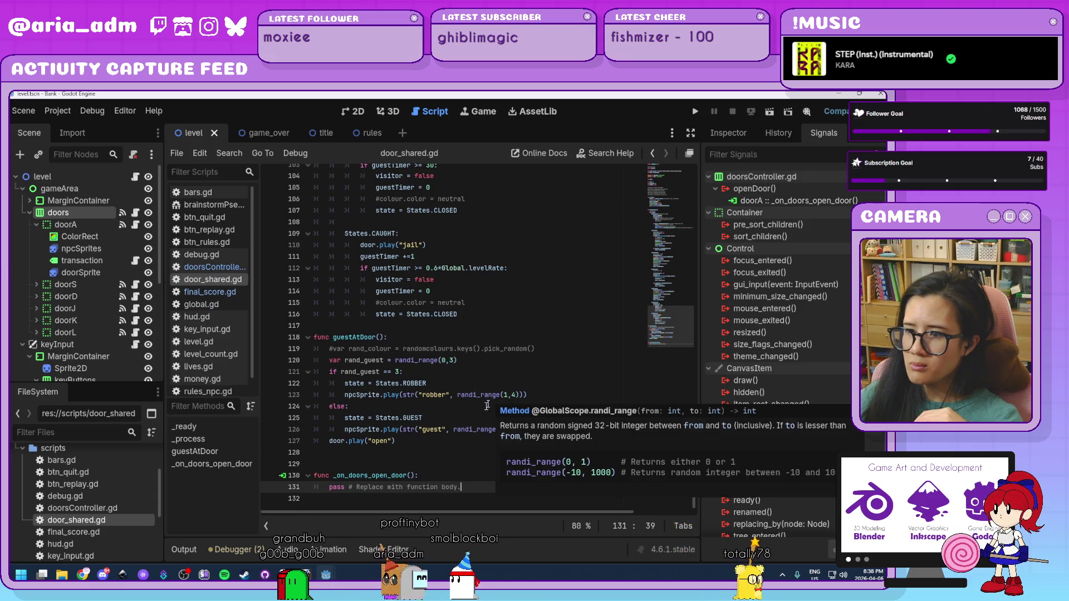
Insert an empty line after func _on_doors_open_door(): in door_shared.gd, then return to doorsController.gd
click(441, 475)
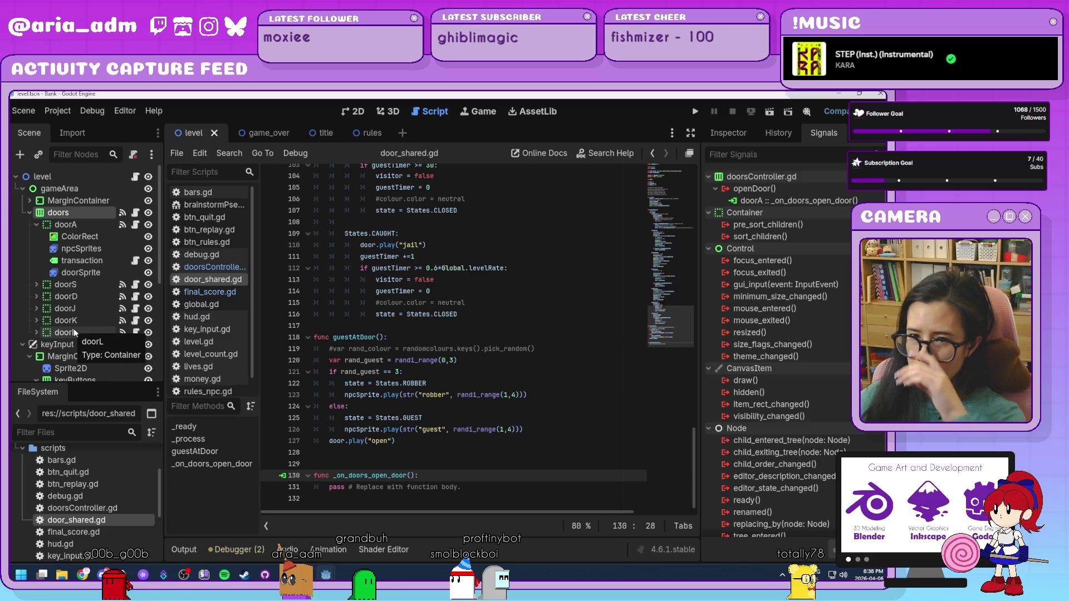
click(136, 215)
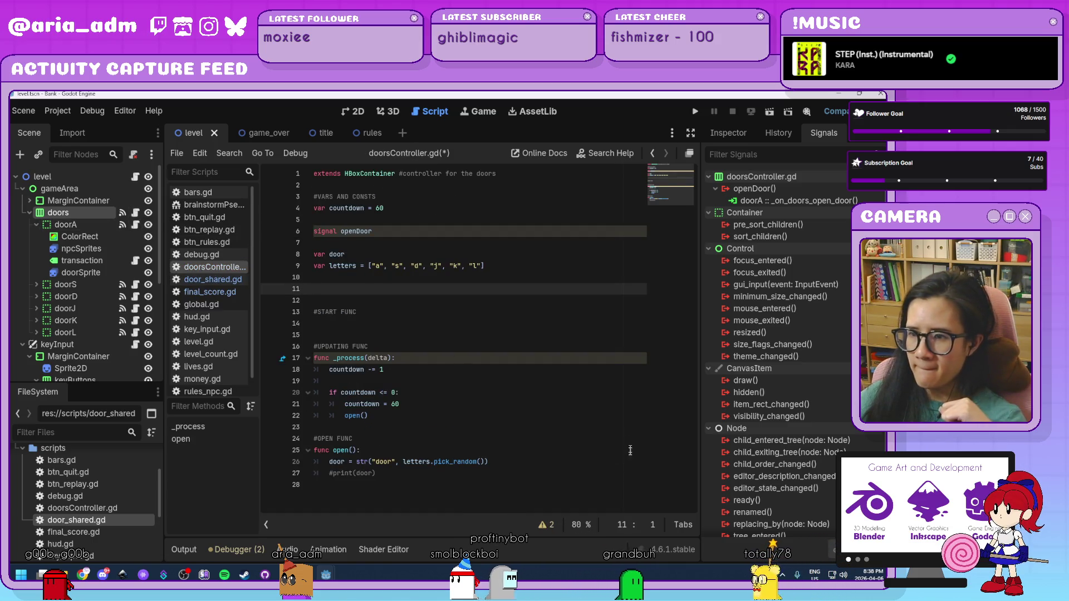
click(510, 473)
click(506, 464)
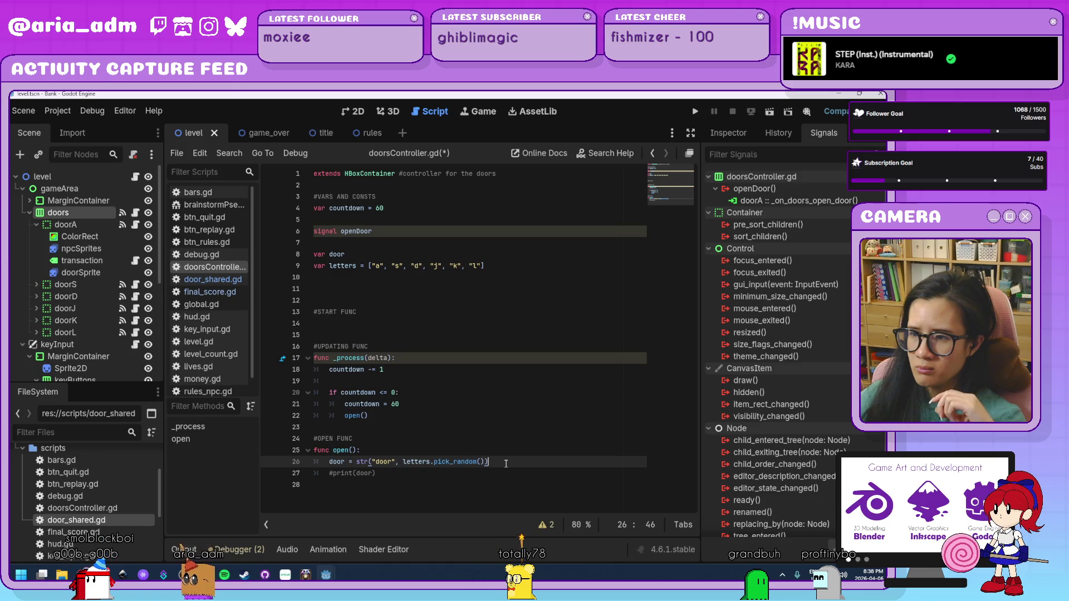
click(408, 420)
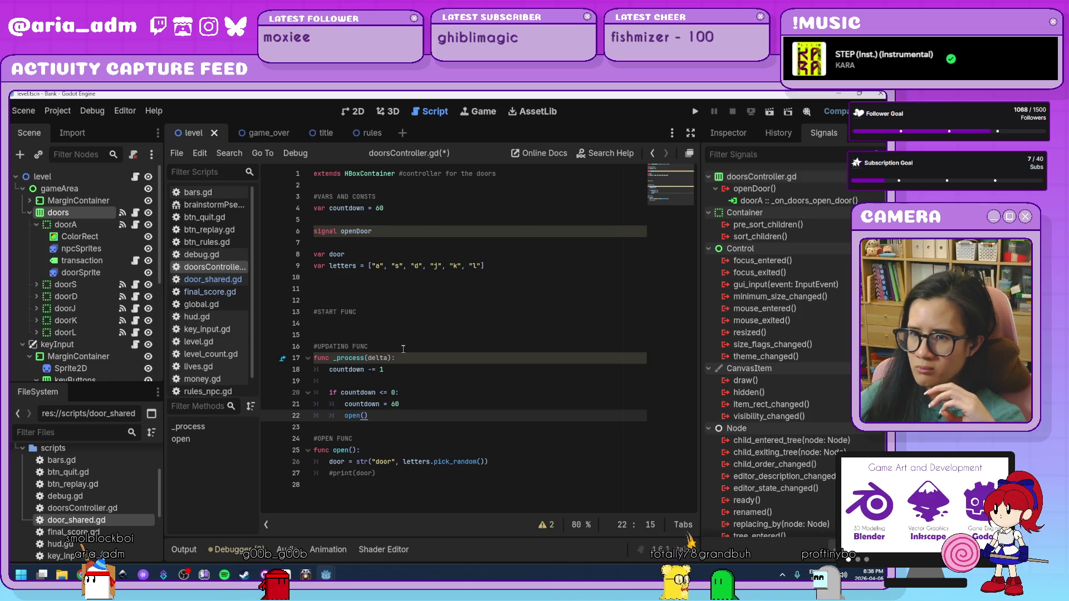
click(207, 284)
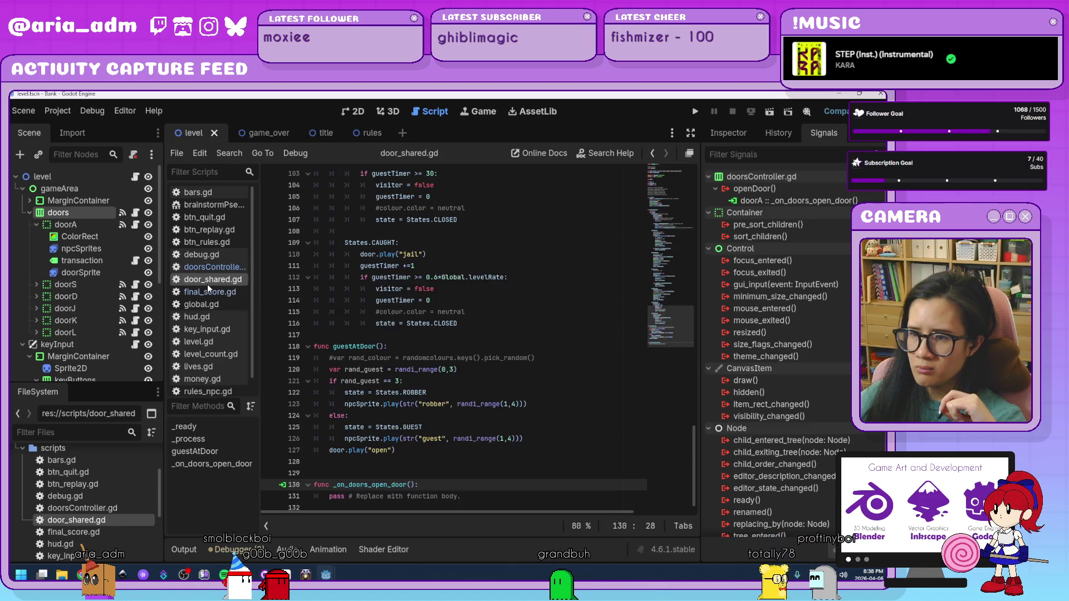
scroll(612, 418, up, 3)
scroll(557, 426, down, 3)
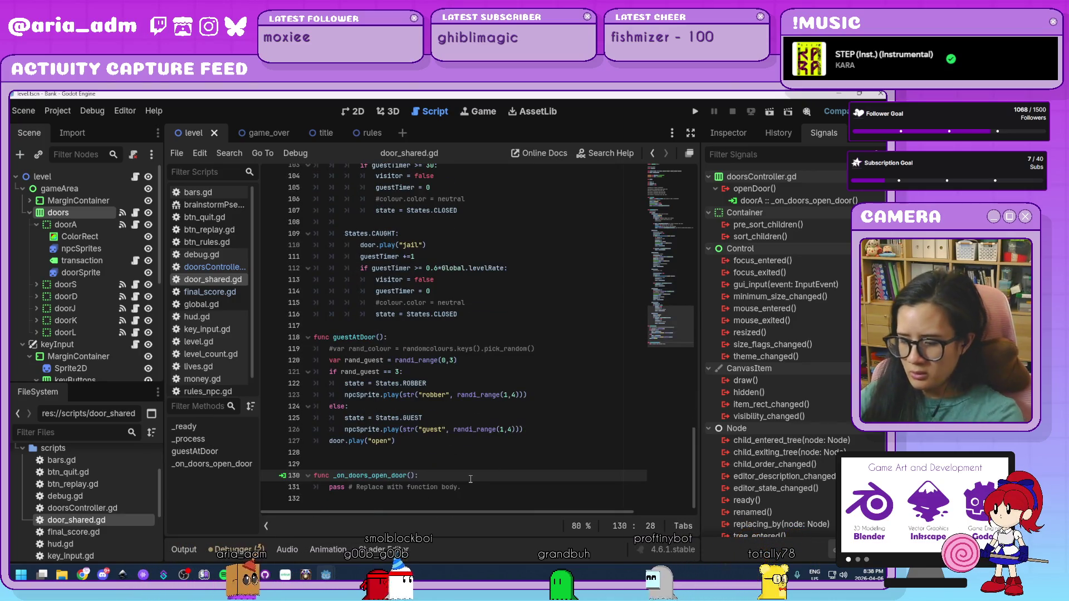
key(Return)
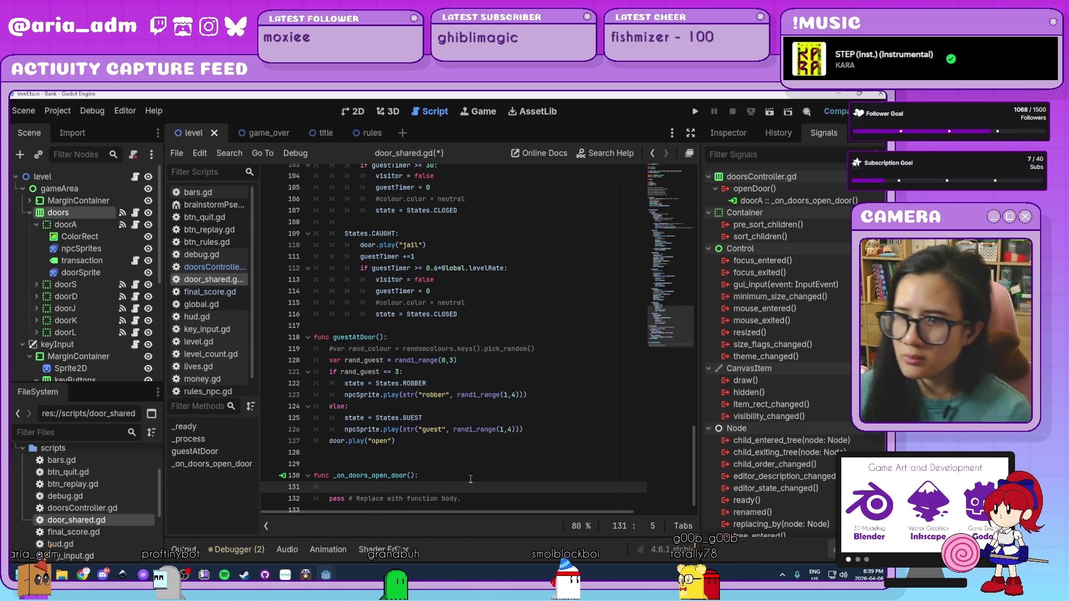
click(225, 267)
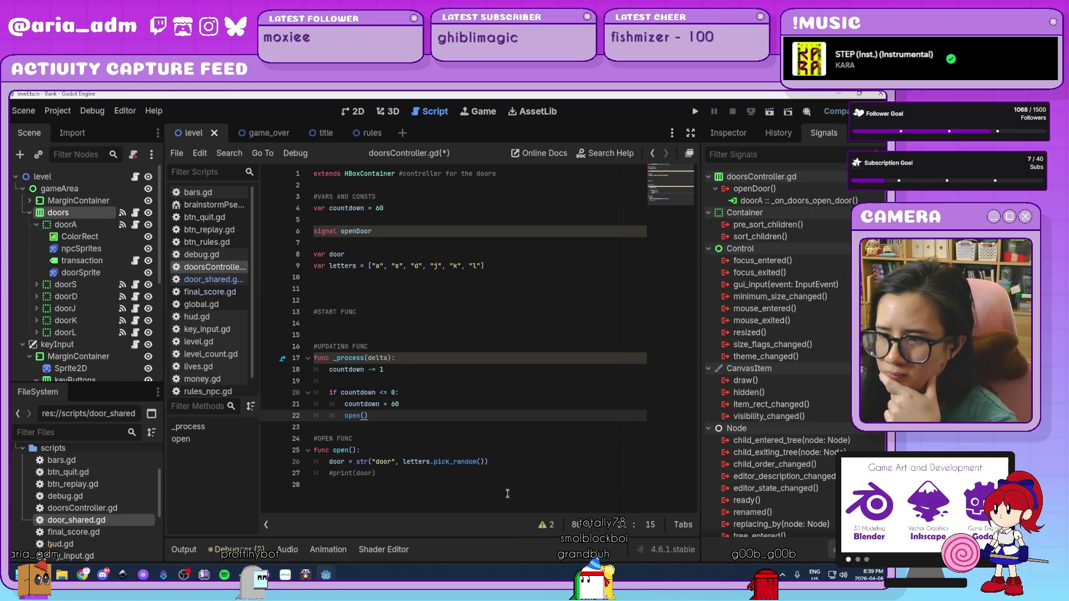
drag(497, 461, 326, 462)
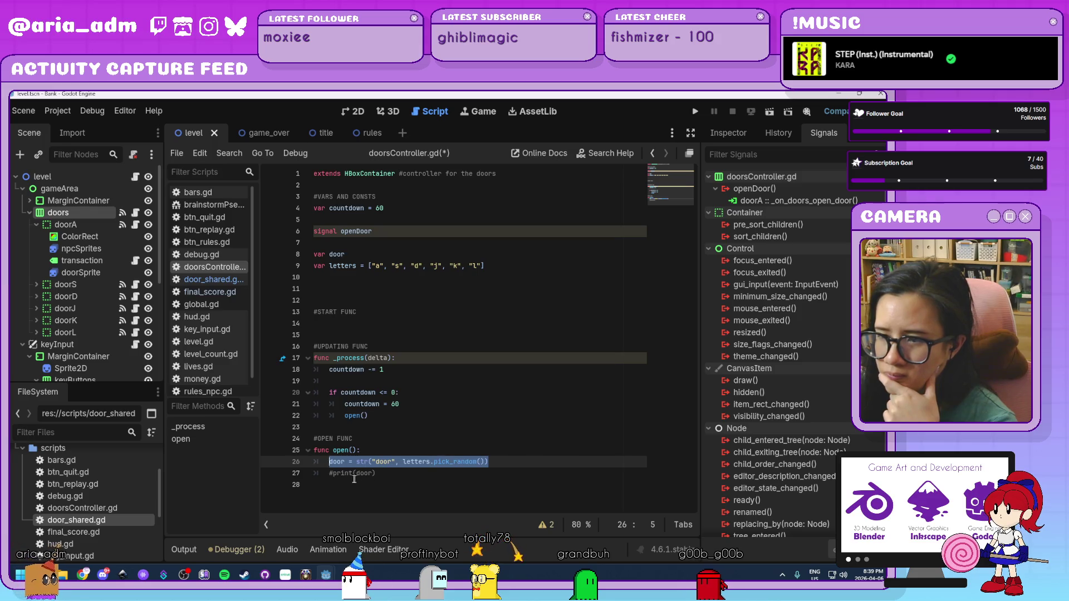
Cut the door-naming and commented print lines from open(), leaving pass in their place
click(396, 473)
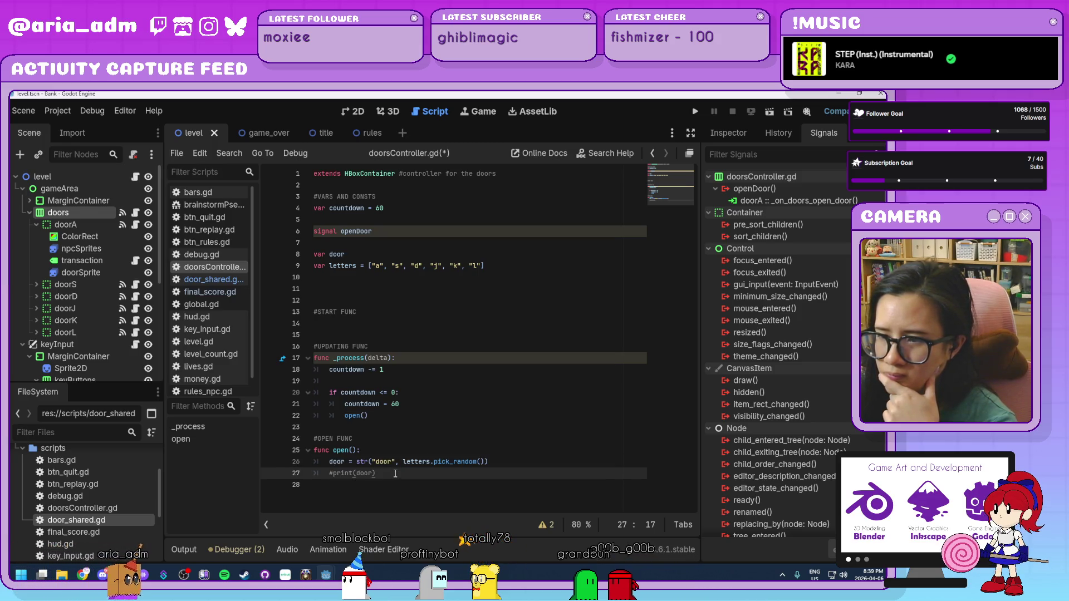
drag(332, 473, 337, 462)
key(ctrl+c)
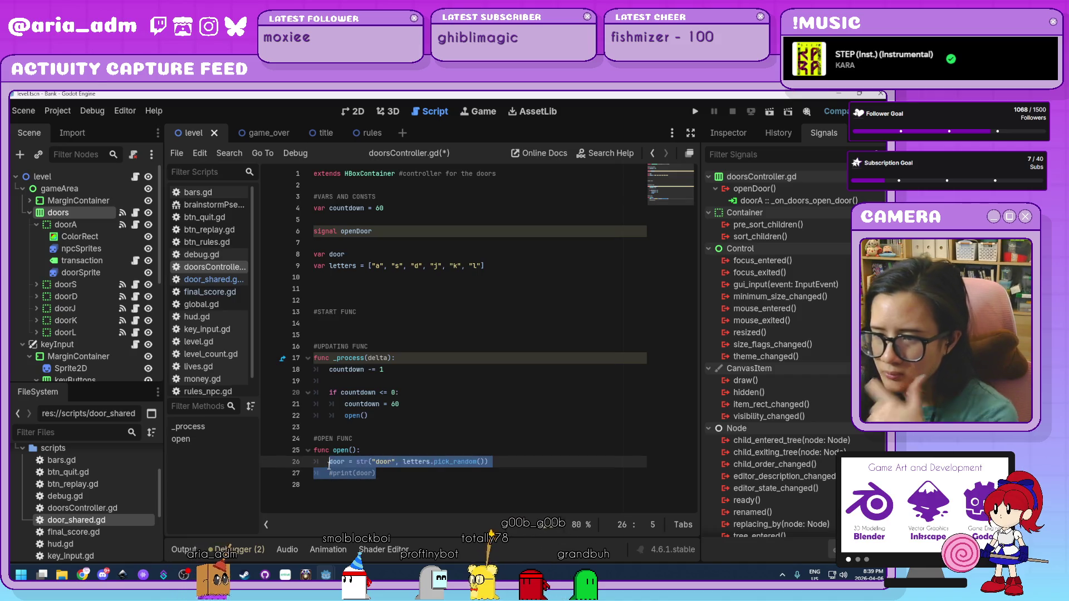
key(BackSpace)
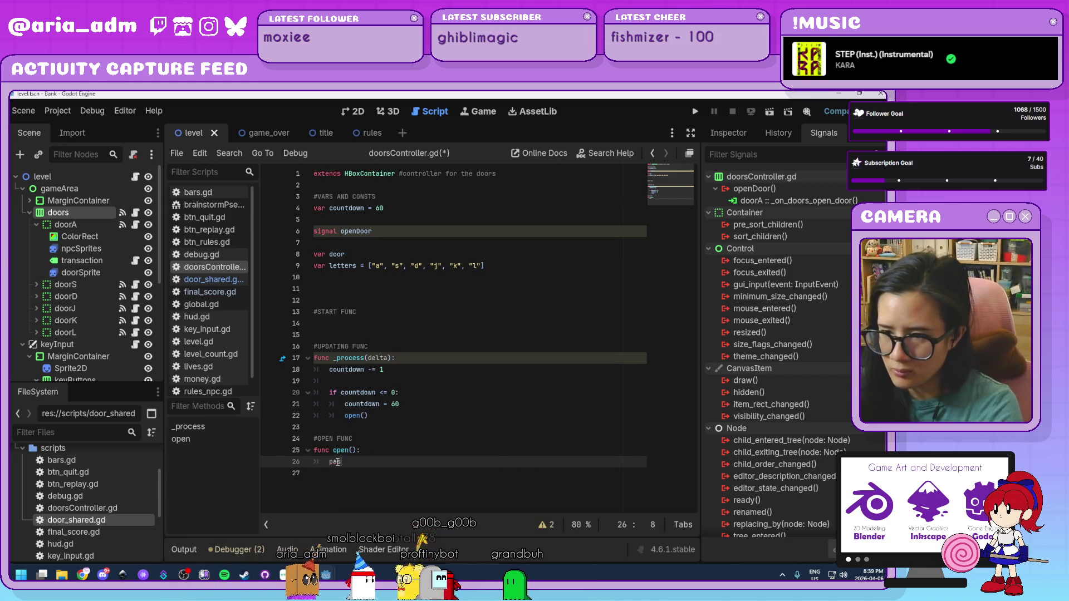
text(pass)
click(385, 449)
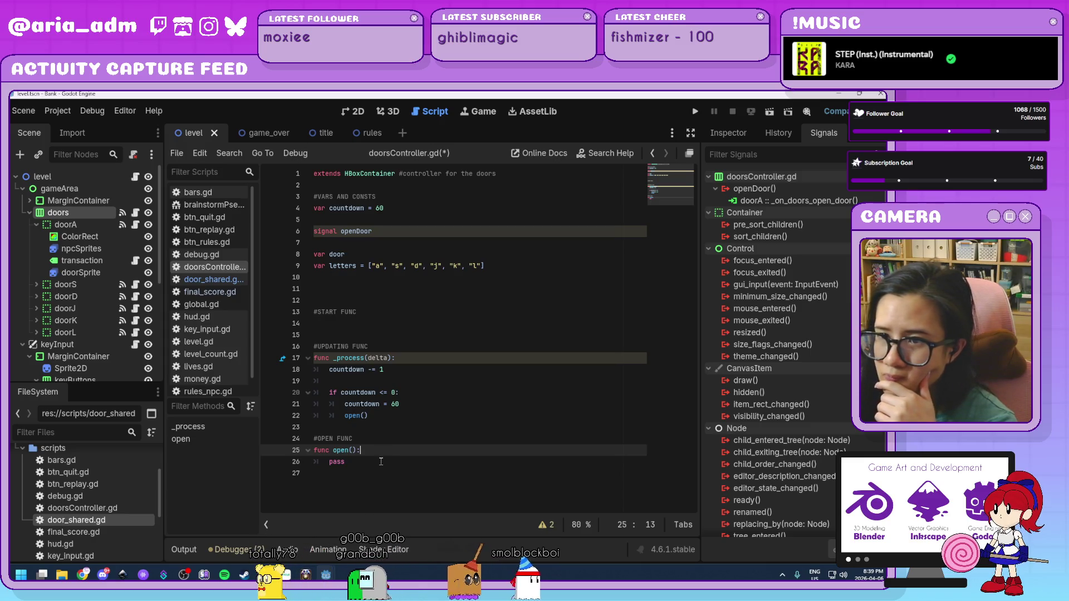
Paste those lines over pass in door_shared.gd's _on_doors_open_door handler
click(214, 278)
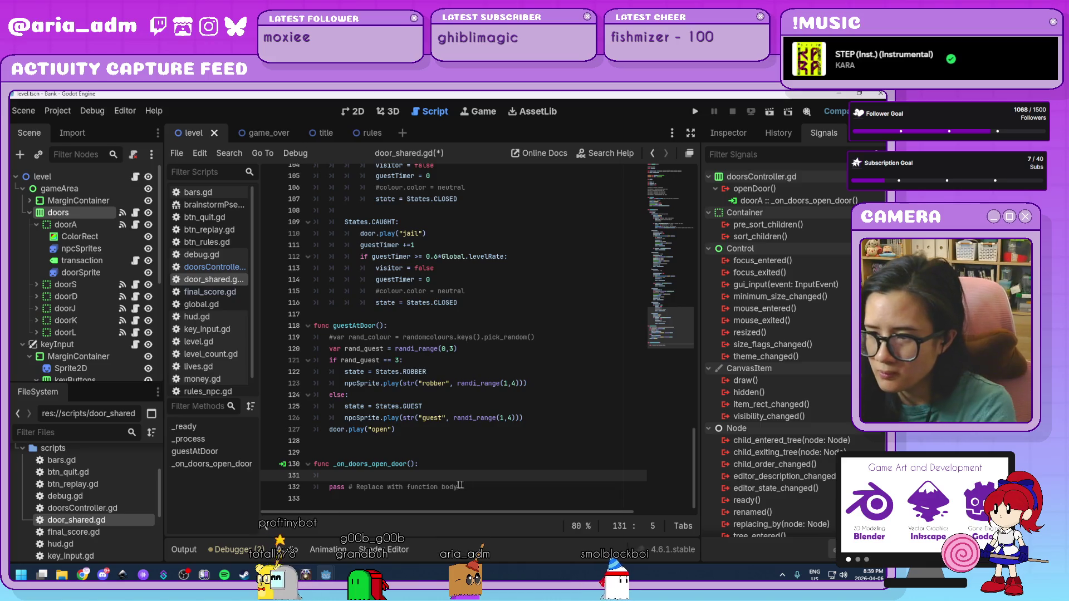
shift+click(331, 476)
key(ctrl+v)
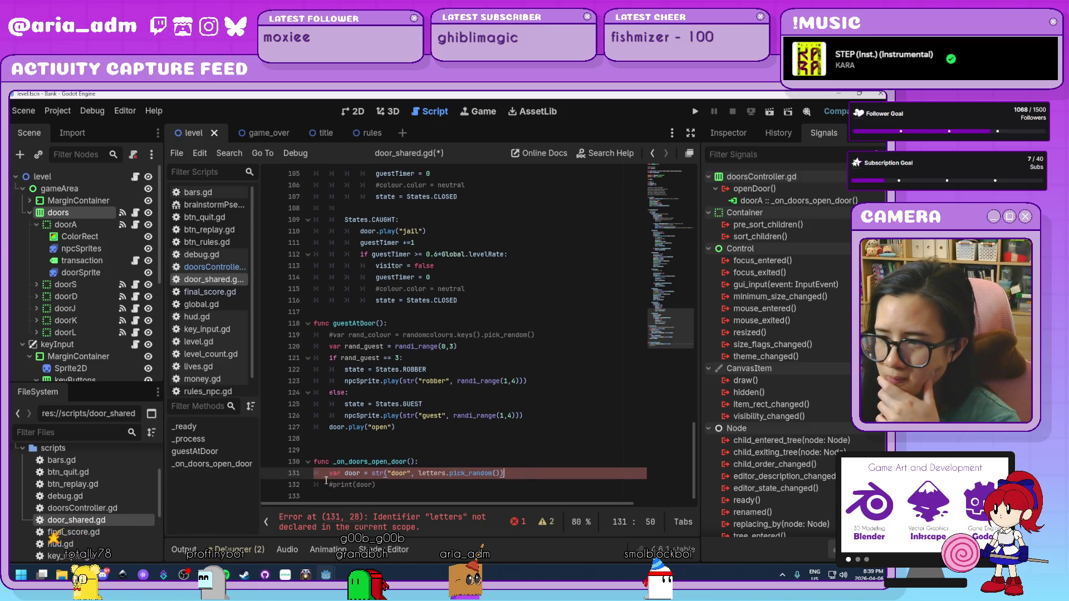
key(Down)
key(Home)
drag(345, 473, 326, 473)
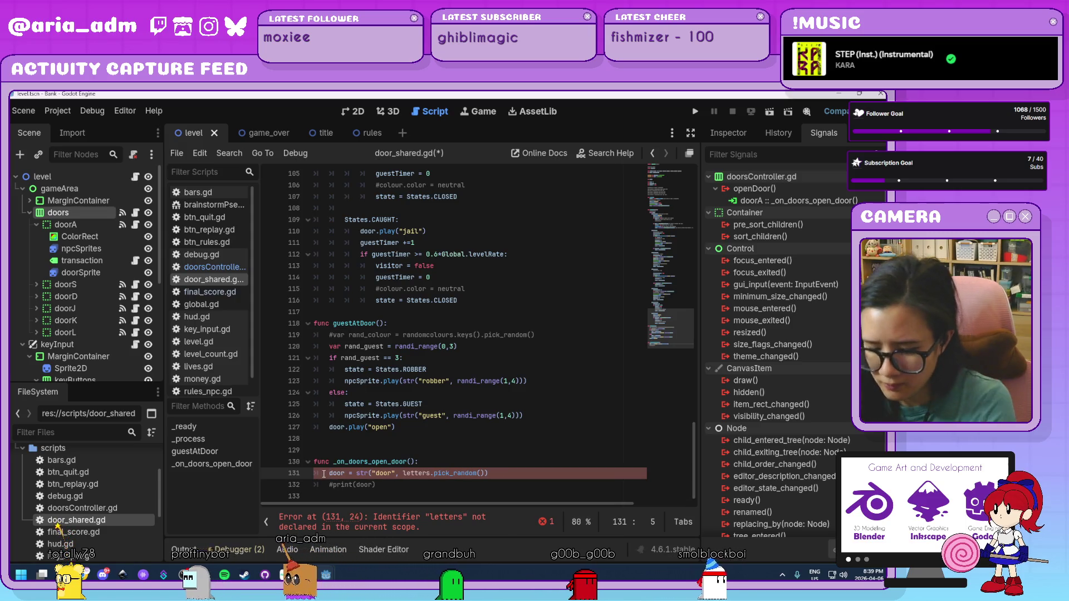
click(229, 269)
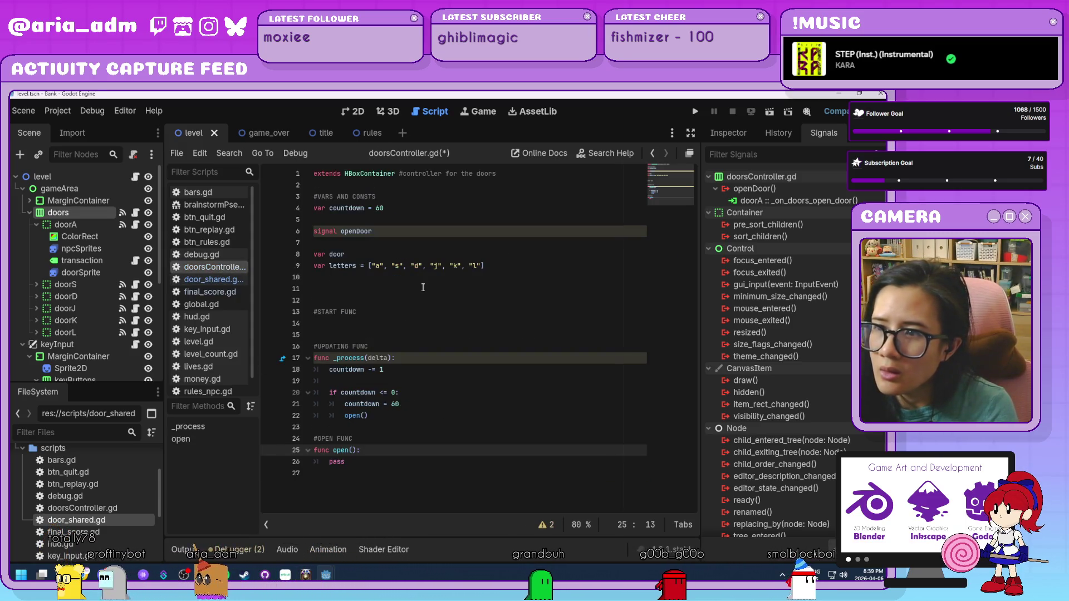
Copy the letters array declaration from doorsController.gd into door_shared.gd below the letter variable
drag(483, 266, 278, 265)
key(ctrl+c)
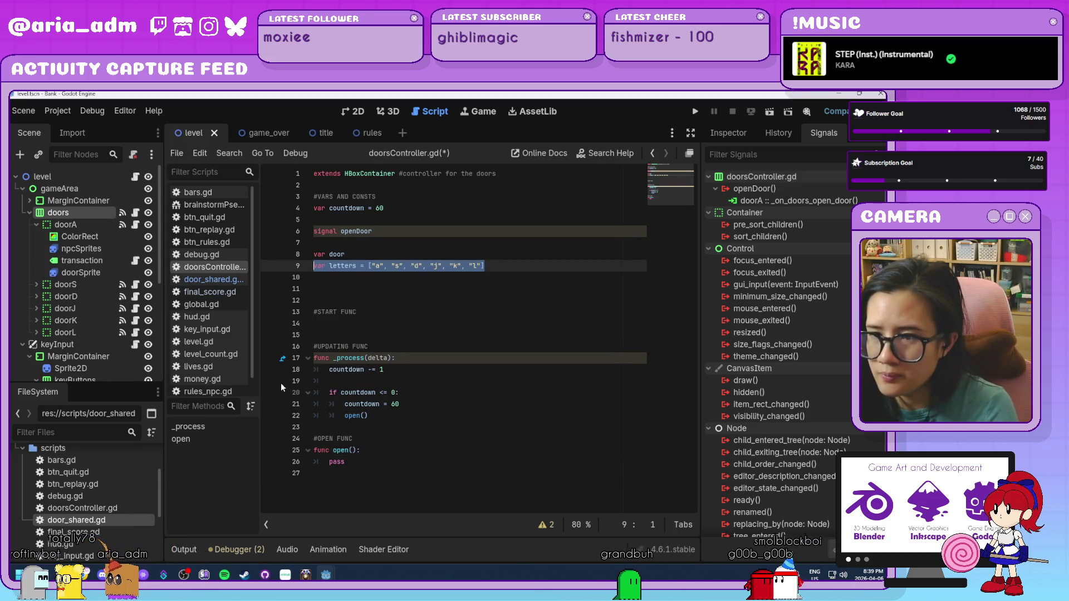
click(215, 280)
scroll(438, 334, up, 20)
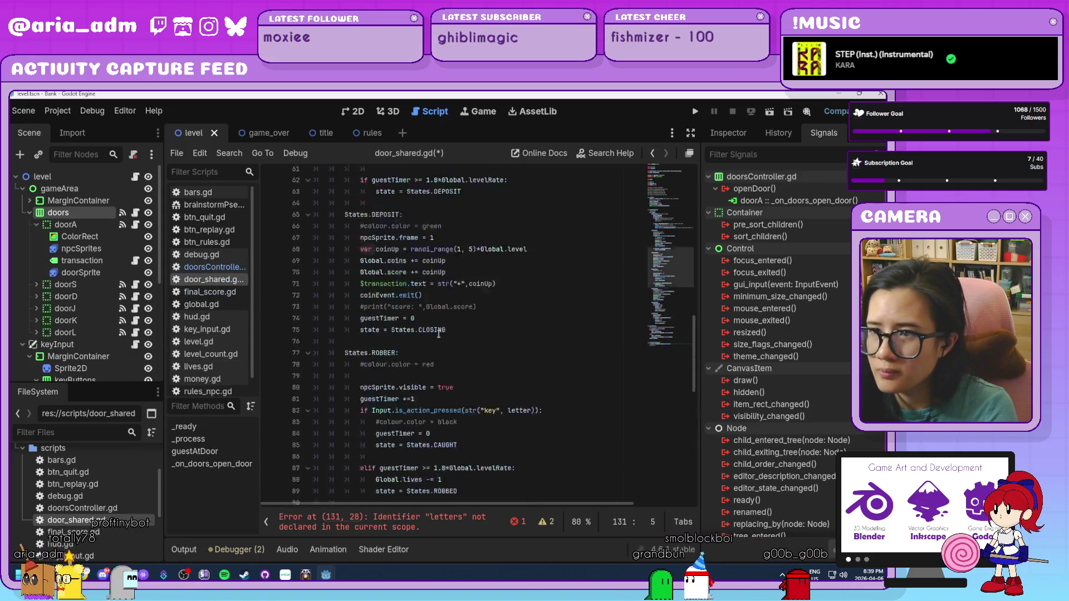
scroll(438, 334, up, 6)
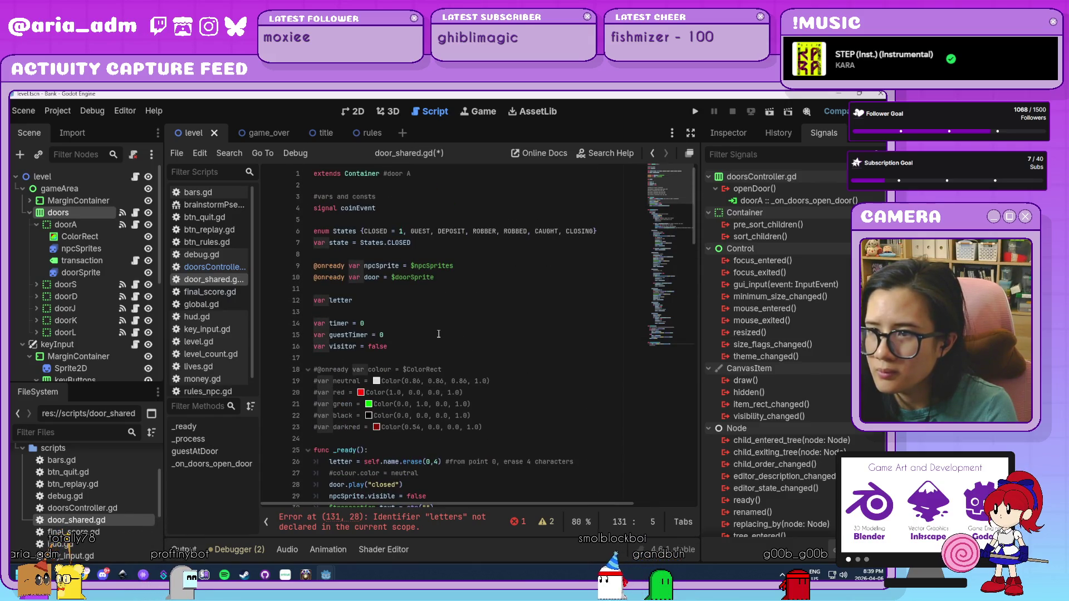
click(397, 301)
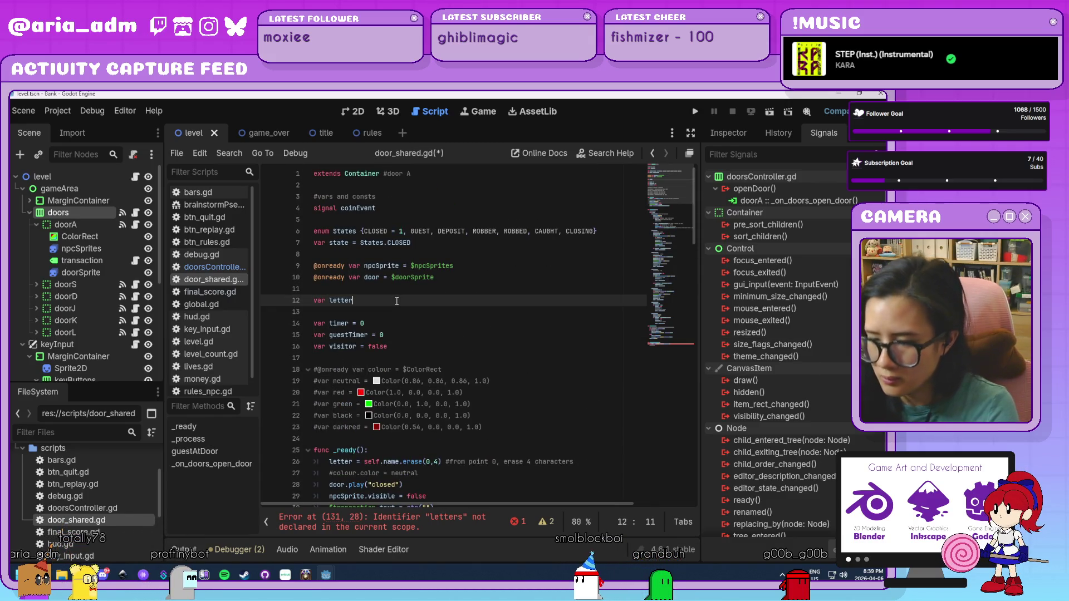
key(Return)
key(ctrl+v)
scroll(451, 396, down, 20)
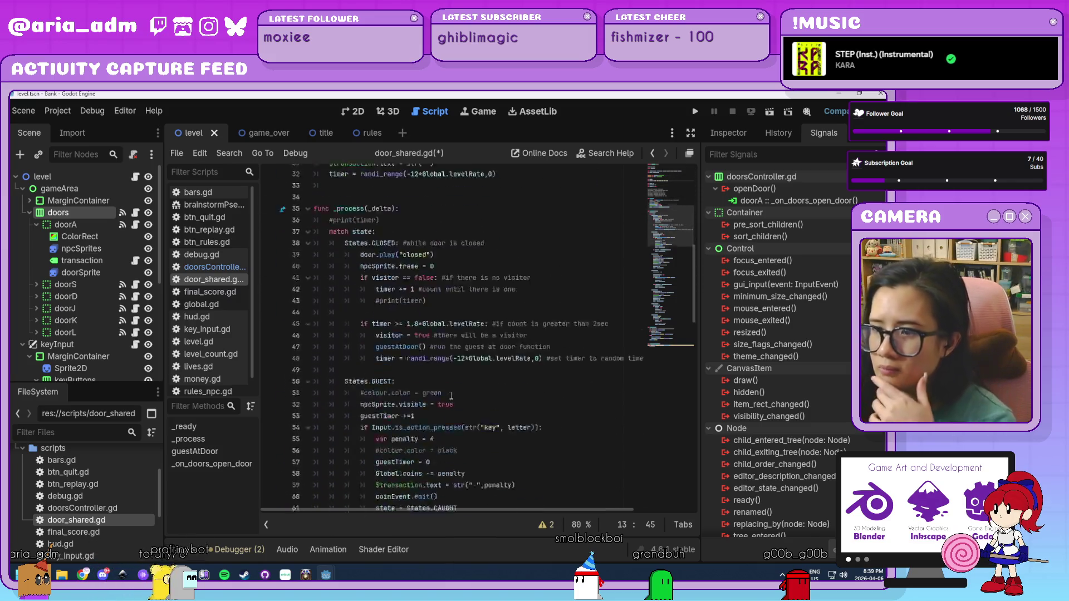
Rename the door variable on line 132 of door_shared.gd to openDoor
click(384, 482)
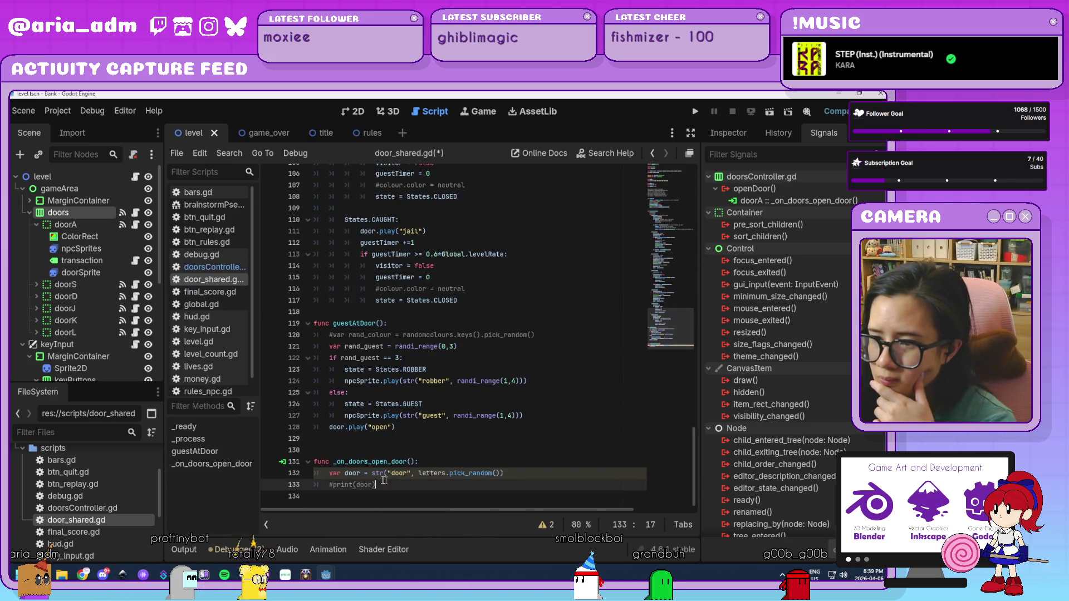
click(346, 473)
click(527, 474)
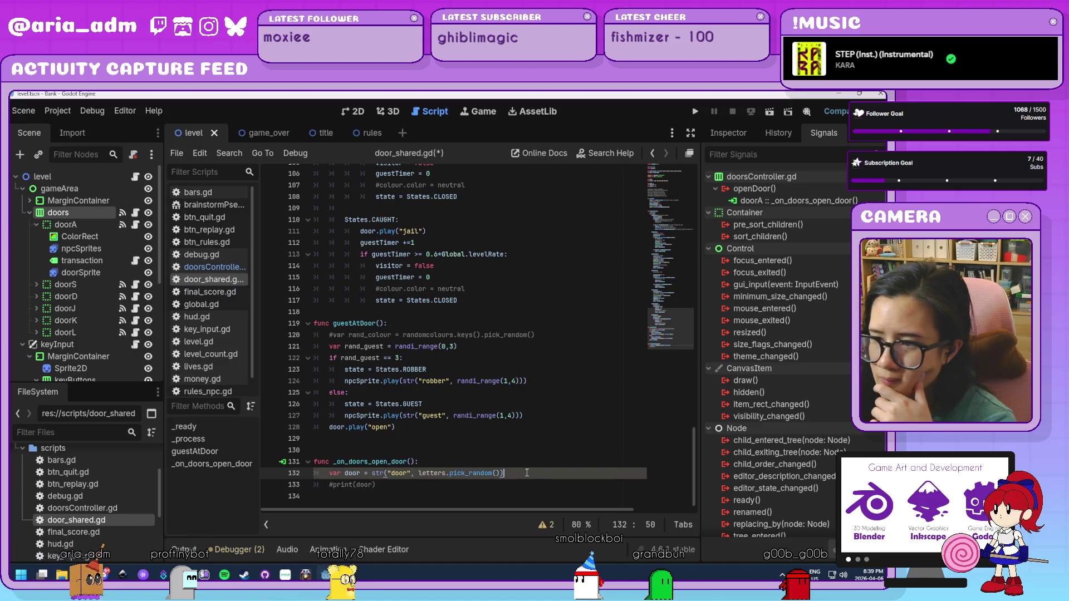
click(353, 485)
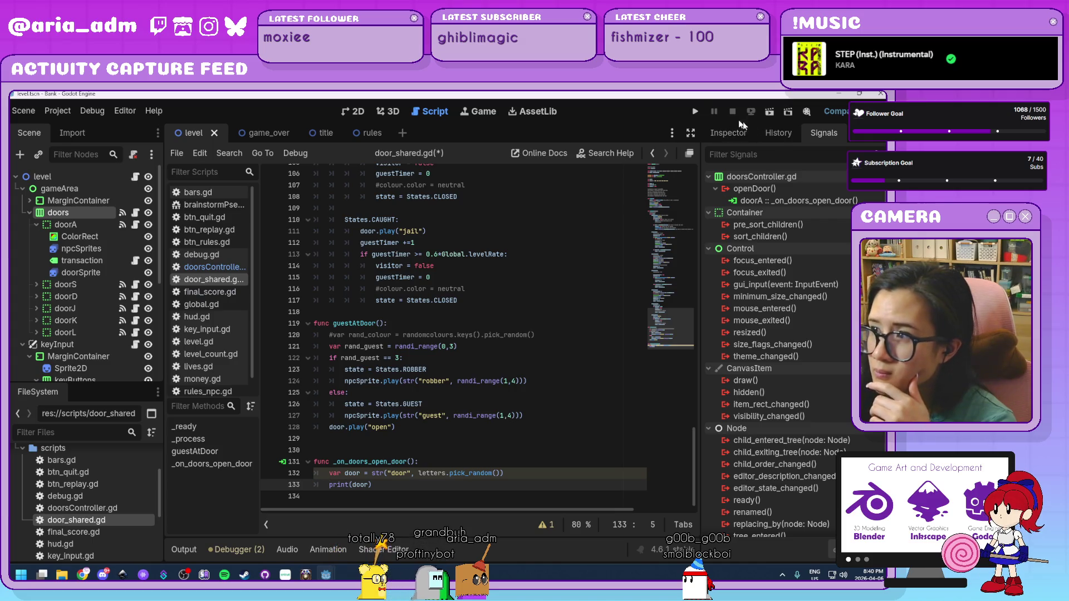
scroll(513, 365, up, 20)
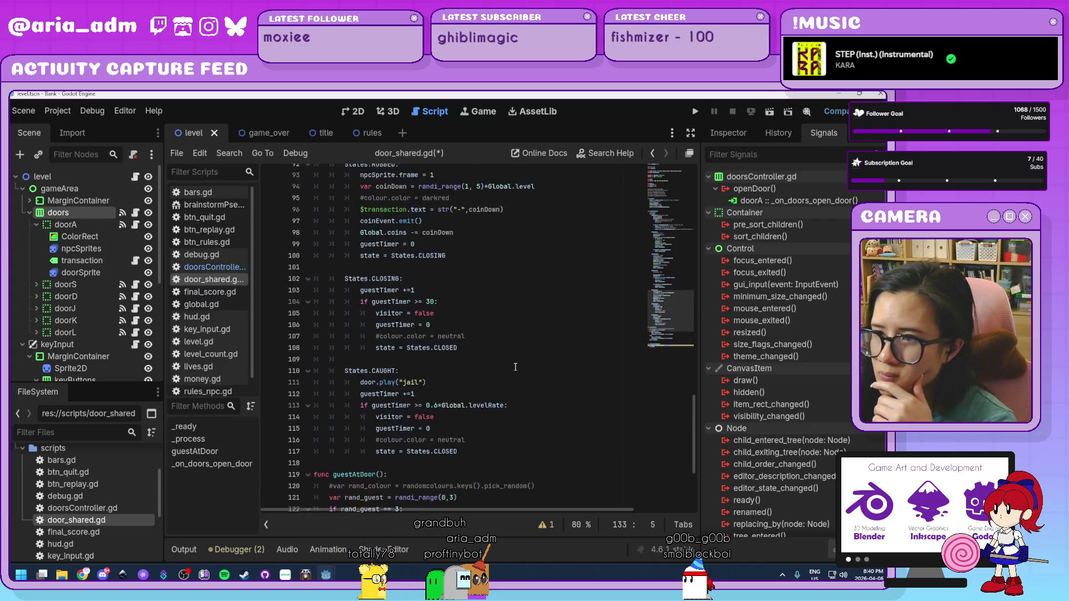
scroll(514, 367, up, 7)
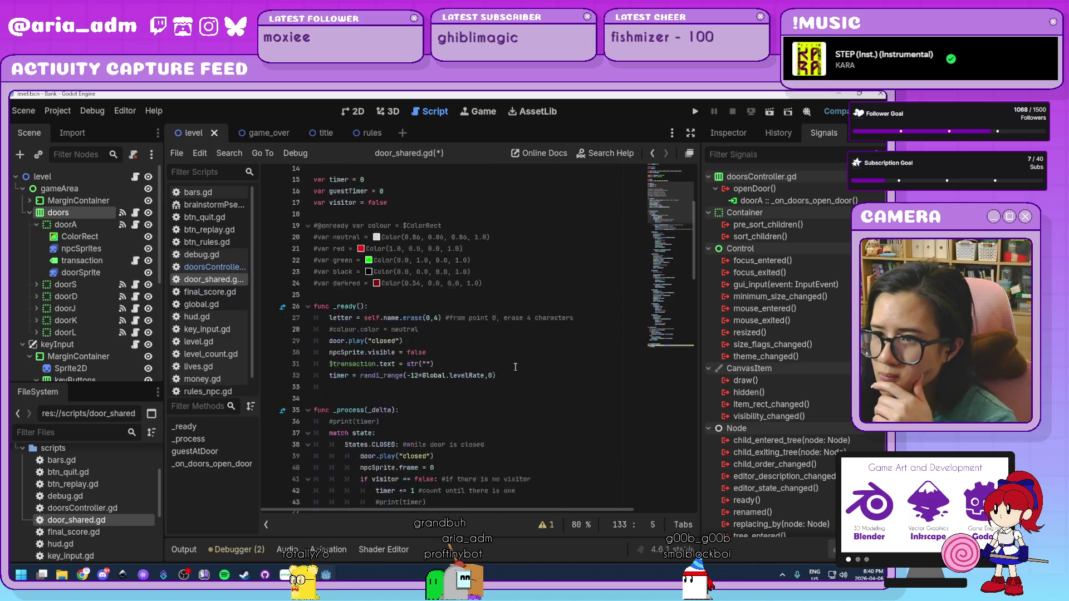
scroll(515, 367, down, 20)
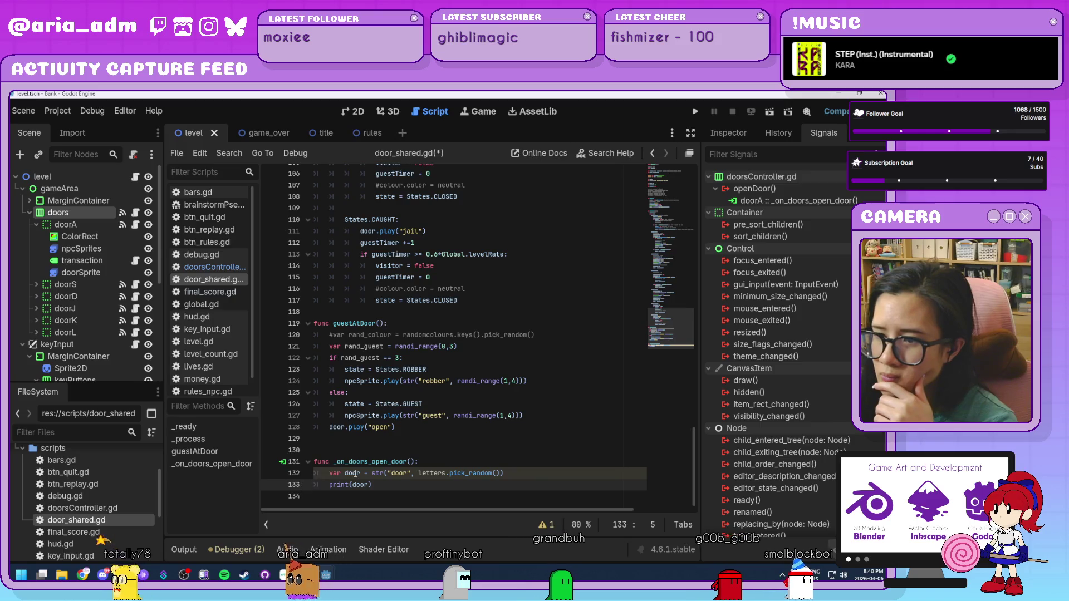
click(360, 475)
key(Right)
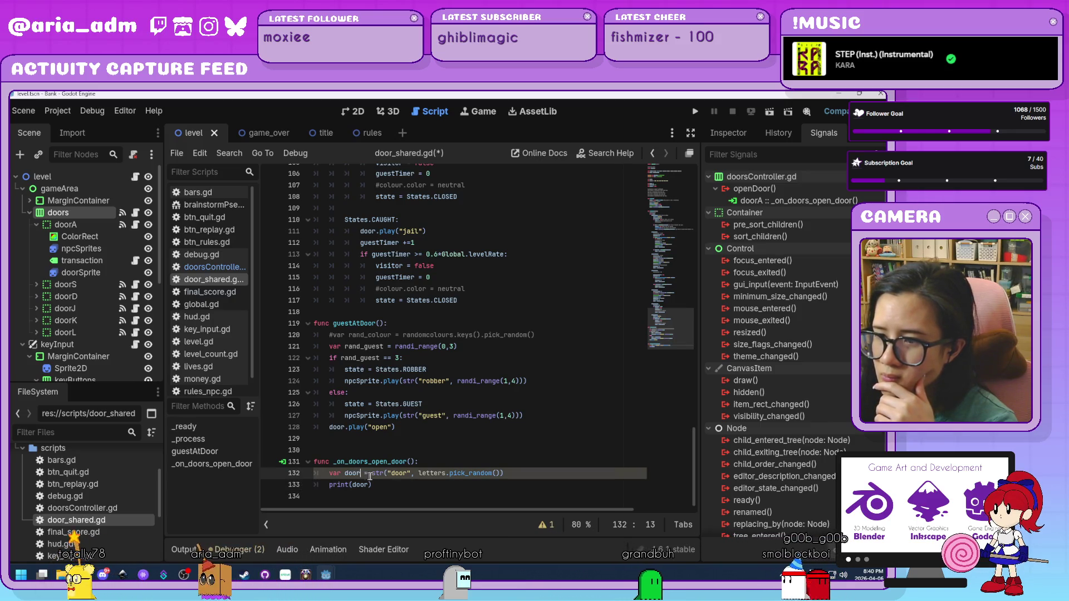
mouse_move(377, 477)
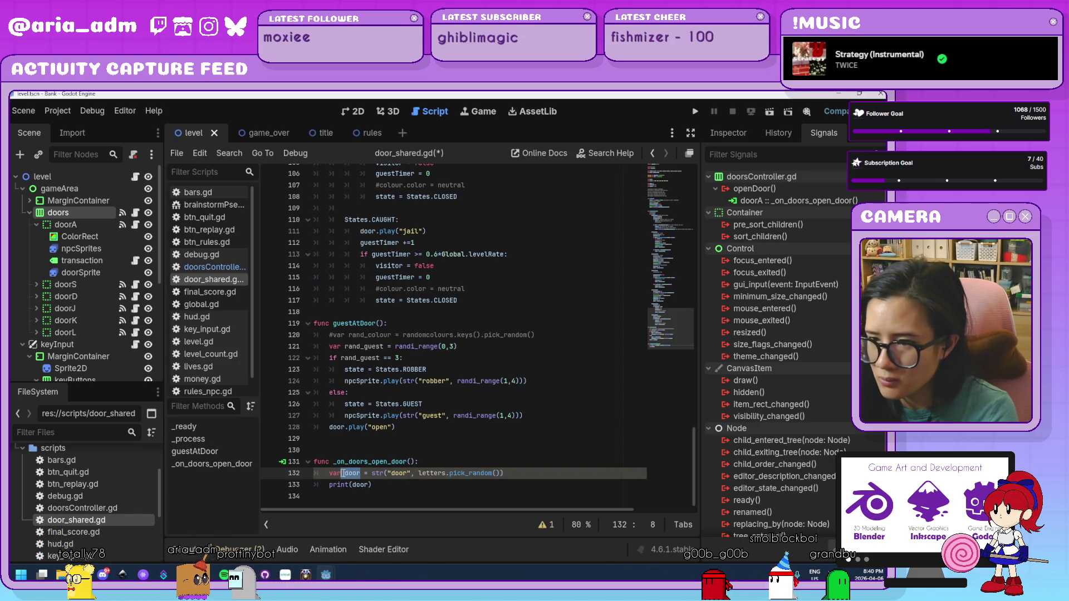
key(Left)
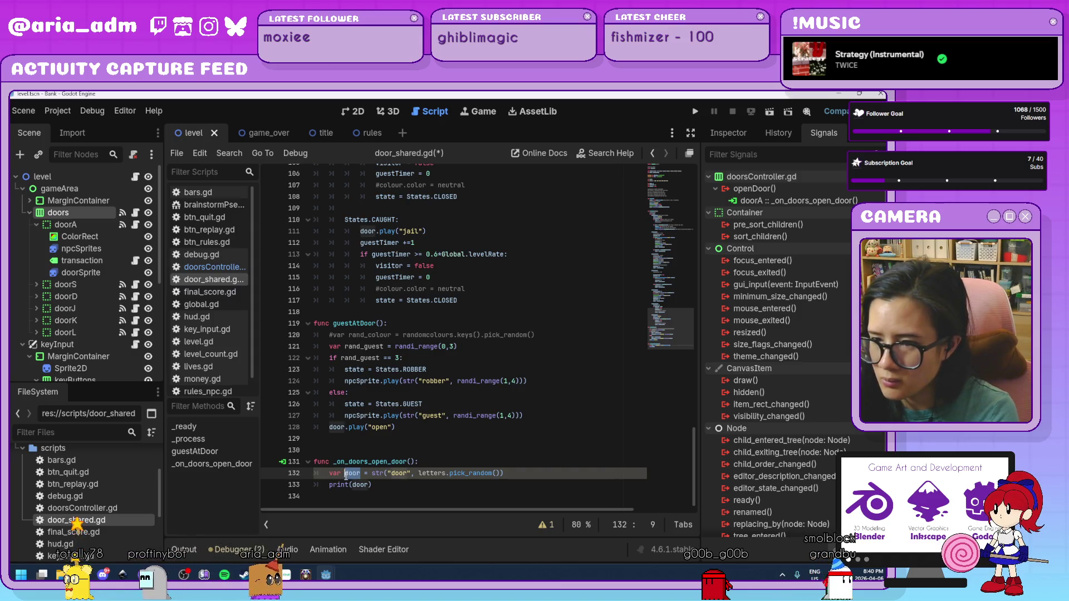
text(openDoor)
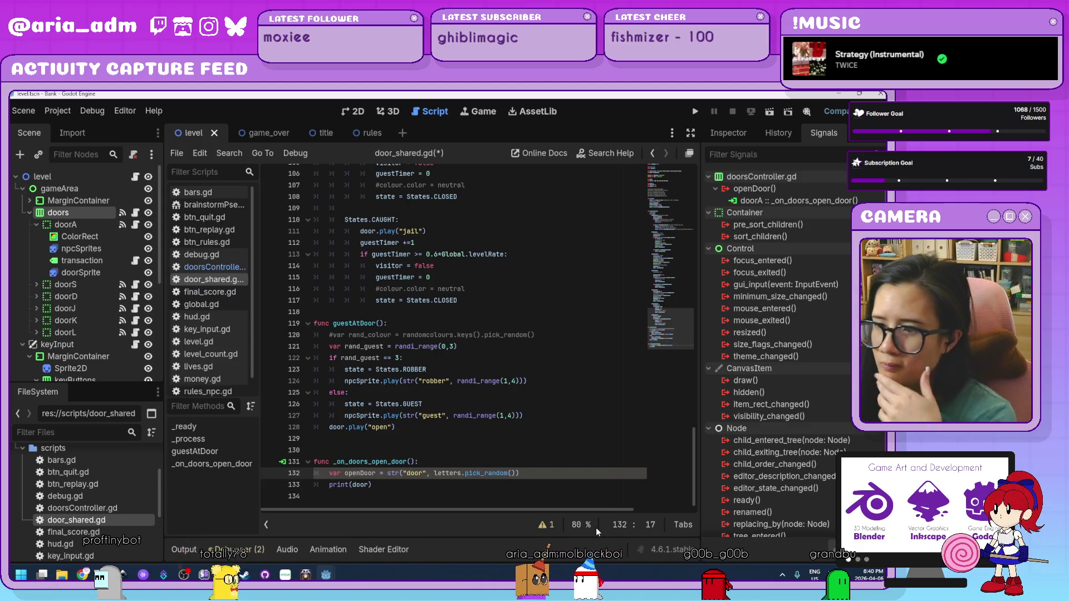
Change the print call to print(openDoor) and run the project
click(425, 487)
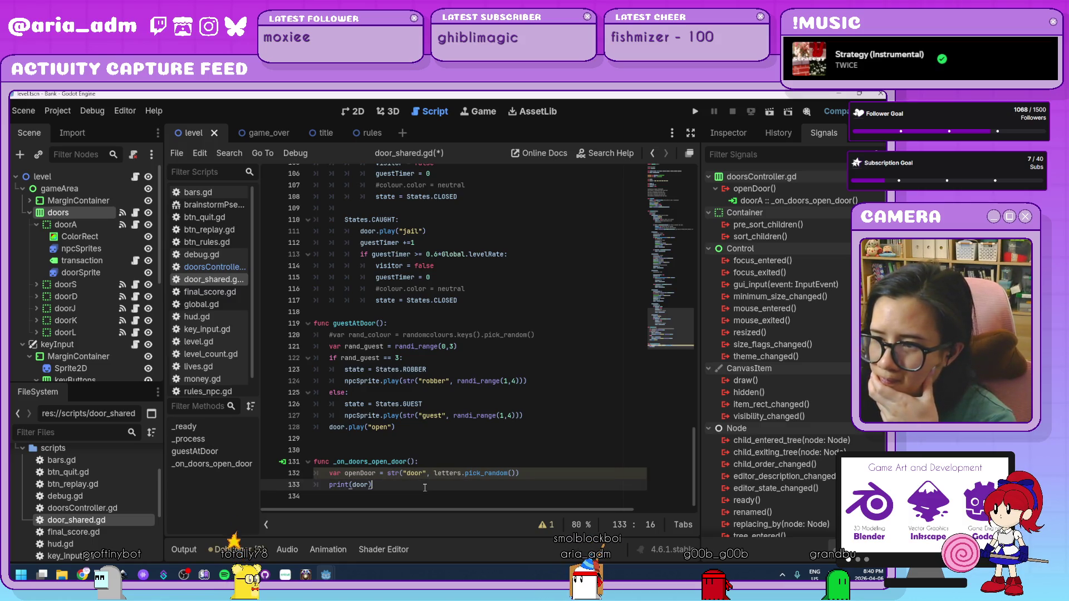
click(355, 484)
text(openD)
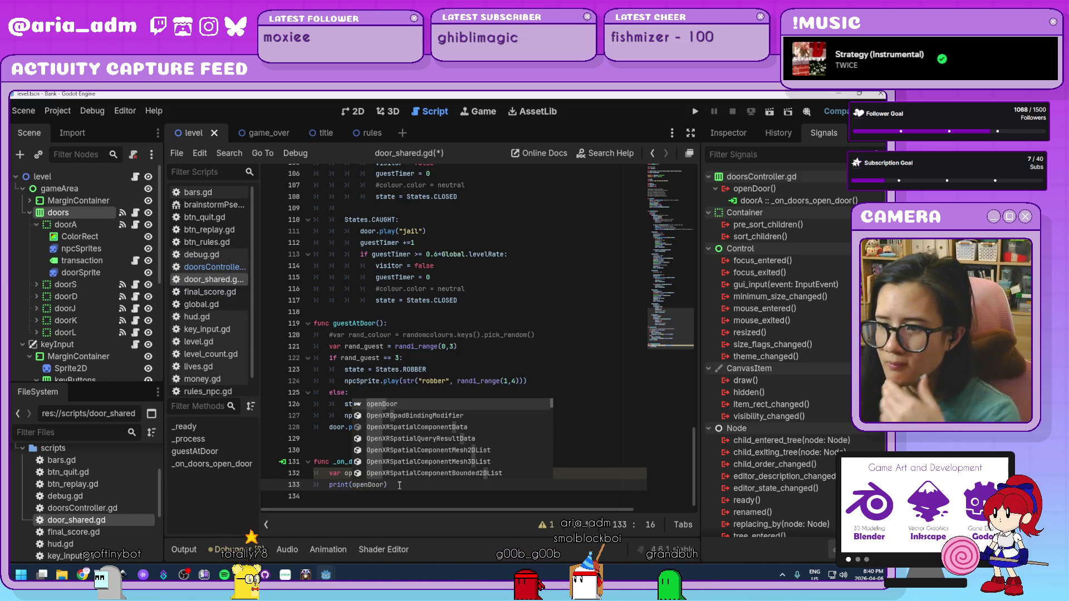
key(End)
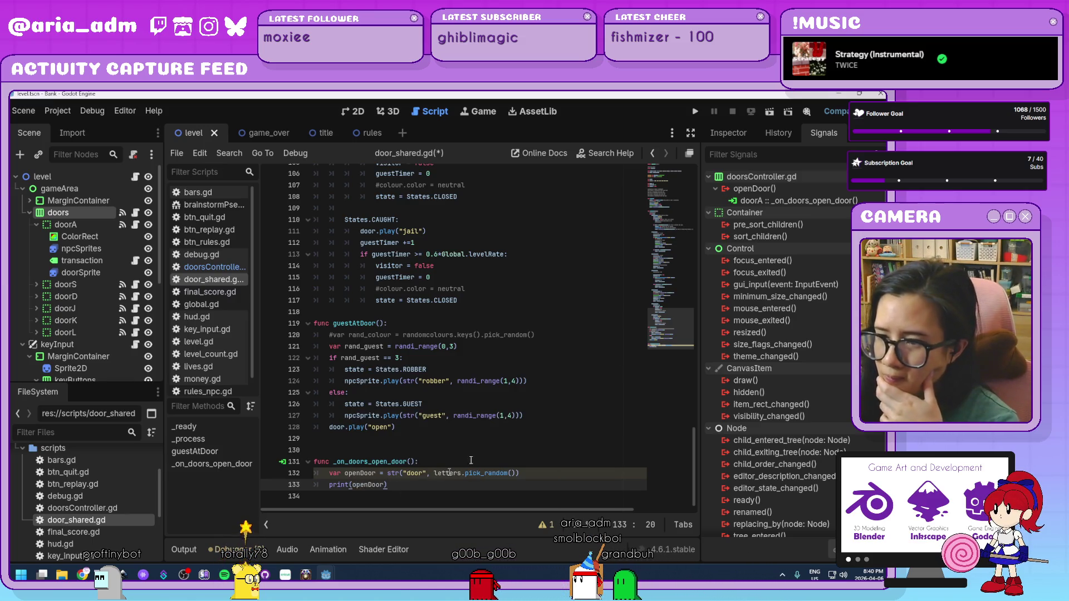
click(692, 111)
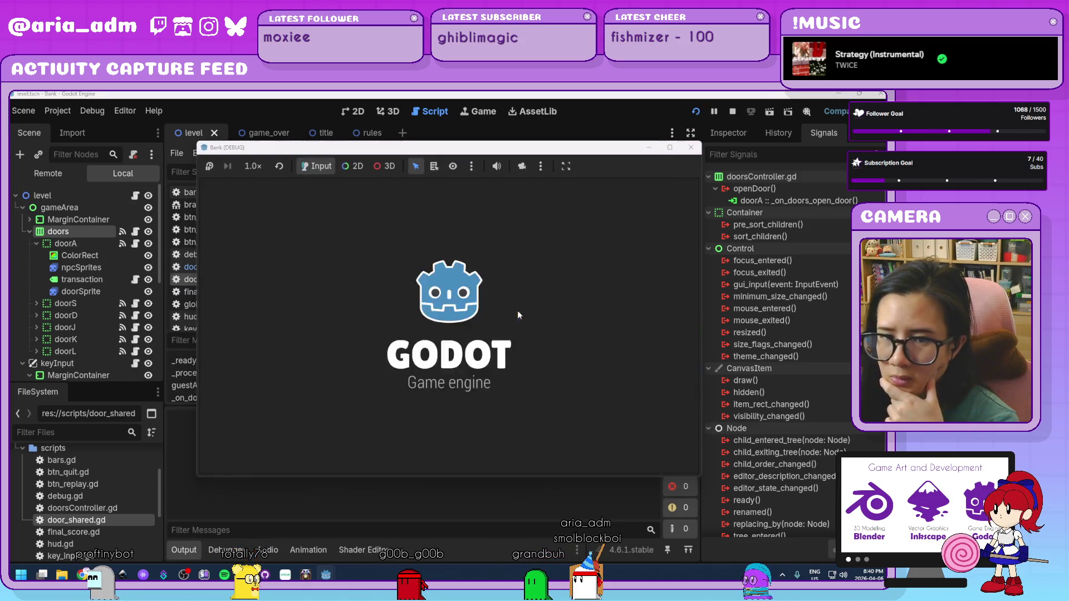
Play the game into the door level, where doors open on guests and coins reach 16, then stop it
click(494, 372)
drag(397, 150, 470, 128)
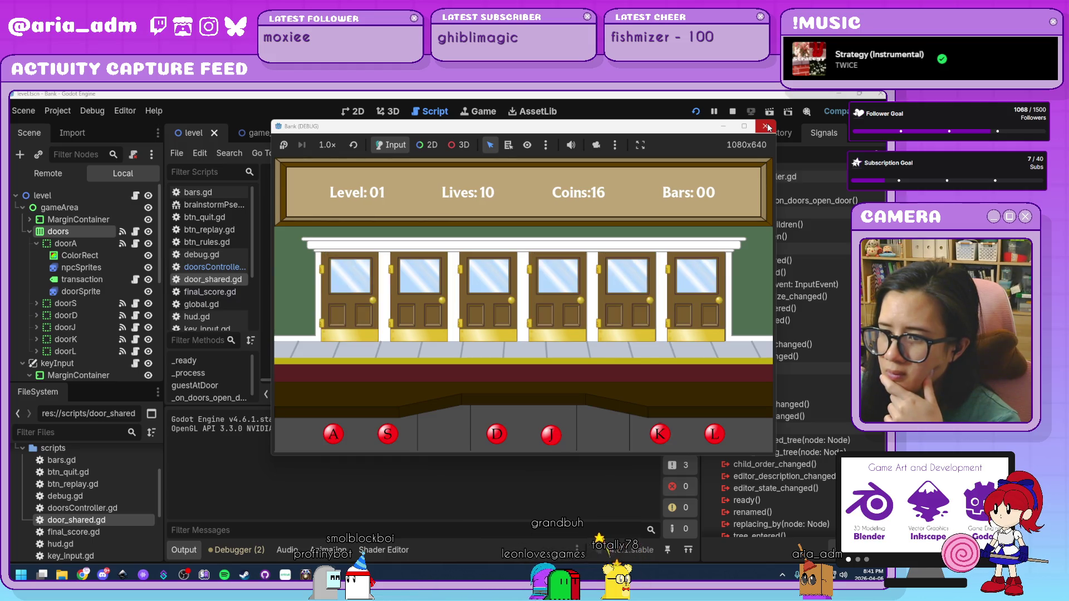
click(767, 127)
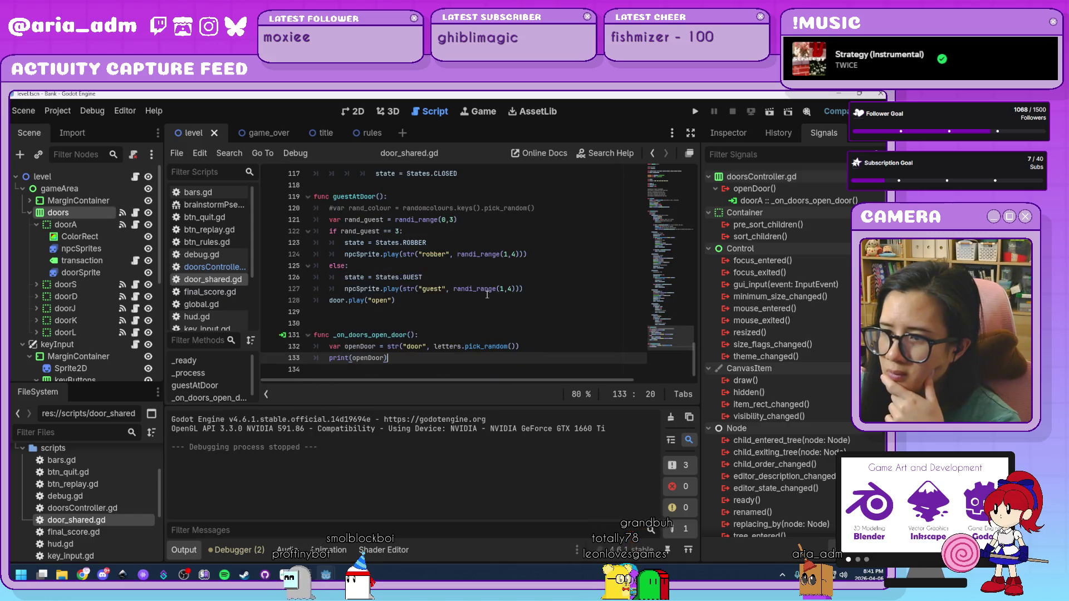
Open doorsController.gd, start writing an emit call inside func open(), and do a quick test run
click(210, 256)
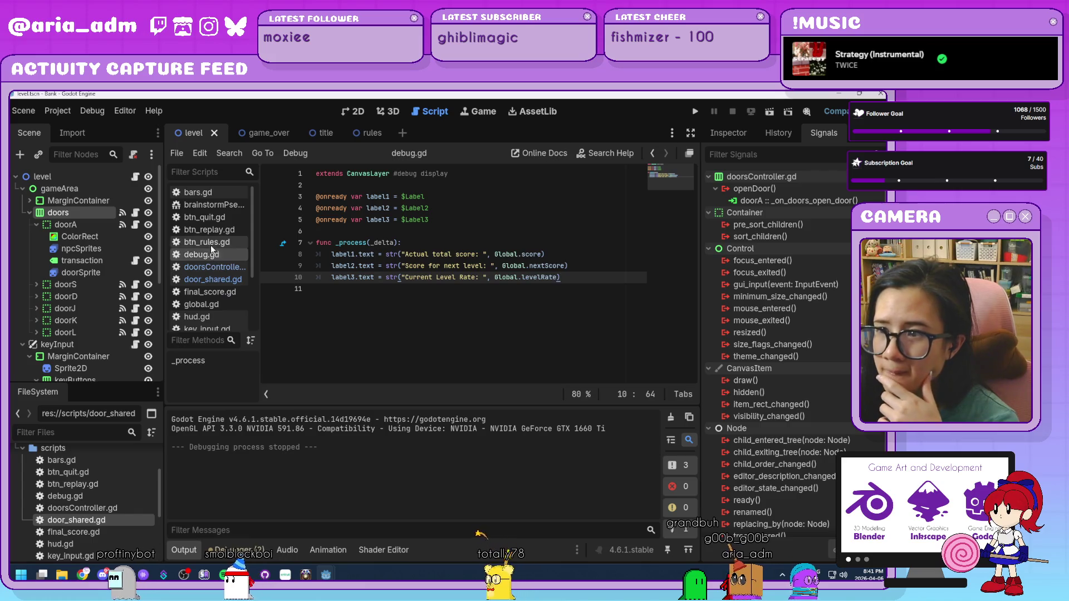
click(211, 246)
click(208, 264)
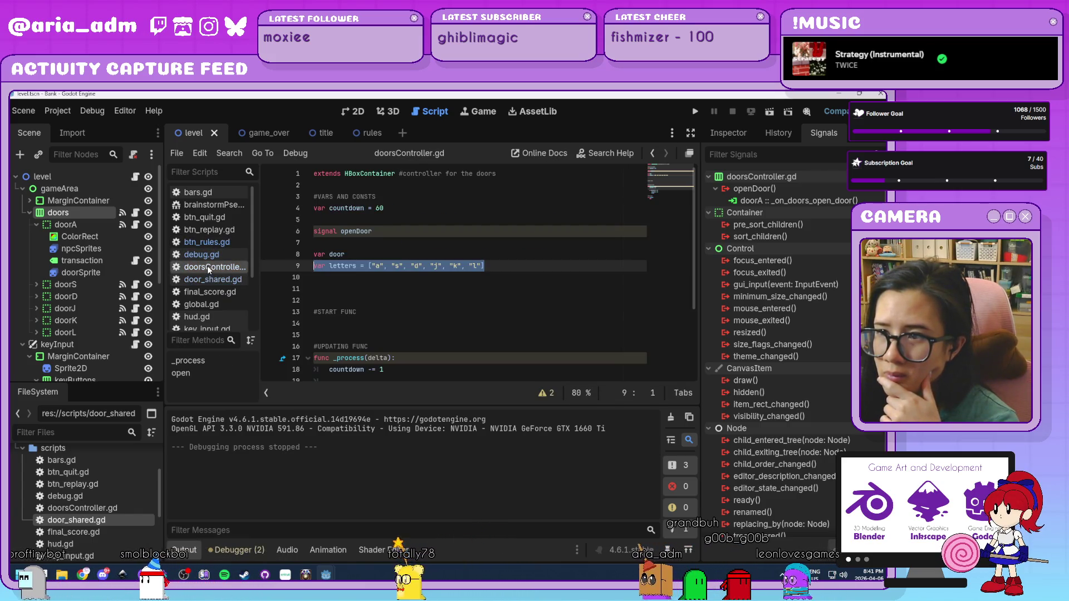
scroll(466, 321, down, 3)
click(394, 348)
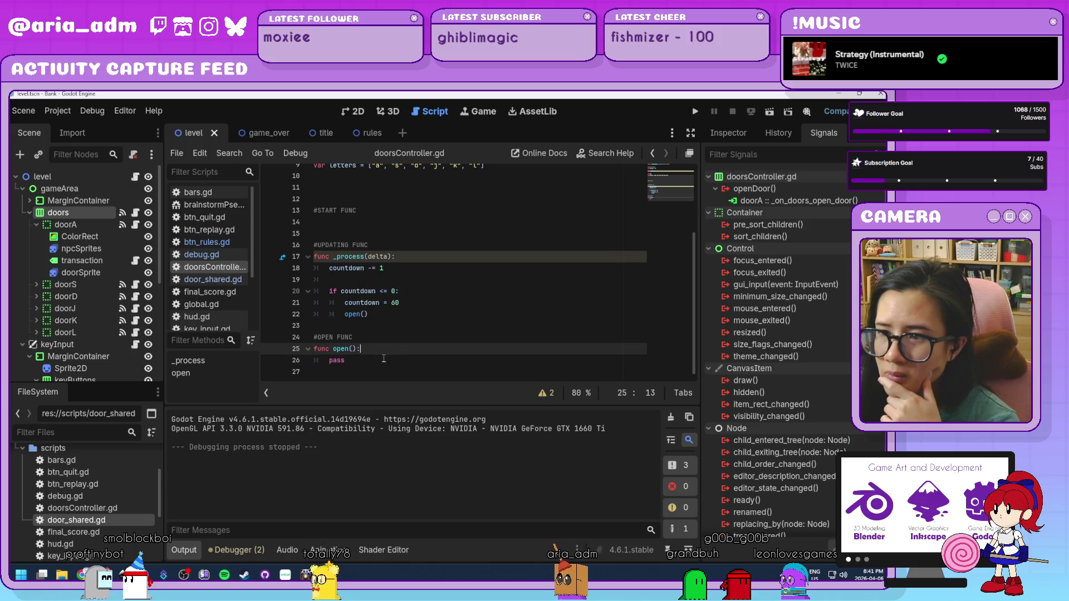
key(Return)
text(emit.open()
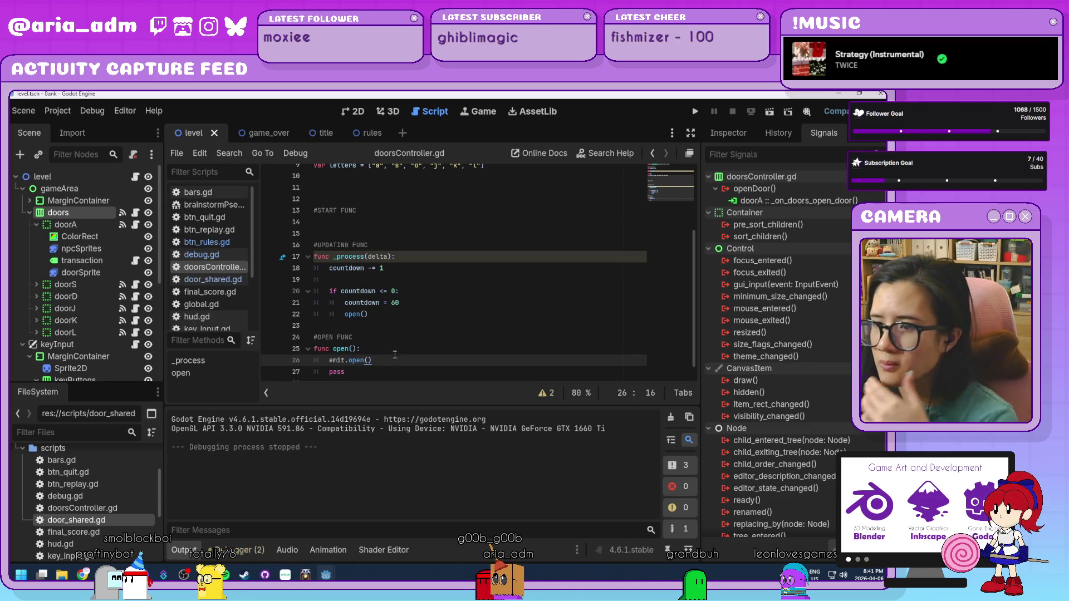
click(699, 111)
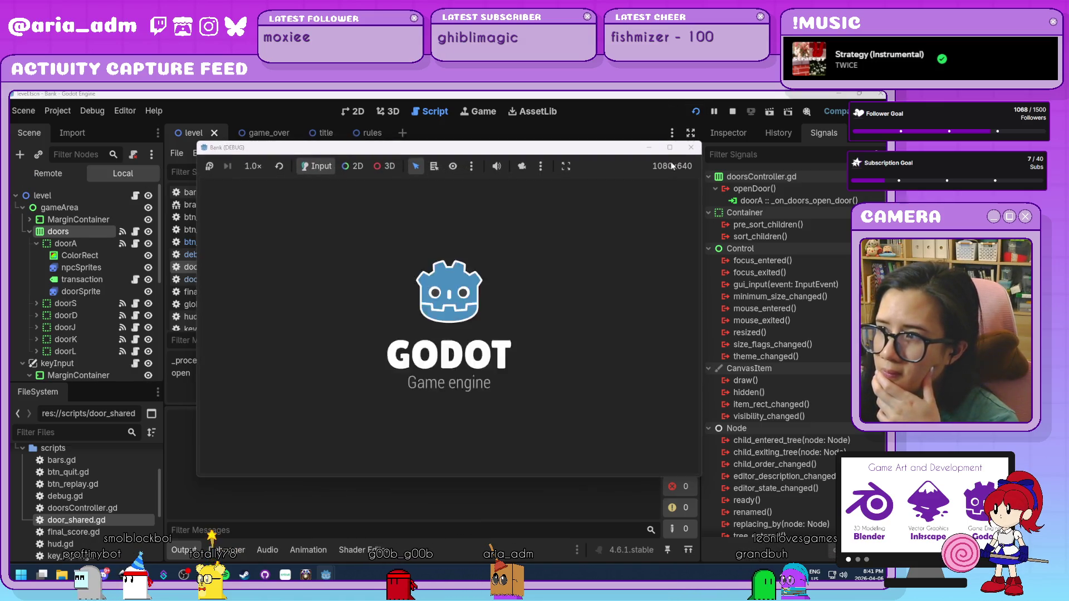
click(690, 148)
Delete func open() and change the countdown's open() call into an emit() call
click(377, 346)
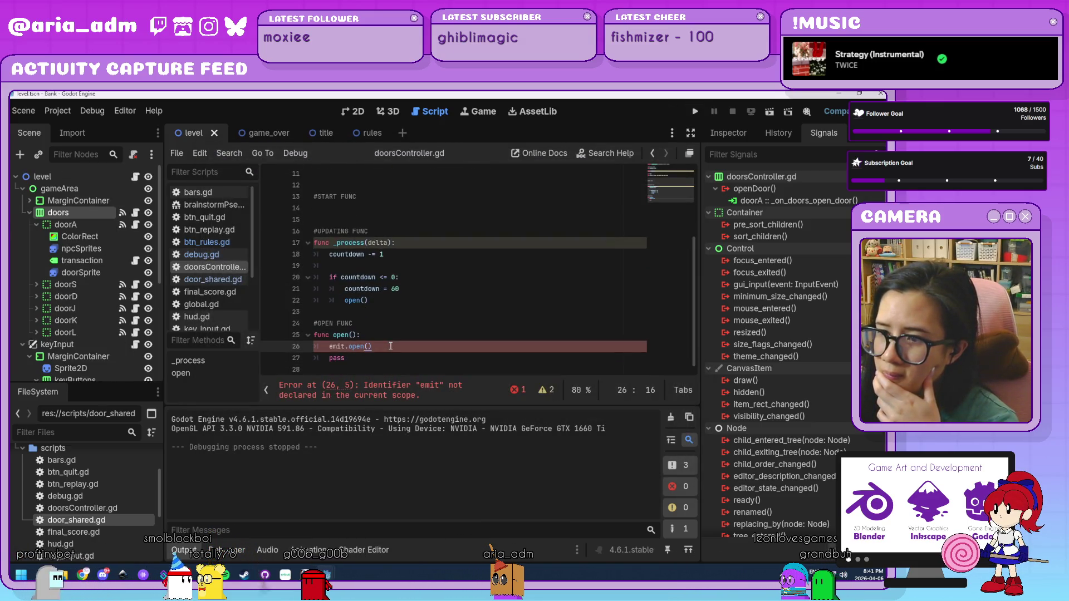
key(Home)
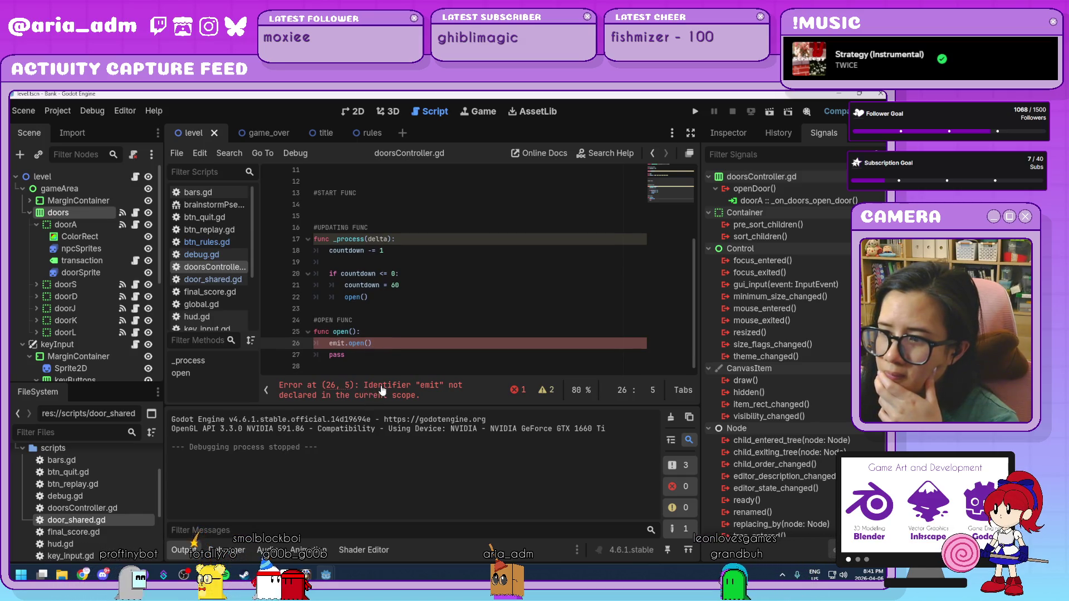
key(End)
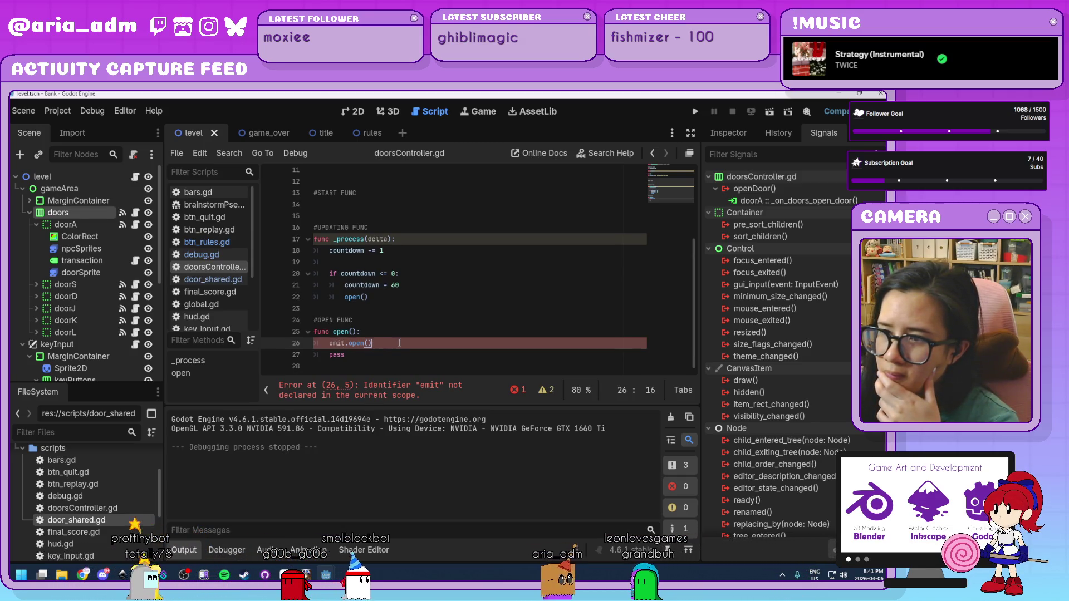
drag(399, 342, 329, 345)
text(open)
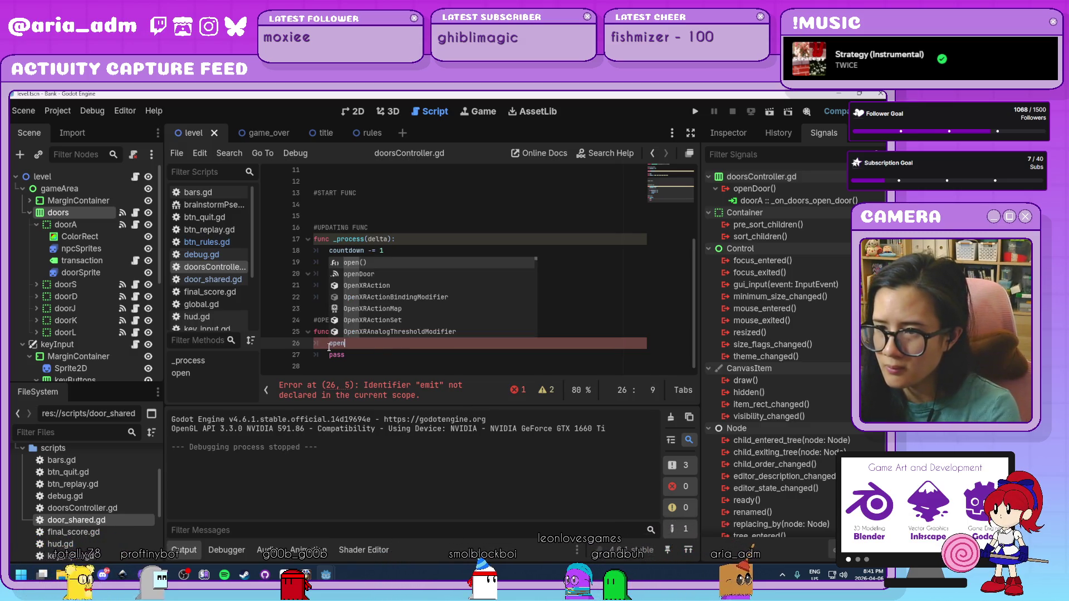
key(Return)
text(.e)
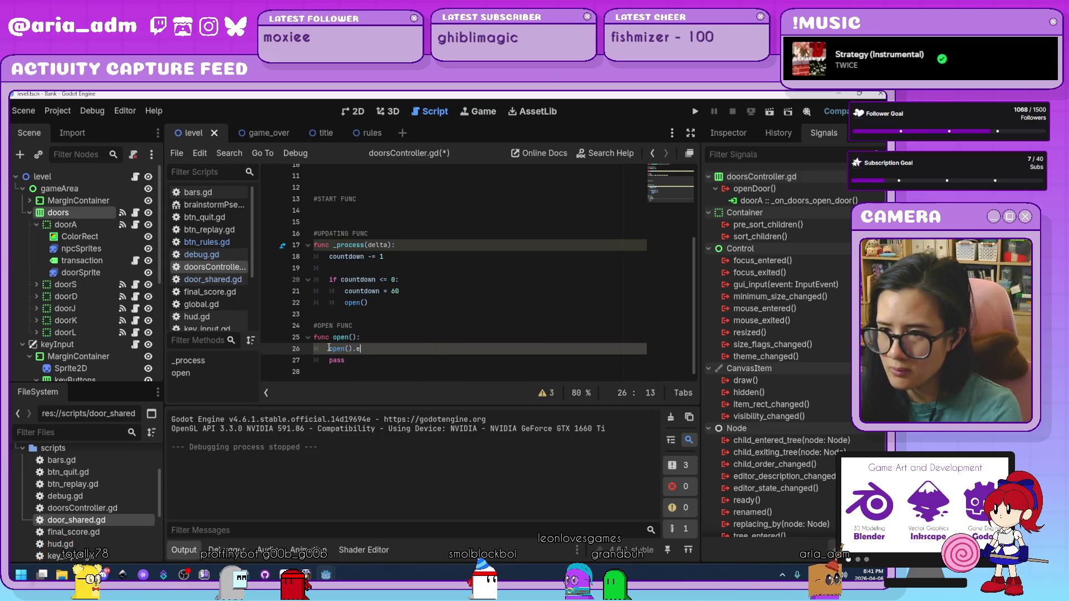
double_click(332, 360)
shift+click(290, 336)
key(BackSpace)
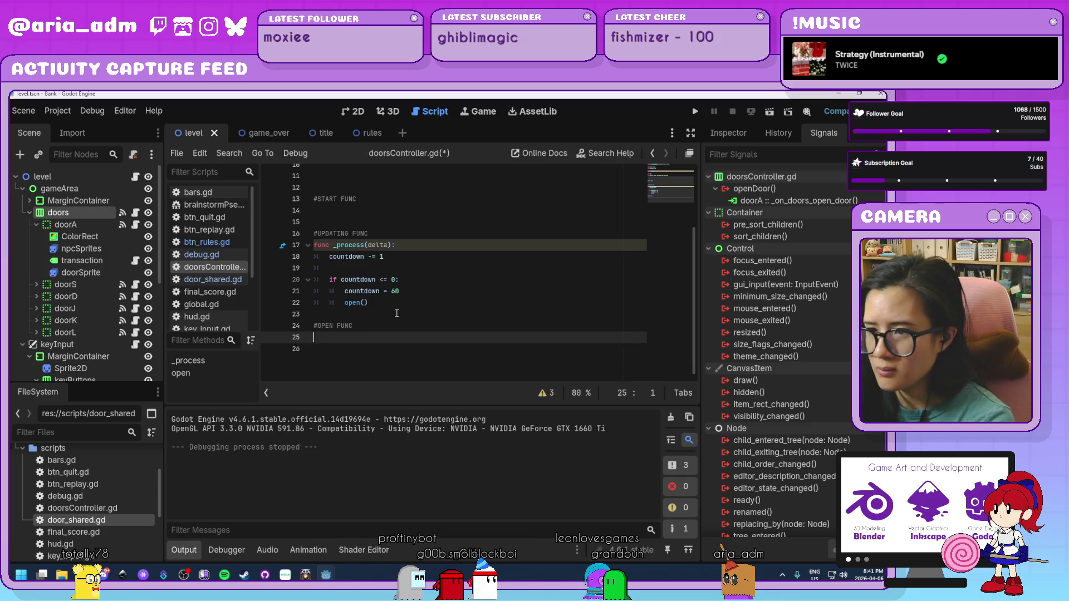
click(392, 303)
text(emit)
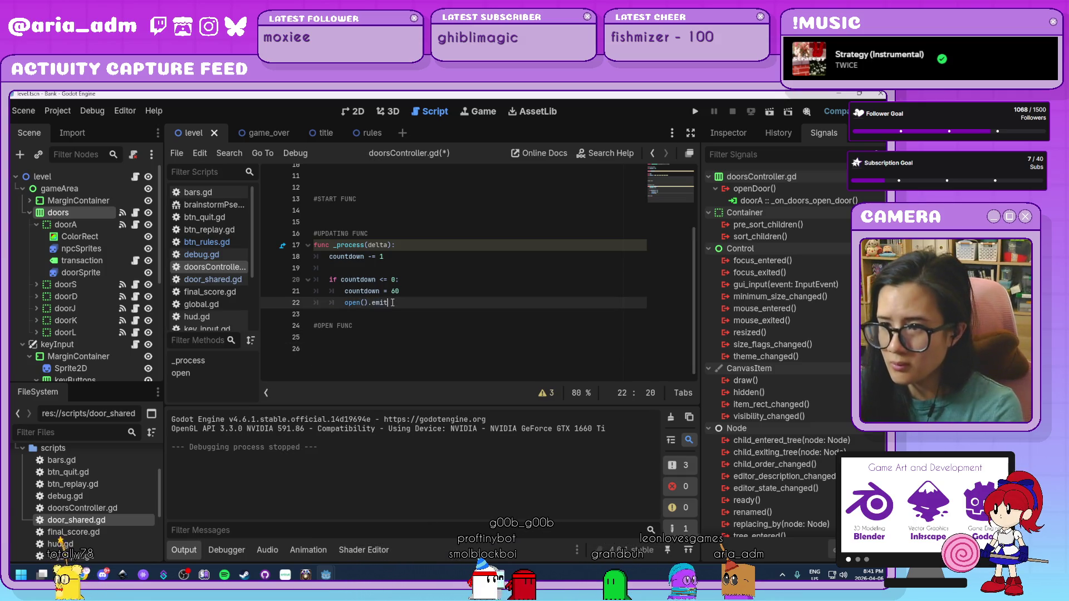
text(())
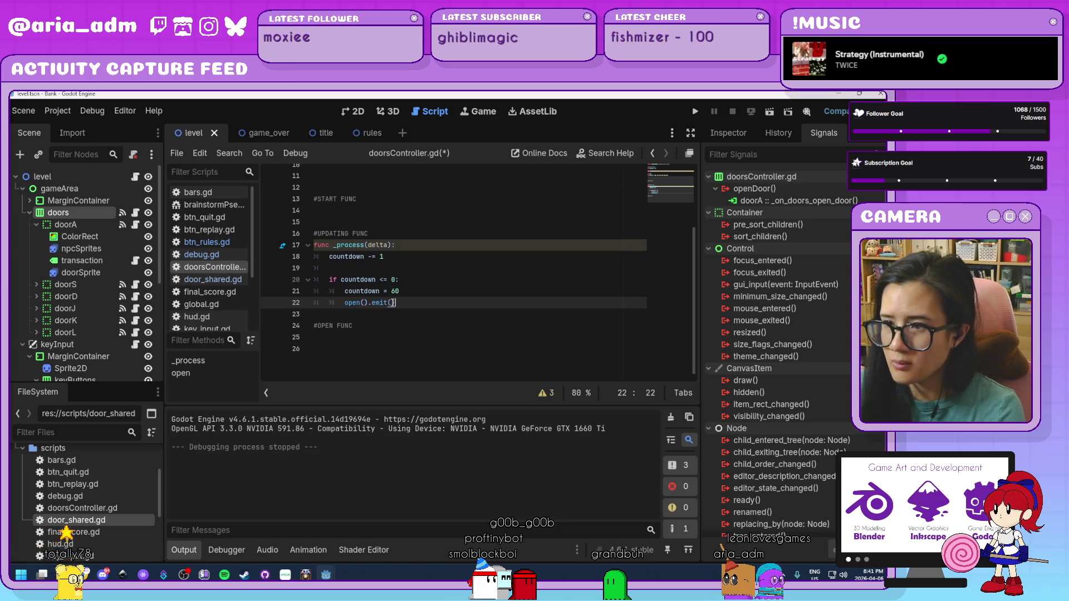
After a test run, correct line 22 to openDoor.emit() and run the project again
key(F5)
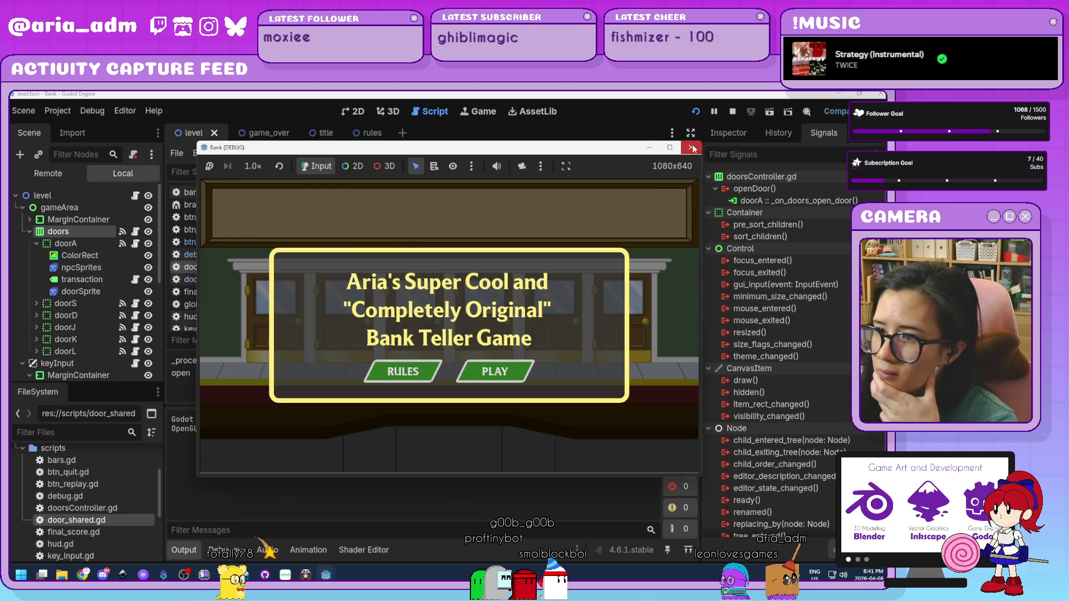
click(504, 368)
scroll(444, 354, up, 2)
scroll(389, 342, down, 2)
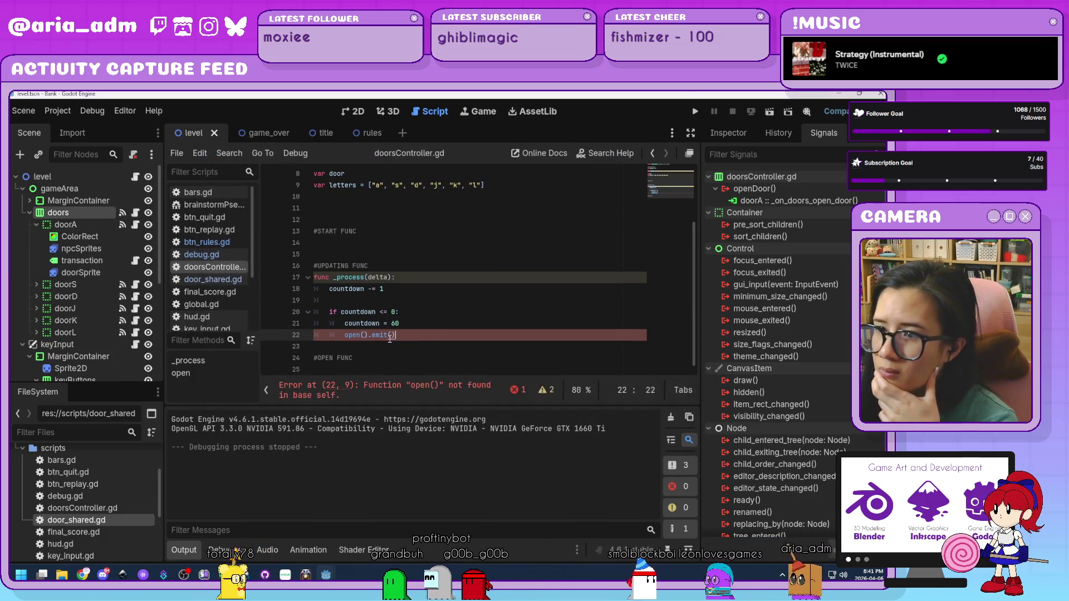
click(359, 335)
scroll(359, 335, up, 2)
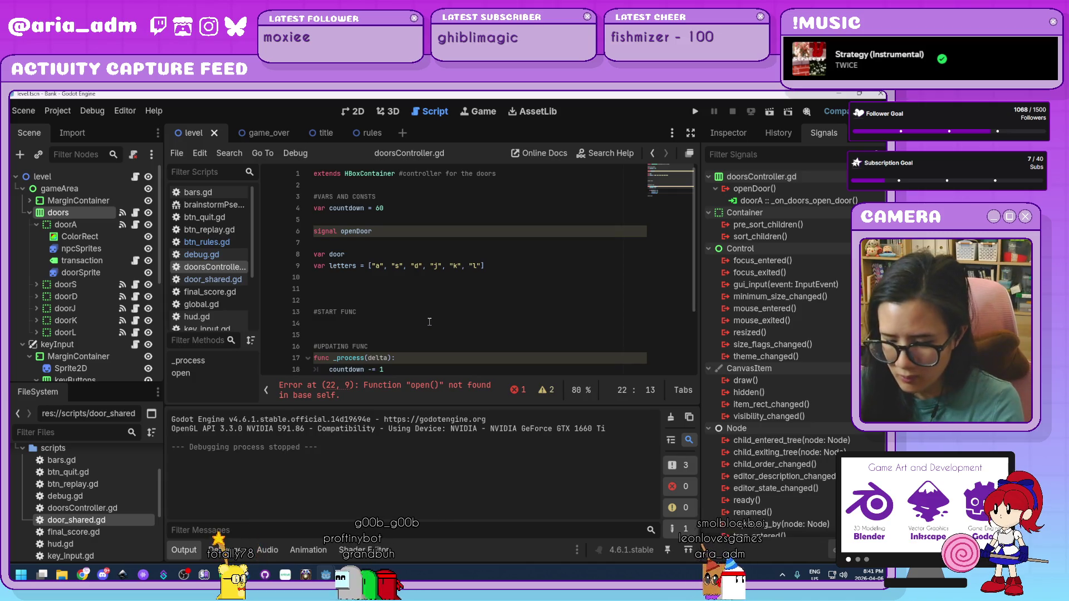
text(openDoor().emit()
scroll(445, 334, down, 2)
click(461, 348)
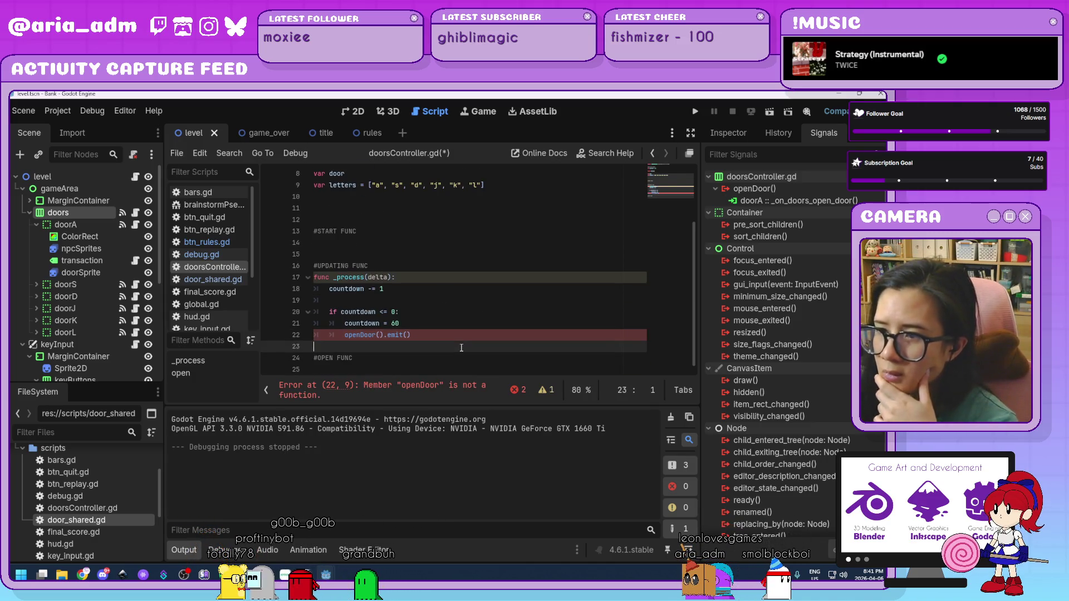
click(418, 335)
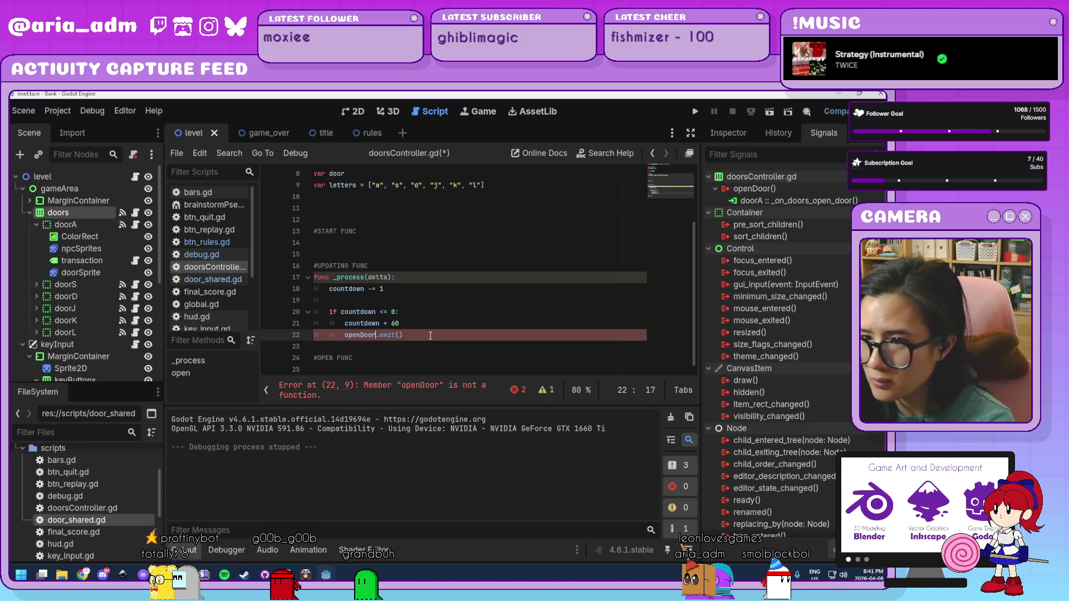
click(431, 336)
click(697, 112)
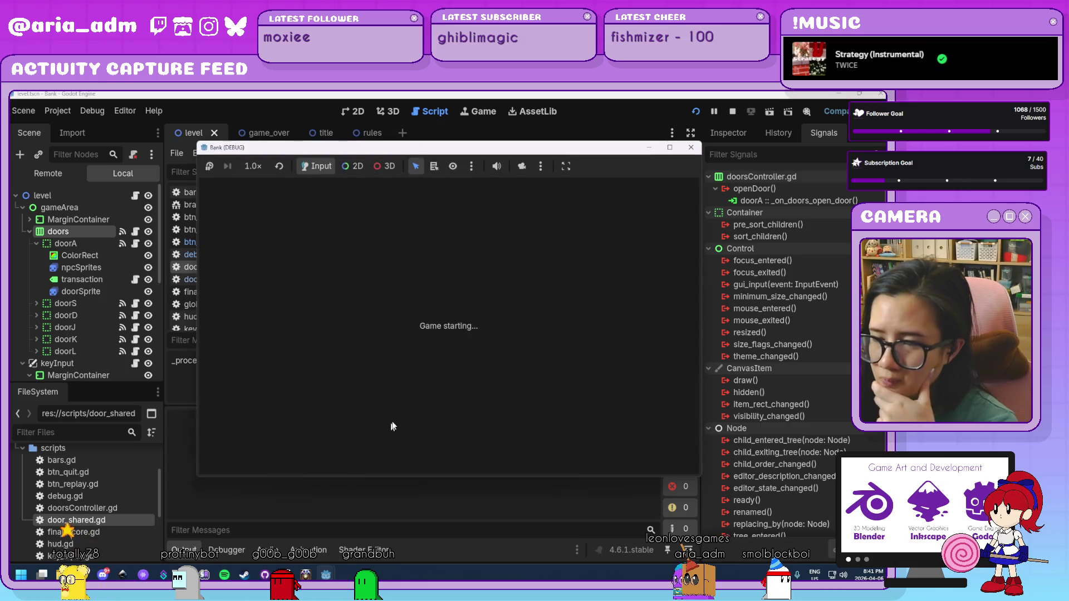
Play until doorA opens and random door names print in Output, then stop and switch to door_shared.gd
click(505, 360)
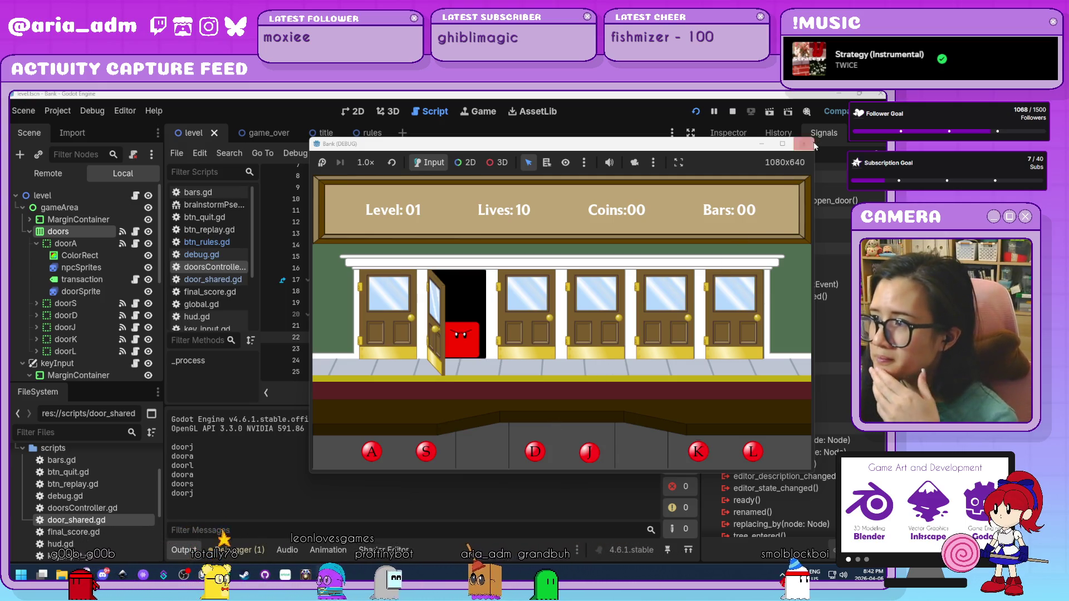
key(F8)
click(409, 359)
scroll(409, 359, up, 2)
scroll(410, 359, down, 2)
scroll(410, 359, up, 2)
scroll(410, 359, down, 2)
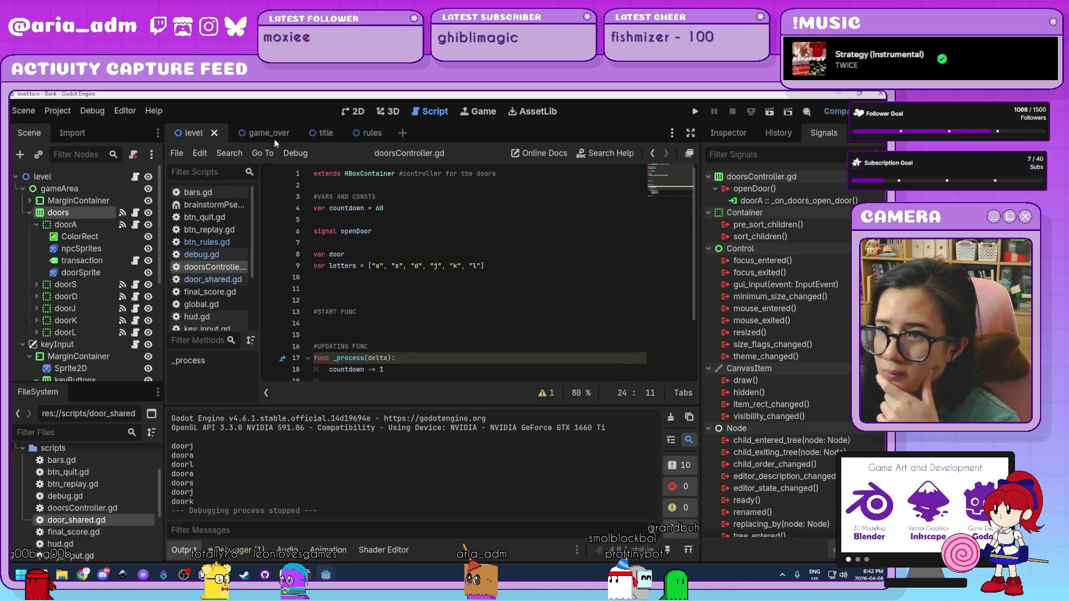
click(223, 281)
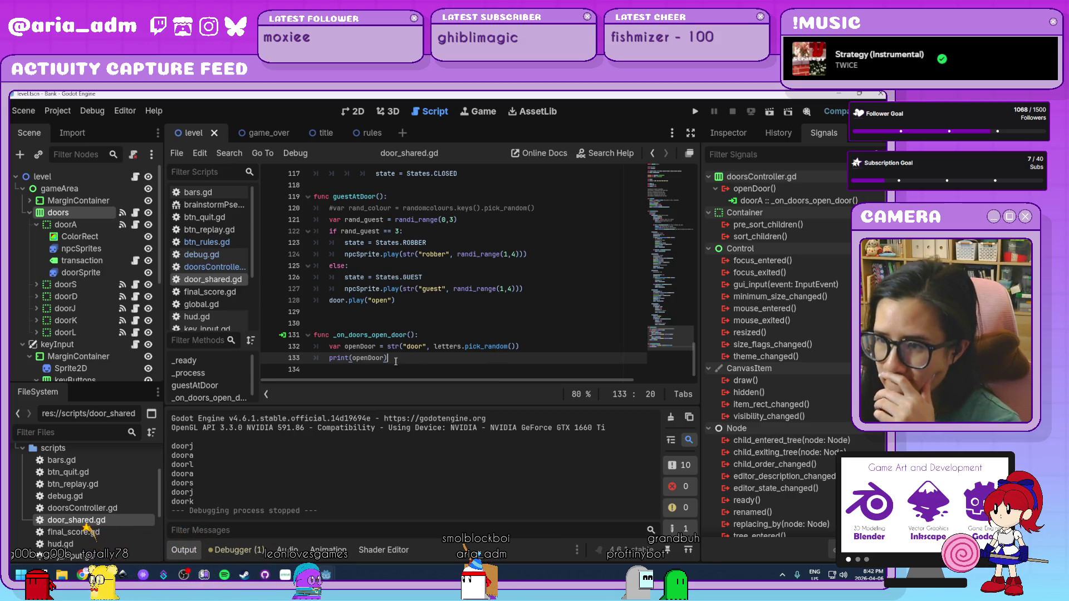
Comment out print(openDoor) and add 'if self.name == openDoor:' calling guestAtDoor() in _on_doors_open_door
click(327, 358)
text(#)
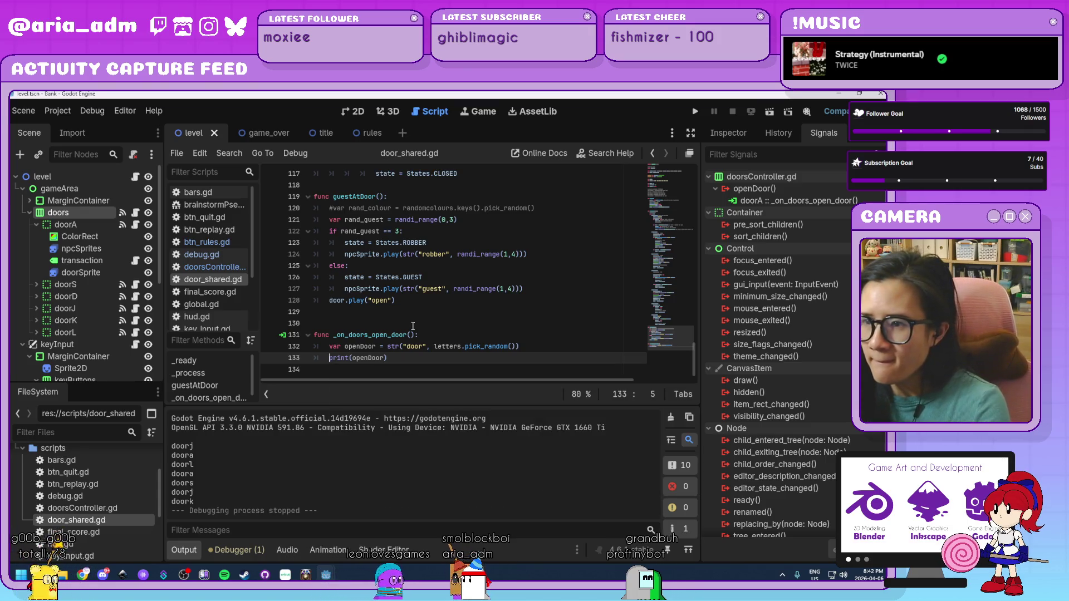
click(412, 326)
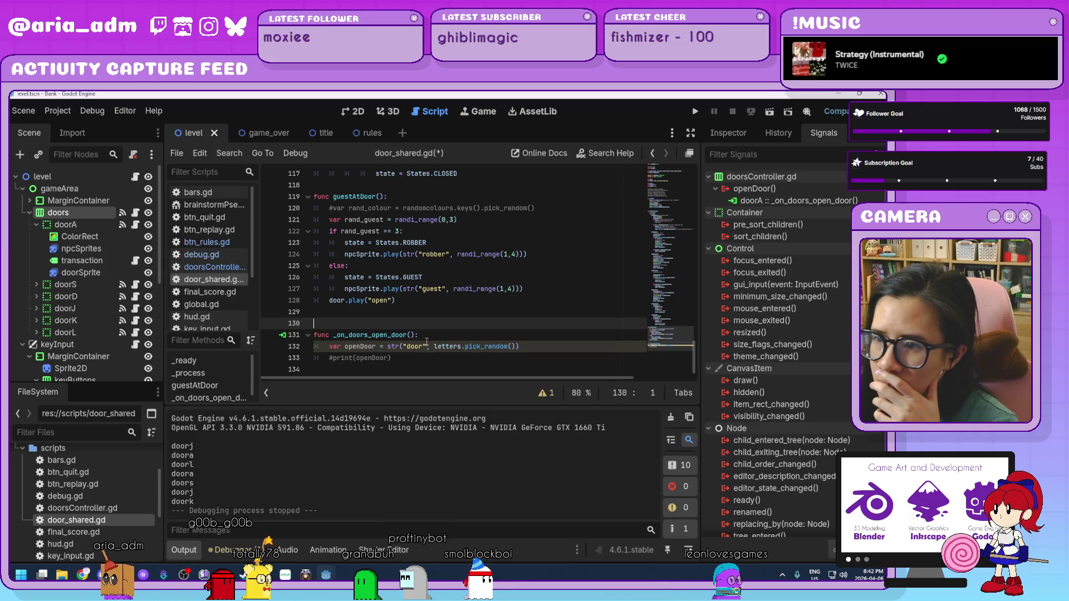
click(411, 361)
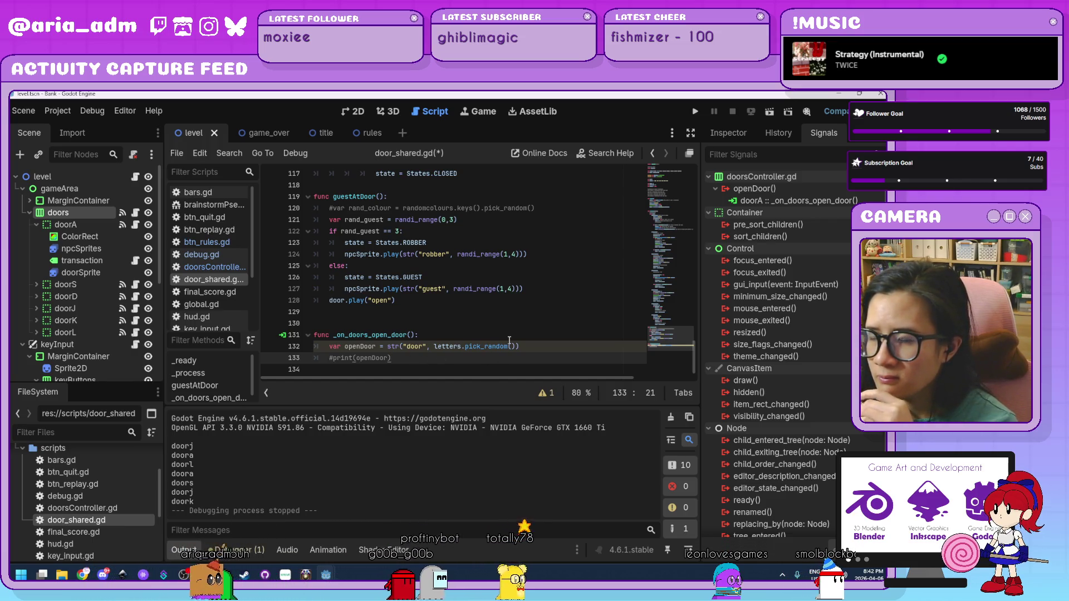
key(Return)
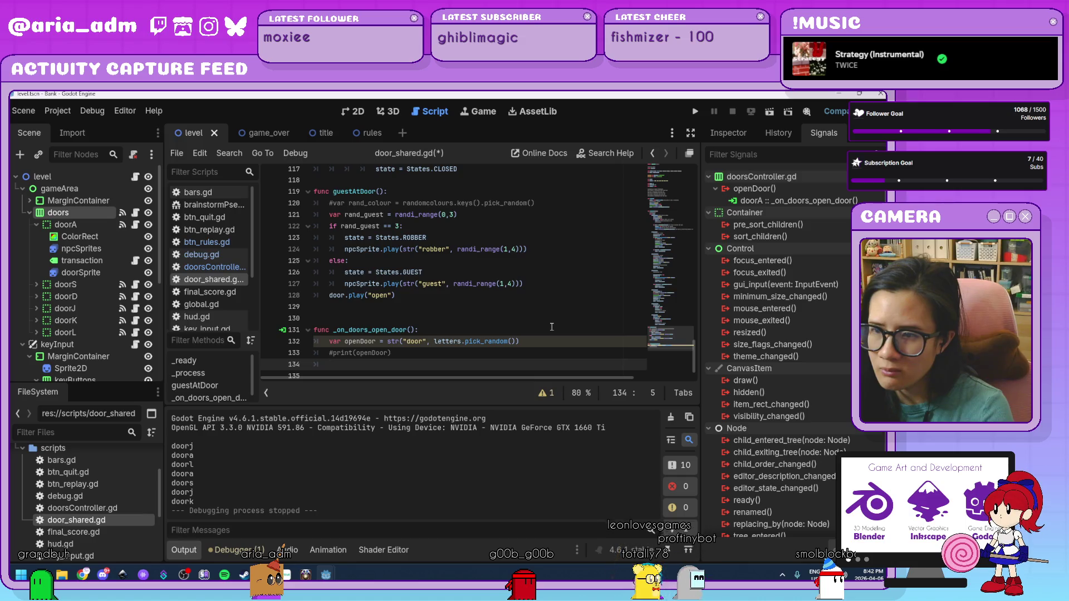
text(if self.n)
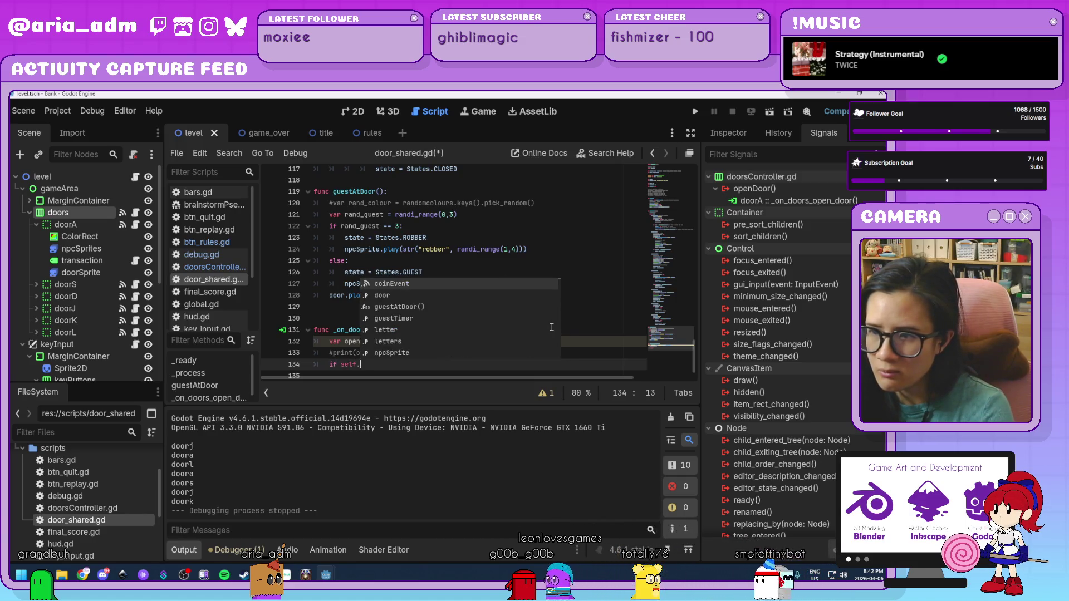
text(ame == )
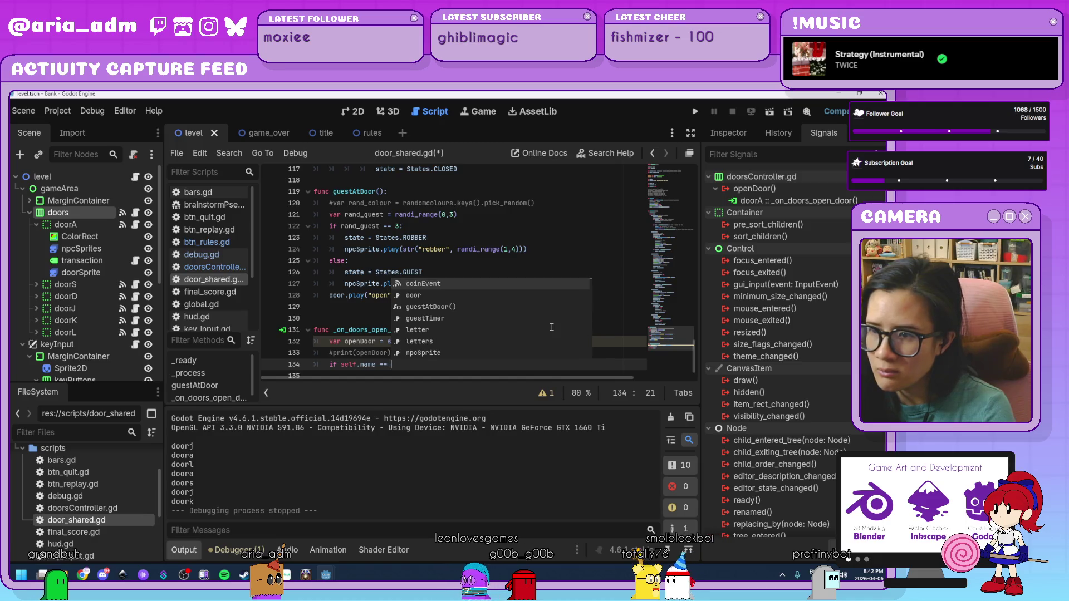
text(openDoor)
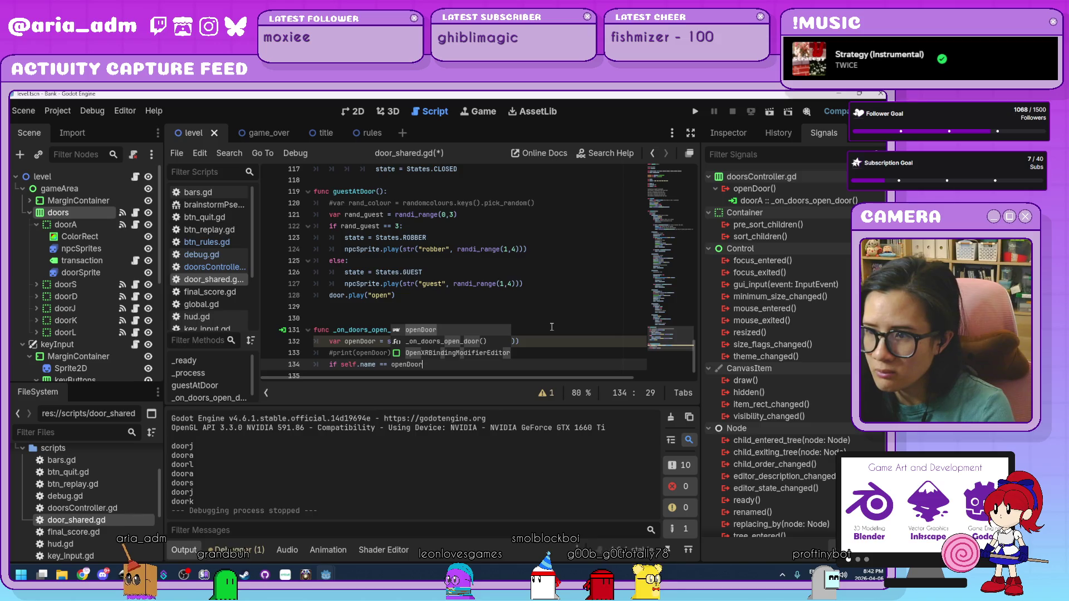
text(:)
key(Return)
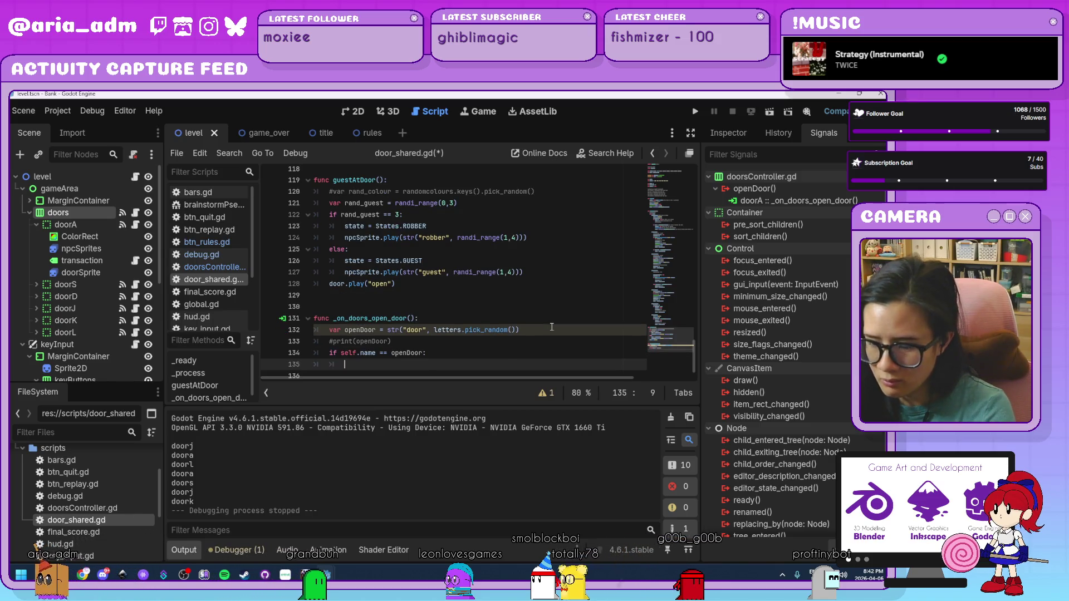
text(g)
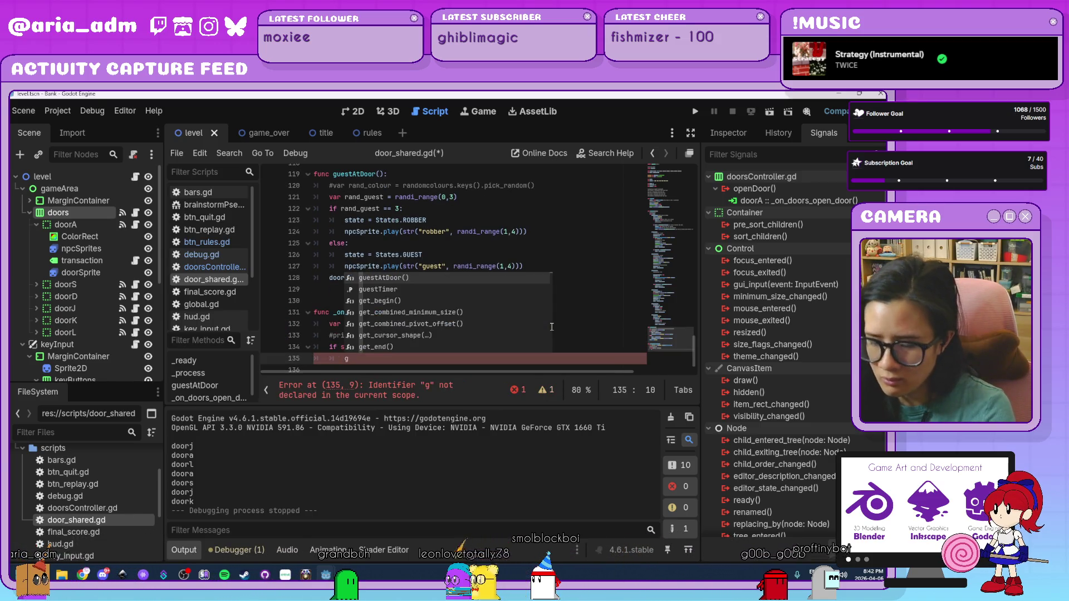
text(uest)
key(Return)
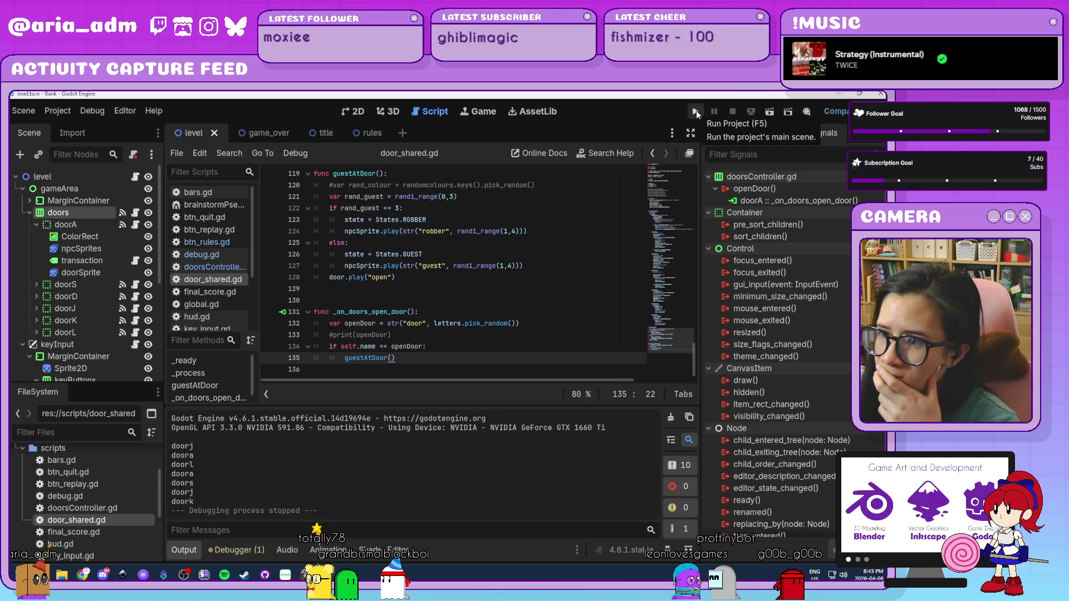
scroll(527, 300, up, 5)
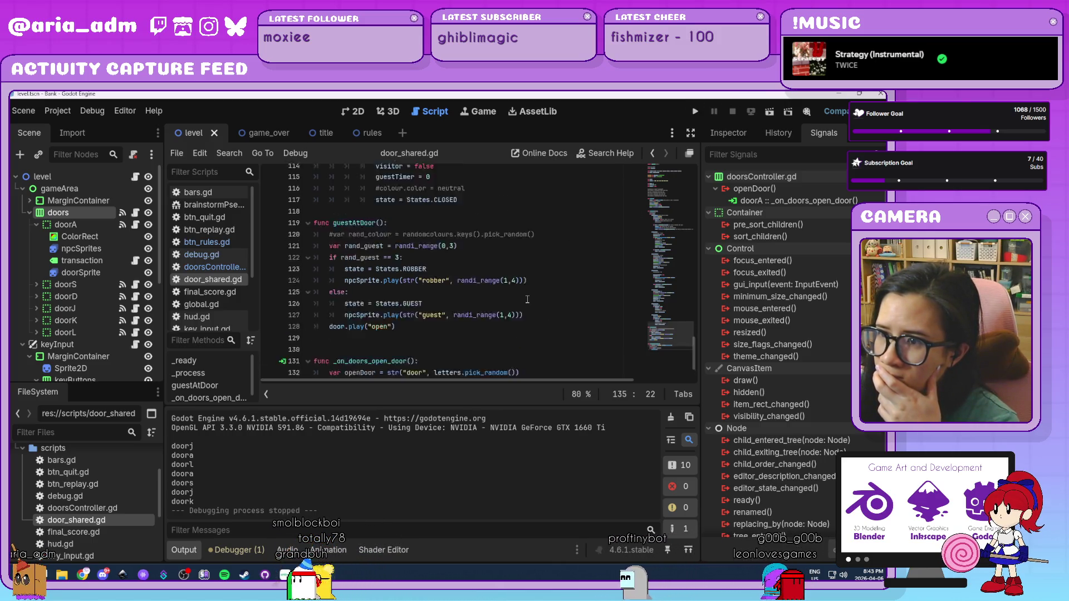
scroll(528, 300, up, 12)
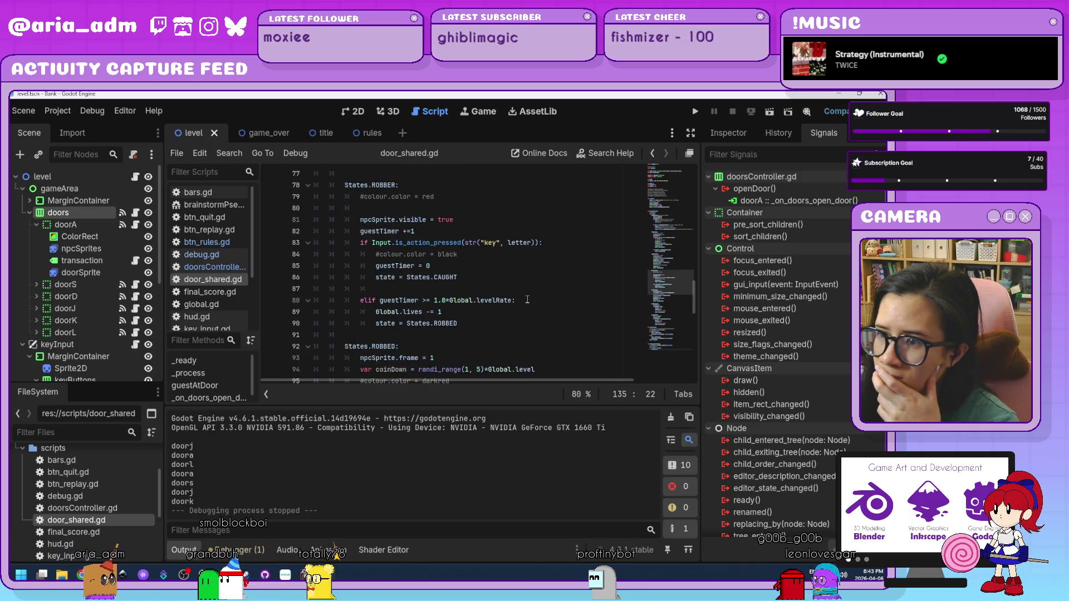
scroll(528, 300, up, 2)
scroll(527, 299, up, 5)
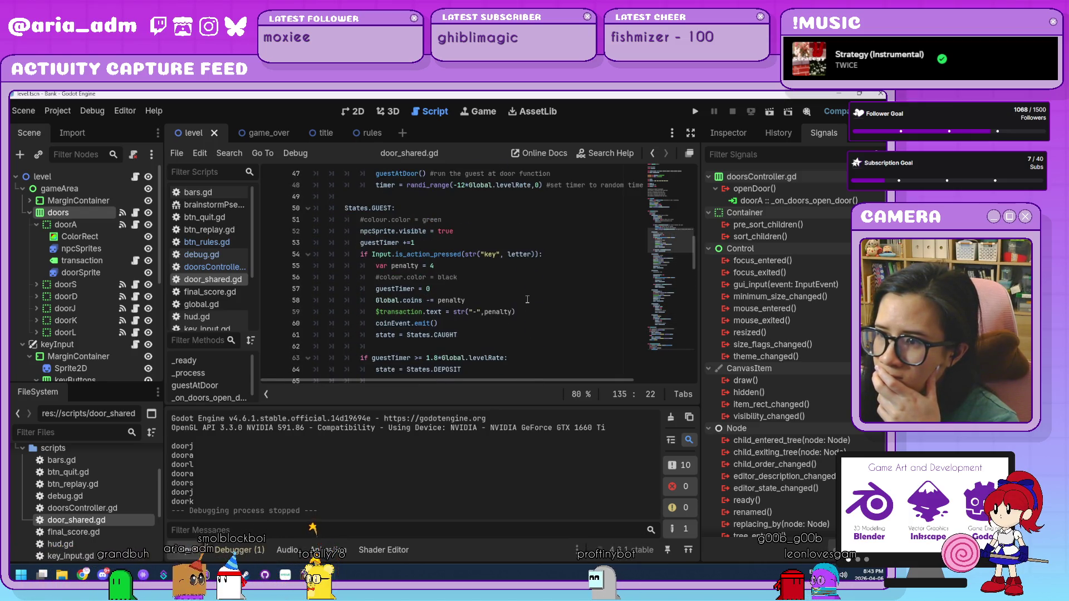
scroll(528, 299, up, 4)
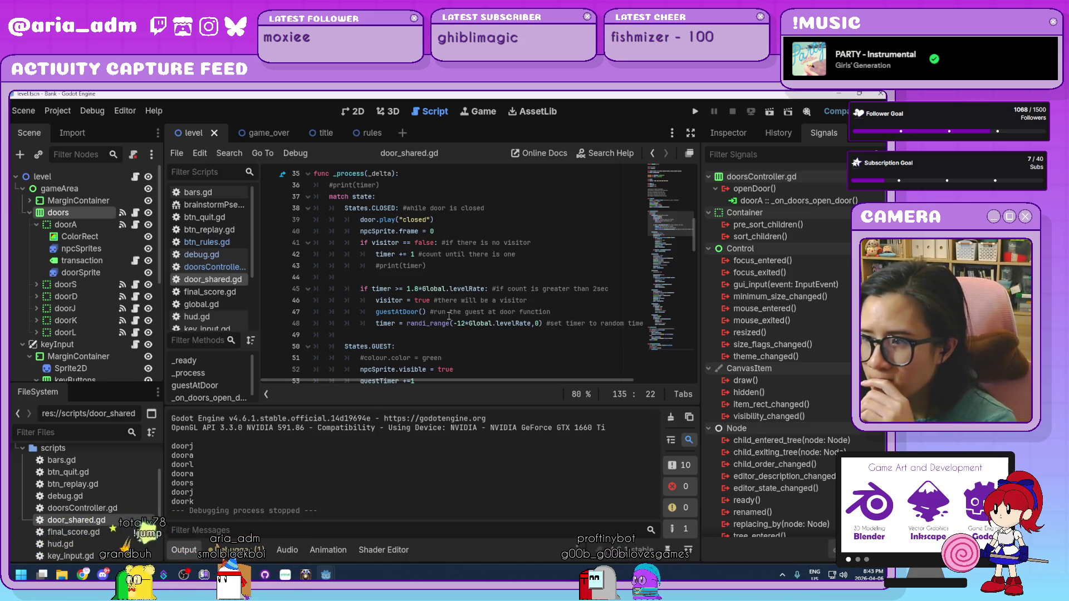
Comment out the timer-triggered visitor block on lines 45–48 with Ctrl+K
click(375, 323)
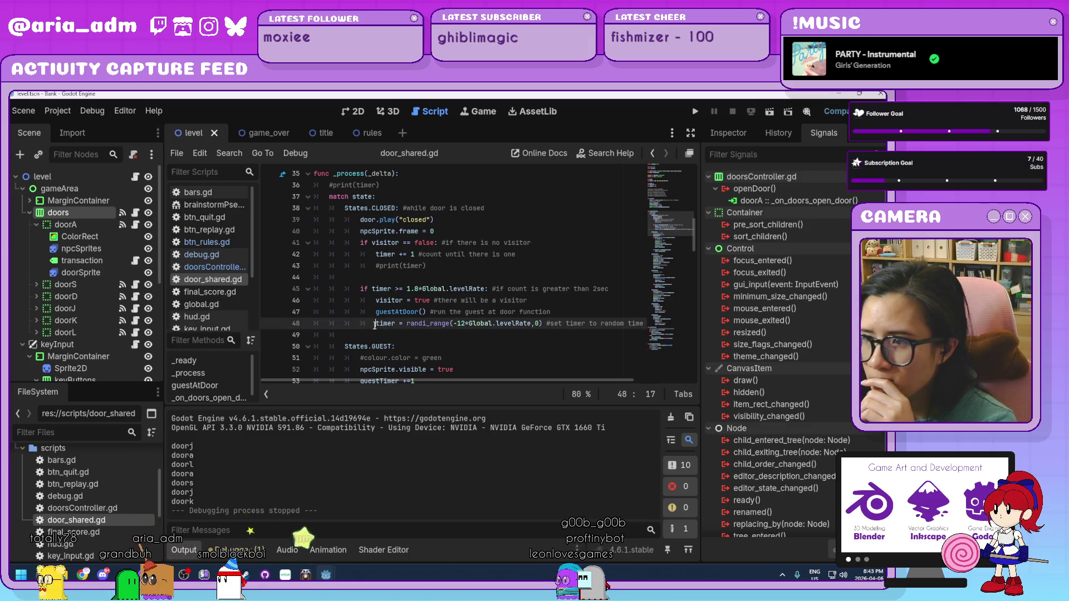
text(#)
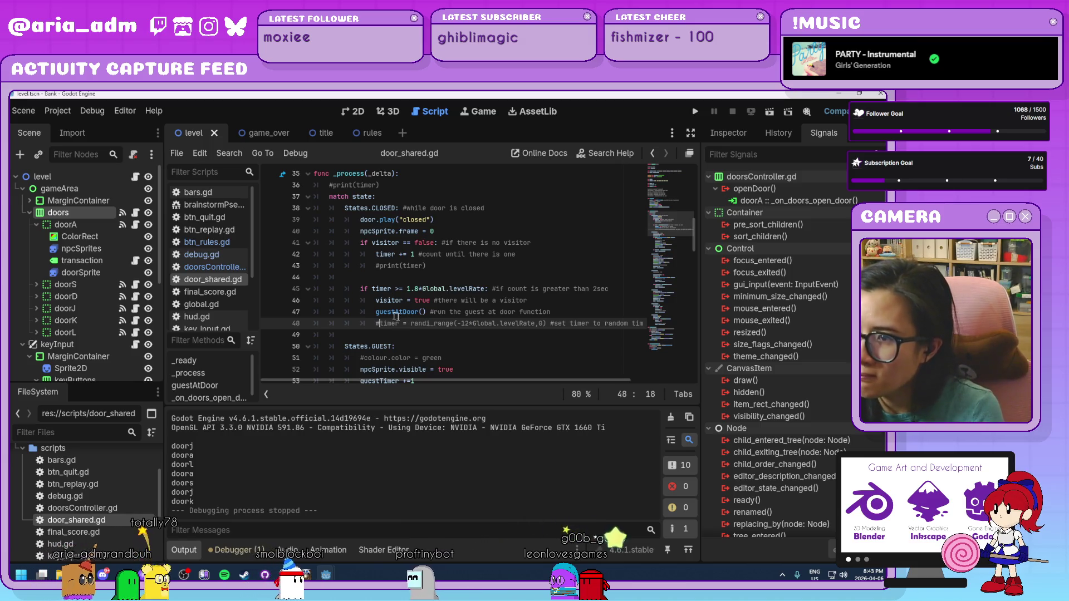
key(ctrl+z)
drag(361, 288, 424, 338)
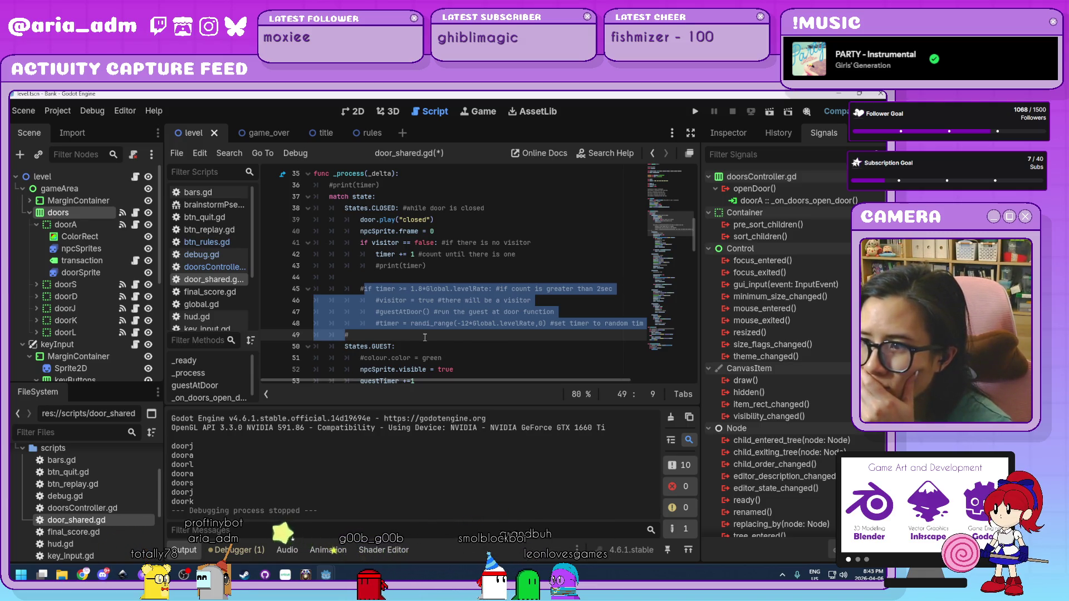
click(425, 337)
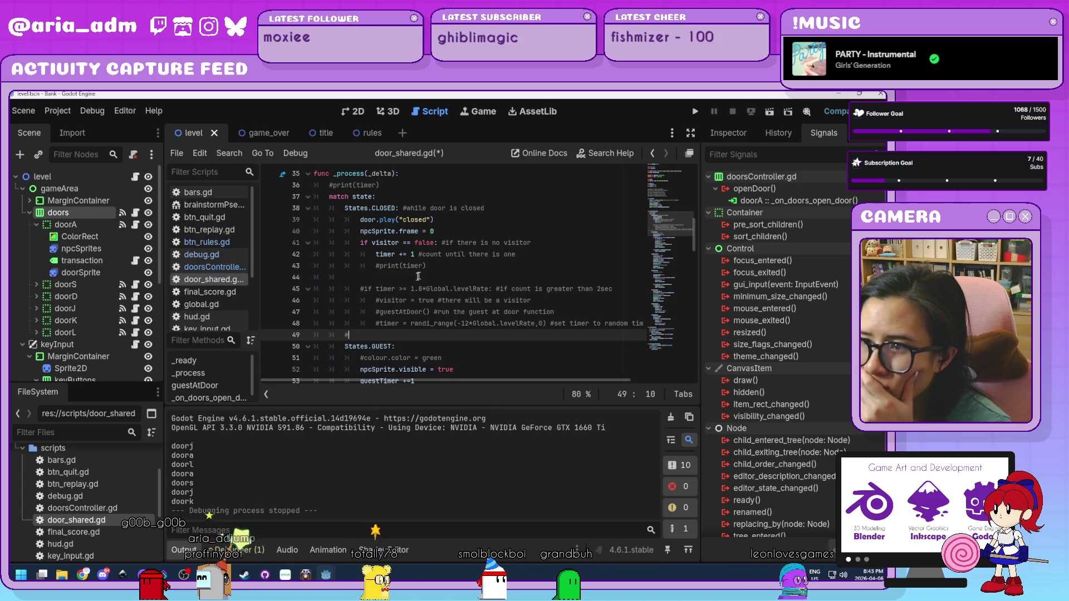
Comment out the 'if visitor == false' check on line 41 and the 'timer += 1' line
click(360, 243)
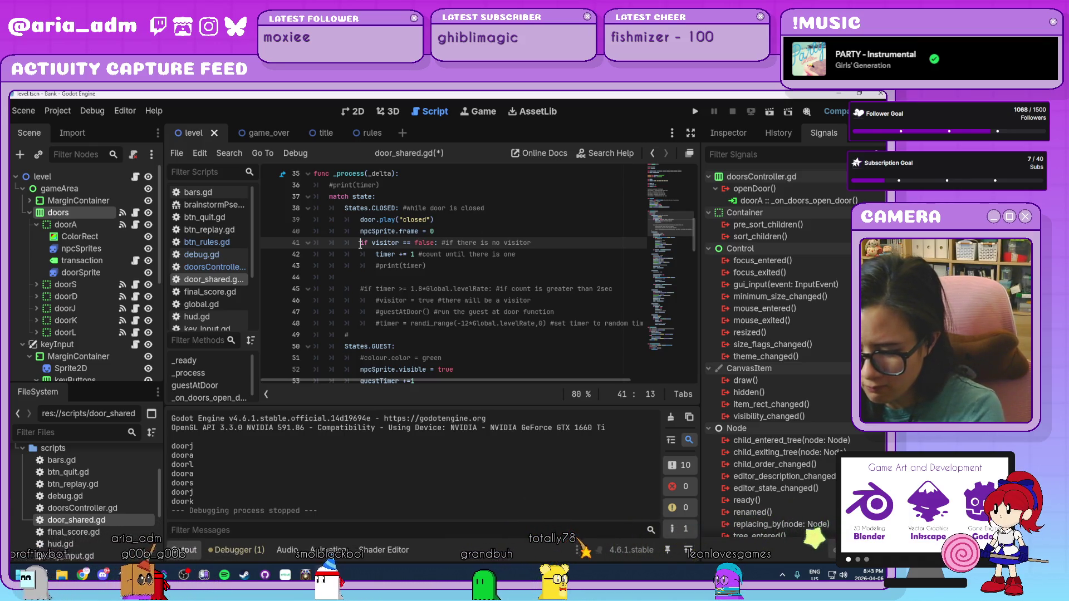
text(#)
click(375, 254)
text(#)
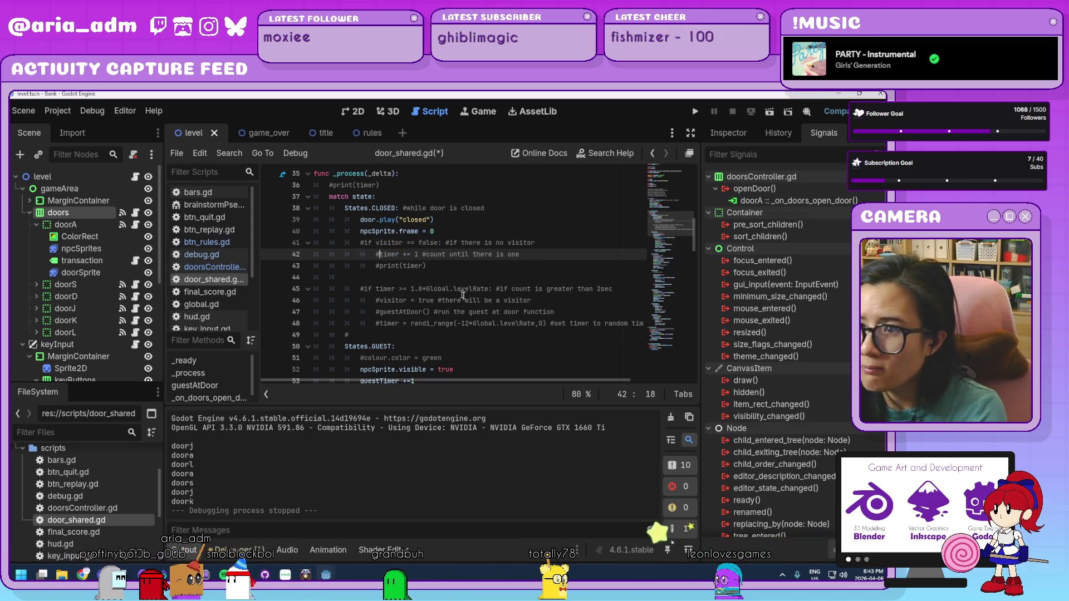
click(512, 339)
scroll(511, 340, down, 20)
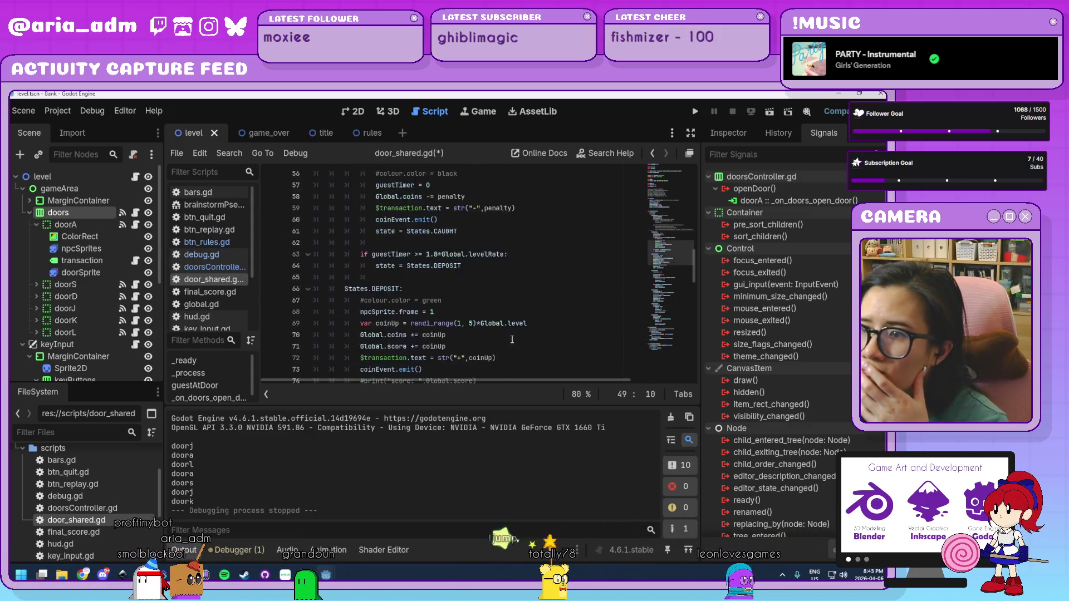
Test-run the game to Level 01, confirm all doors stay closed, then stop and open doorsController.gd
click(694, 112)
drag(567, 151, 584, 148)
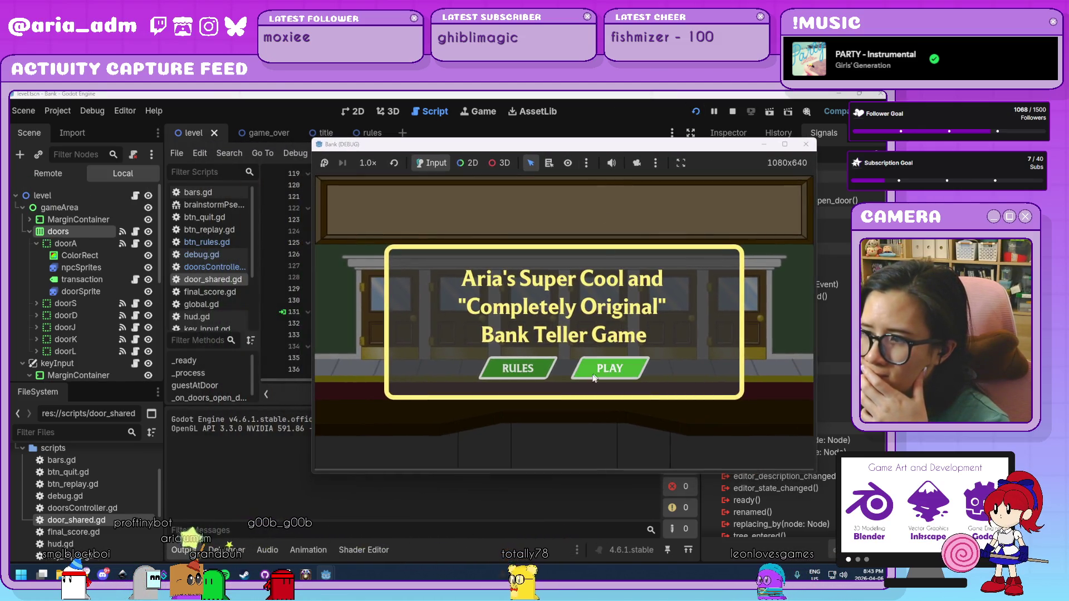
click(608, 369)
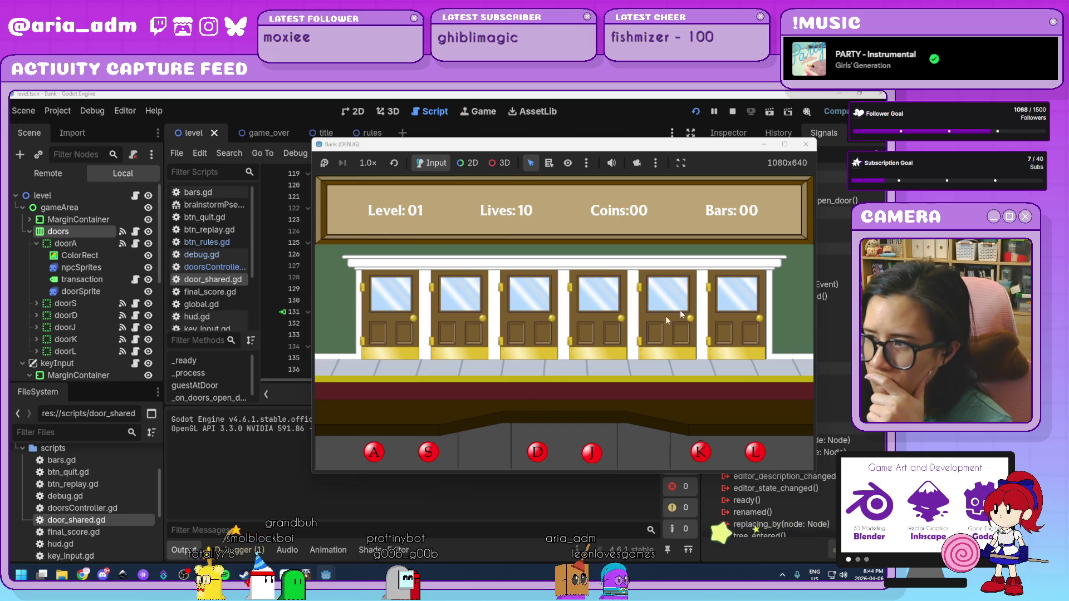
click(805, 146)
click(134, 215)
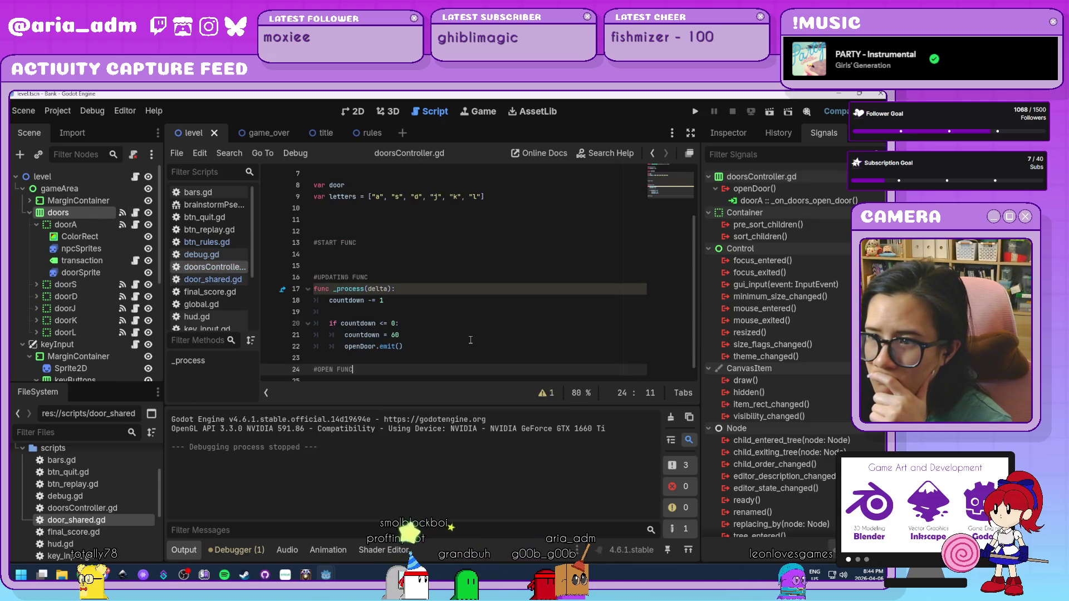
Change the starting countdown value on line 4, replacing the 6 with 3
scroll(471, 340, down, 2)
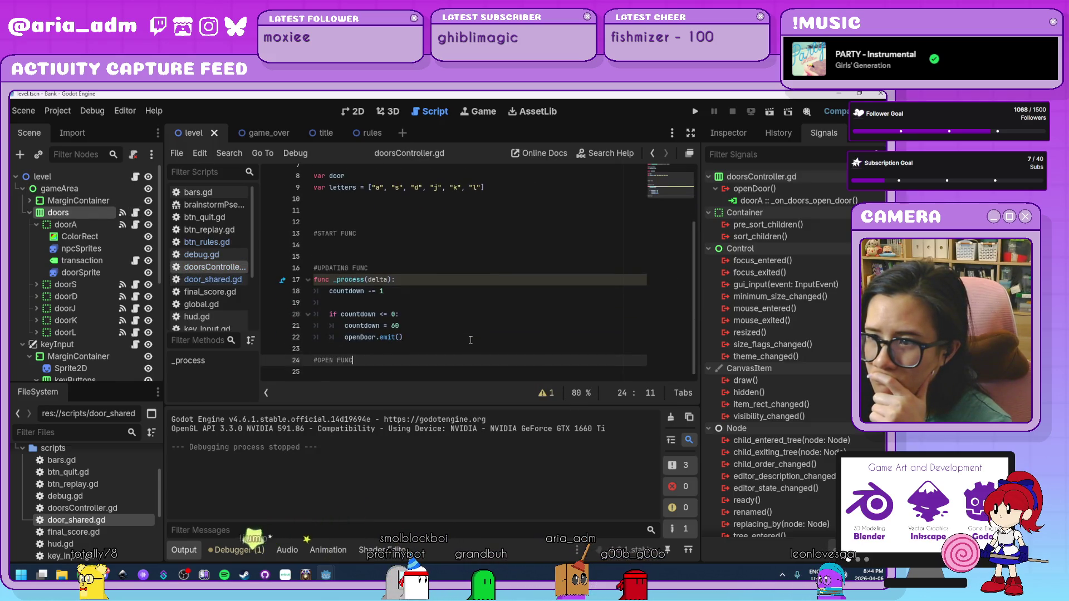
click(401, 291)
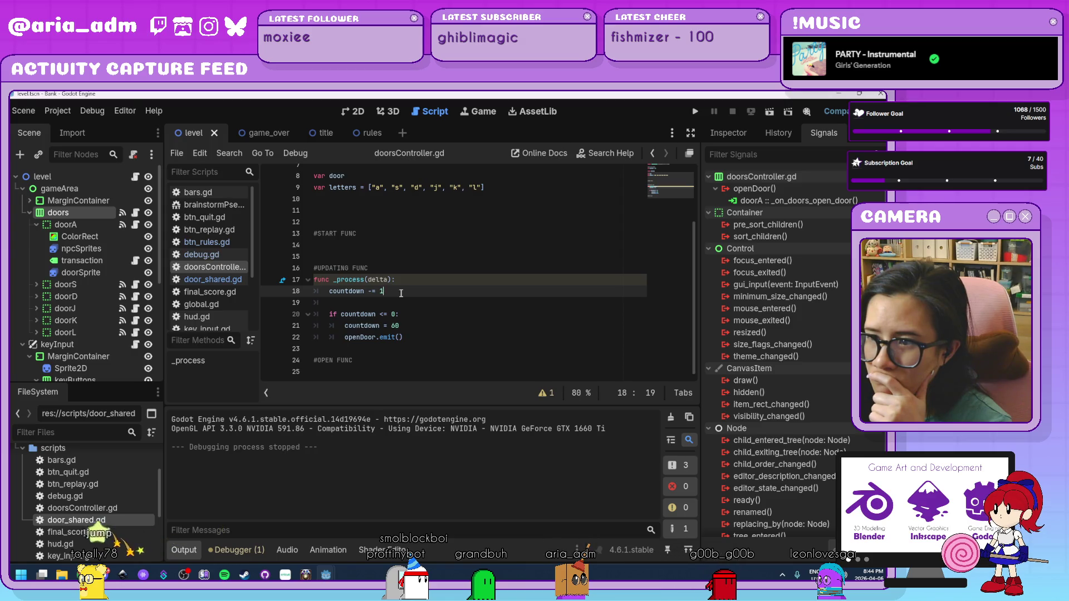
click(400, 325)
scroll(404, 325, up, 3)
scroll(405, 327, down, 2)
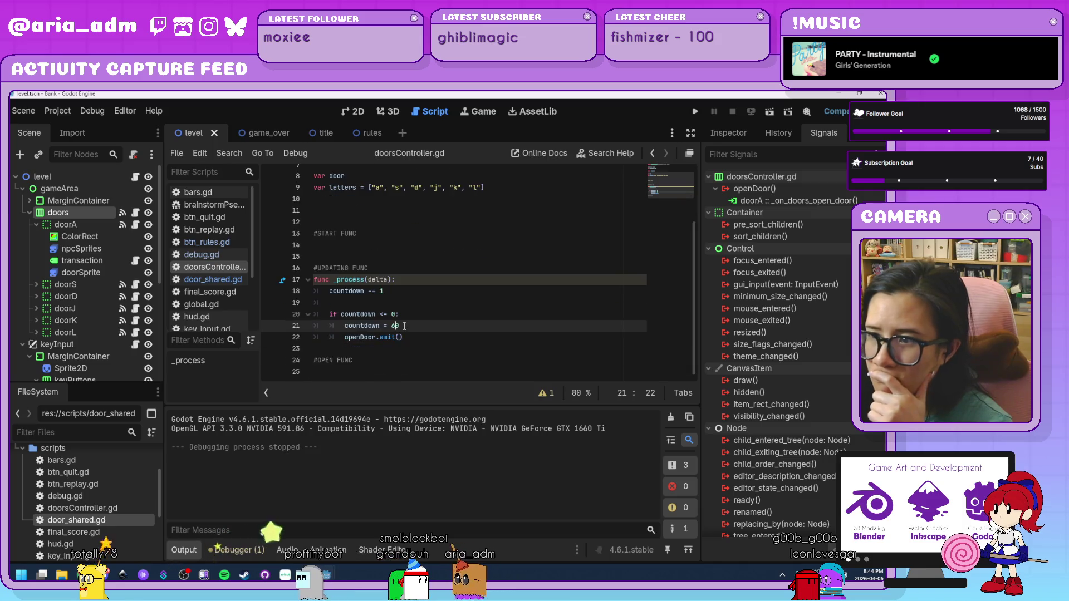
key(Left)
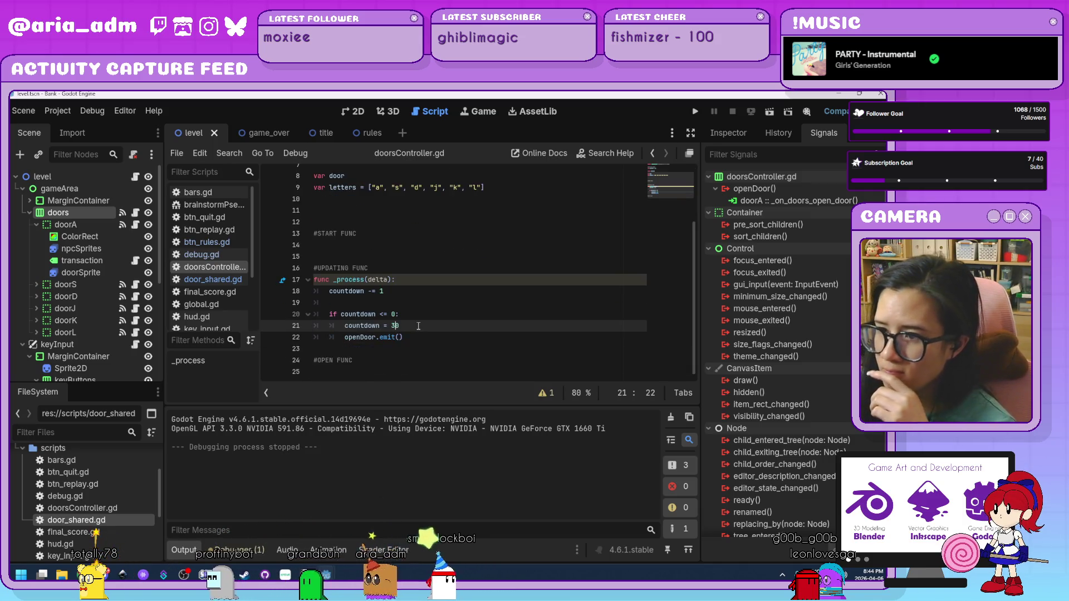
scroll(418, 327, up, 3)
click(379, 208)
key(BackSpace)
text(3)
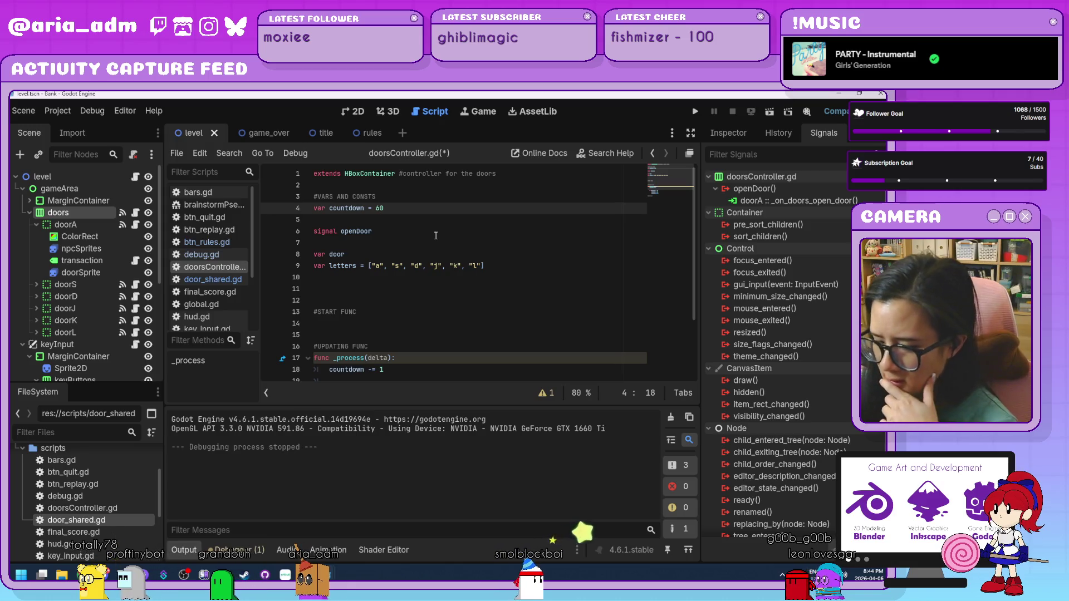
scroll(422, 309, down, 2)
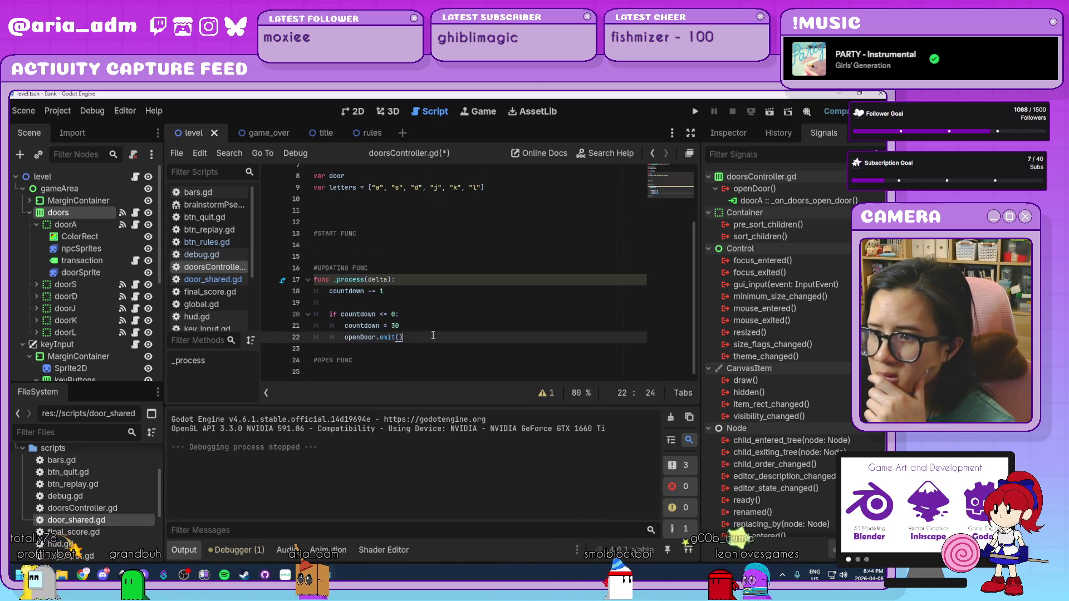
Add a print("opening door") line after openDoor.emit()
click(467, 337)
key(Return)
text(print()
key(BackSpace)
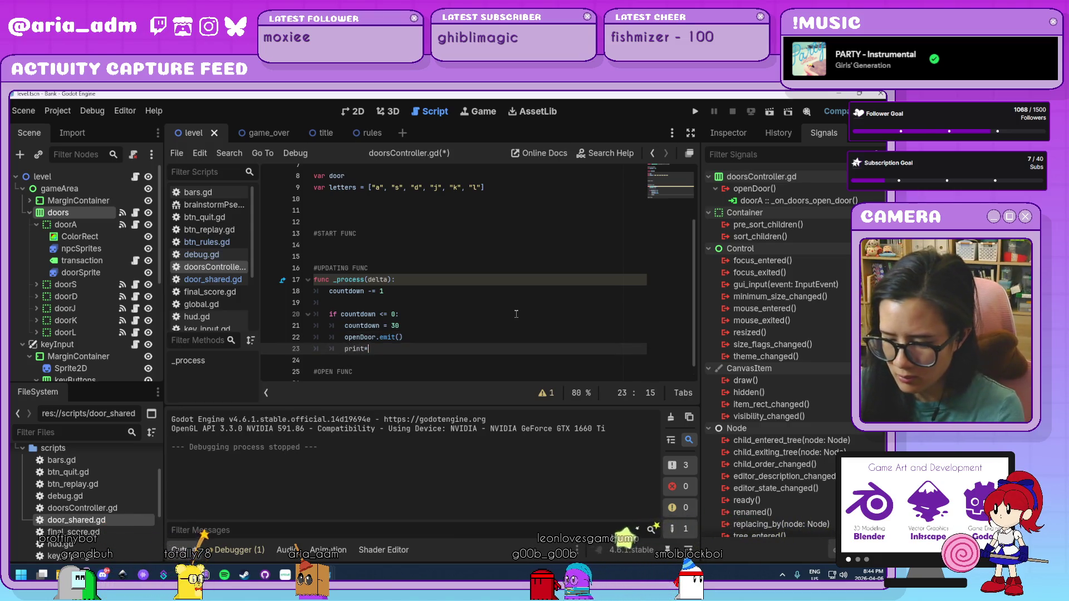
text("opening )
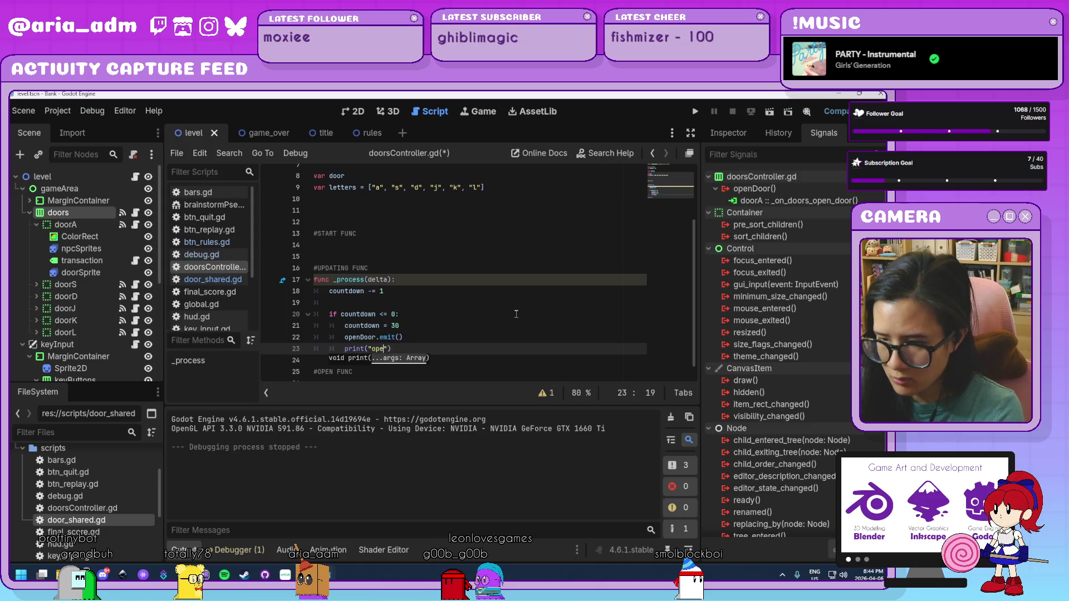
text(door)
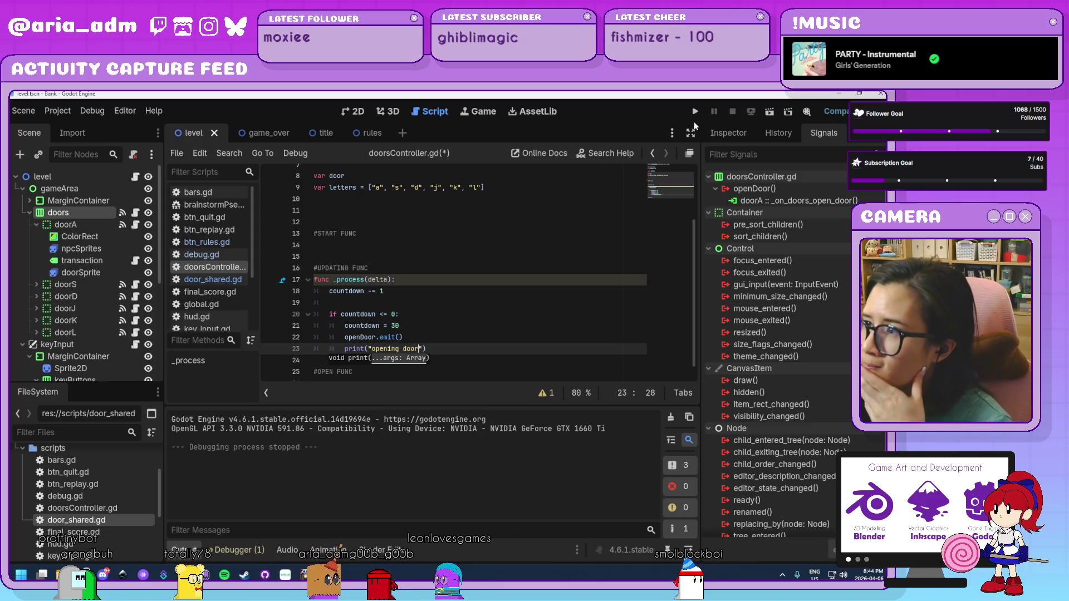
Run and play the game, checking Output for repeated 'opening door' messages, then stop it
click(695, 112)
click(507, 367)
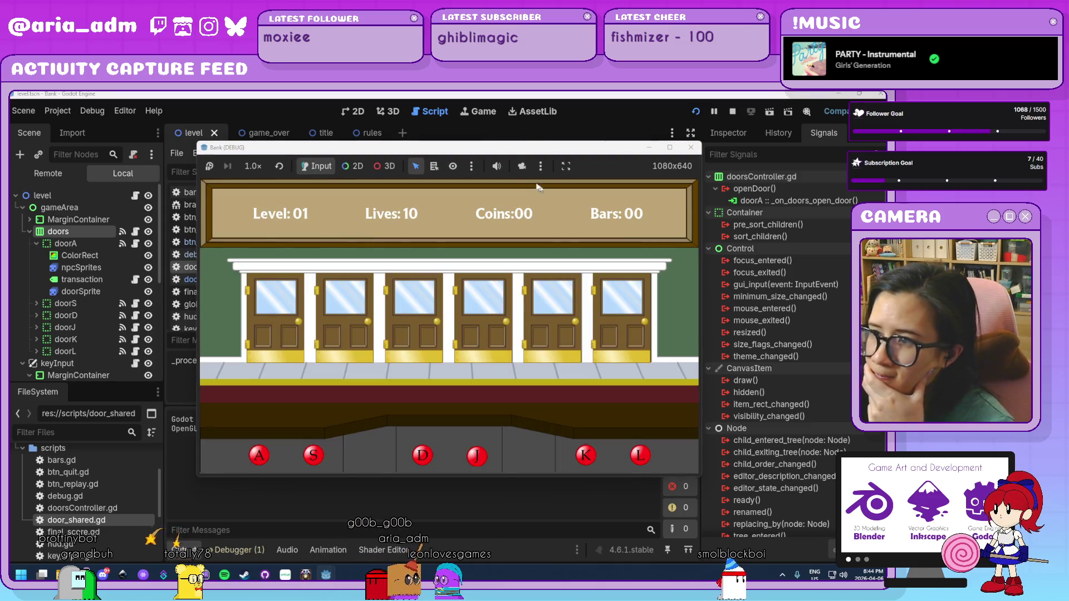
drag(499, 152, 586, 157)
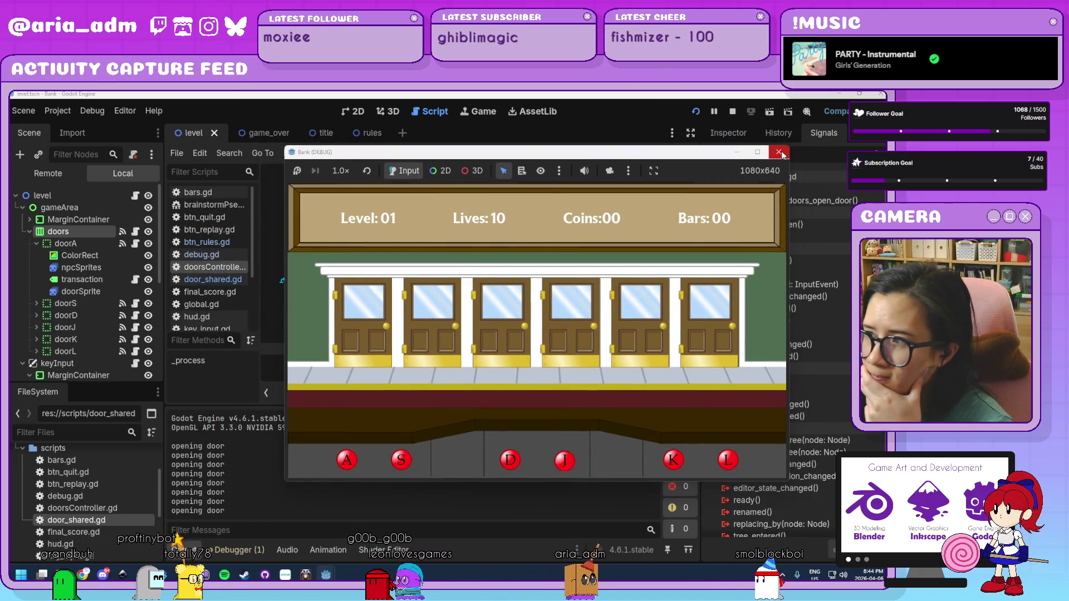
key(F8)
click(469, 345)
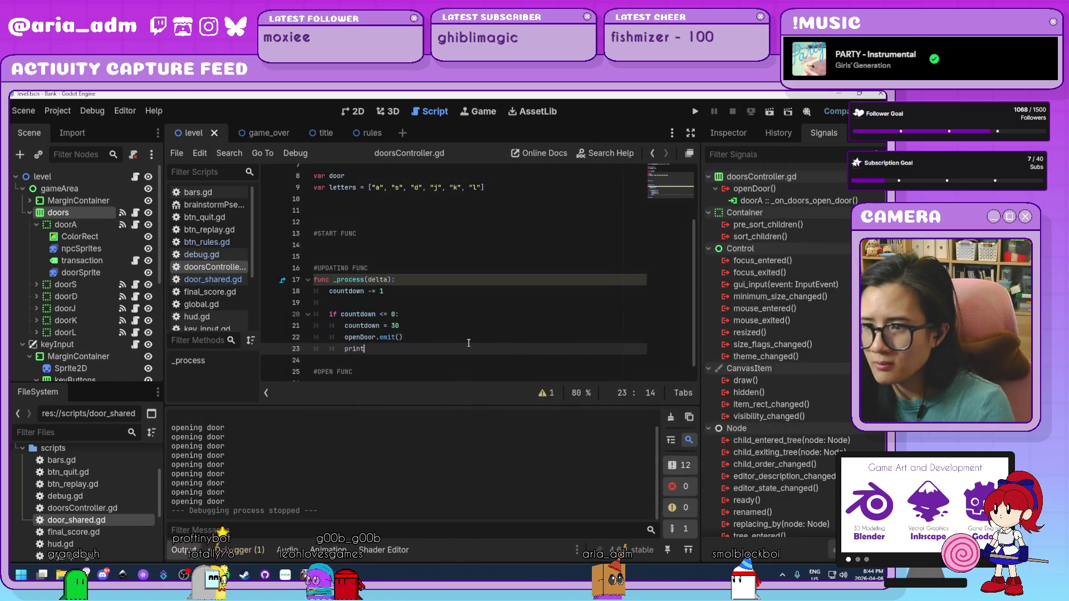
Delete the 'opening door' print line and set the countdown values to 60
key(ctrl+shift+k)
key(Page_Up)
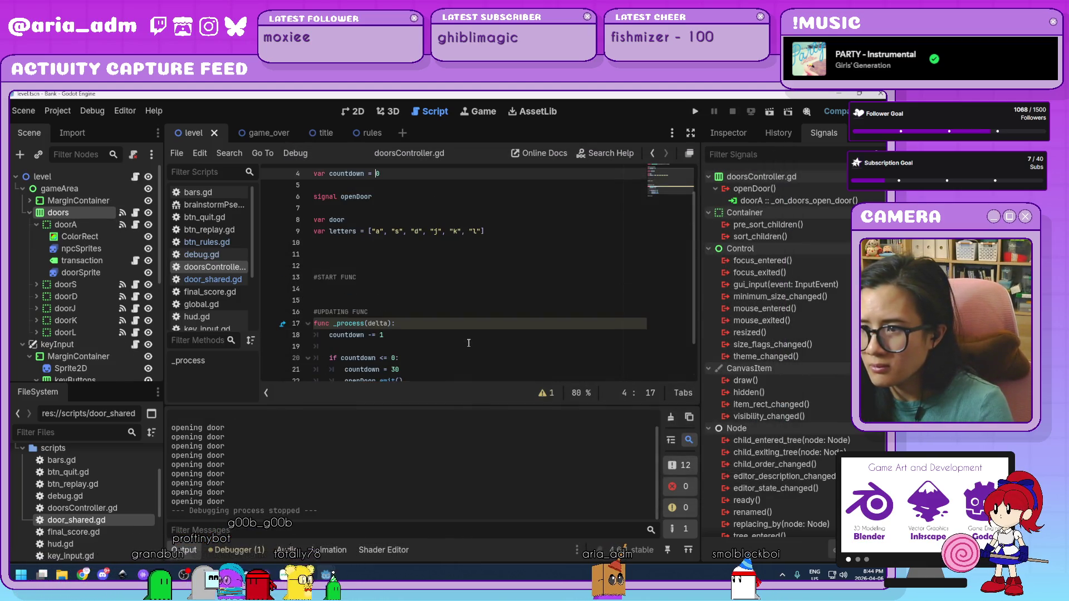
click(395, 369)
key(BackSpace)
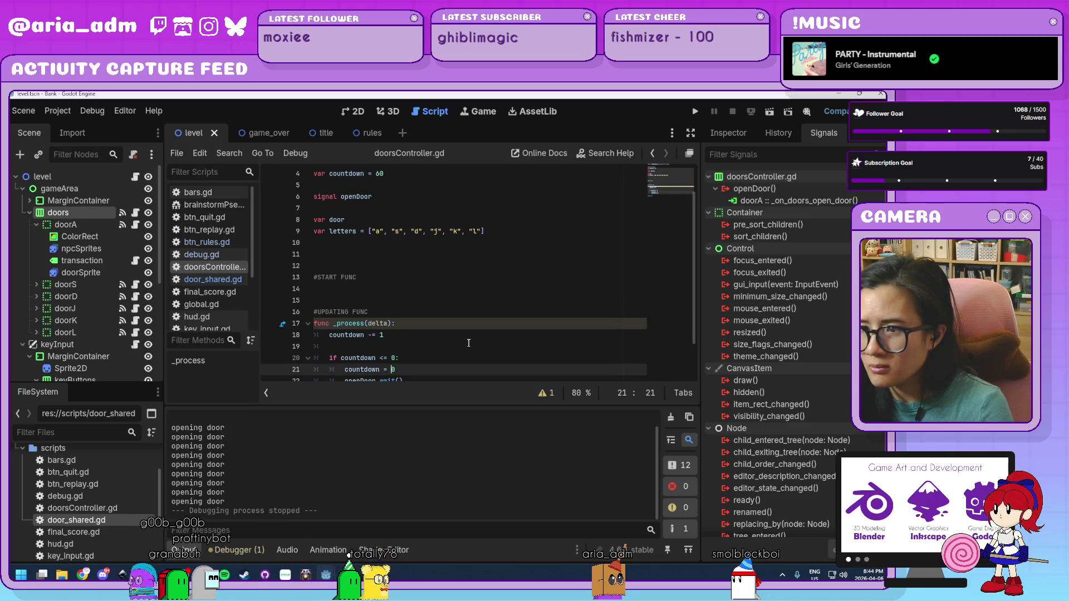
text(6)
scroll(468, 343, down, 1)
click(469, 340)
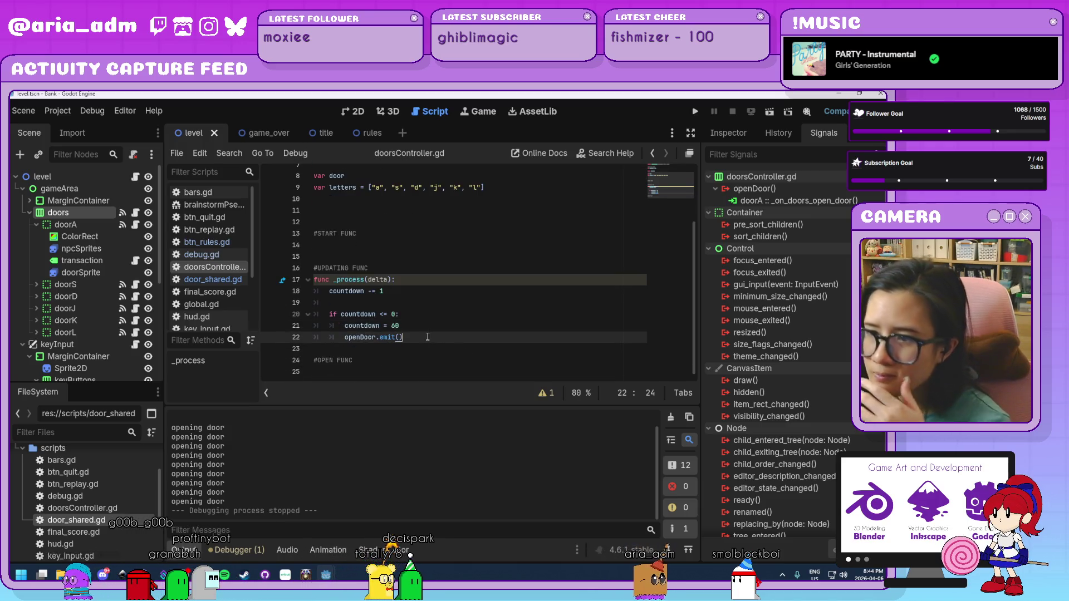
Add print("signal received") at the top of door_shared.gd's open-door handler and run the game
click(210, 280)
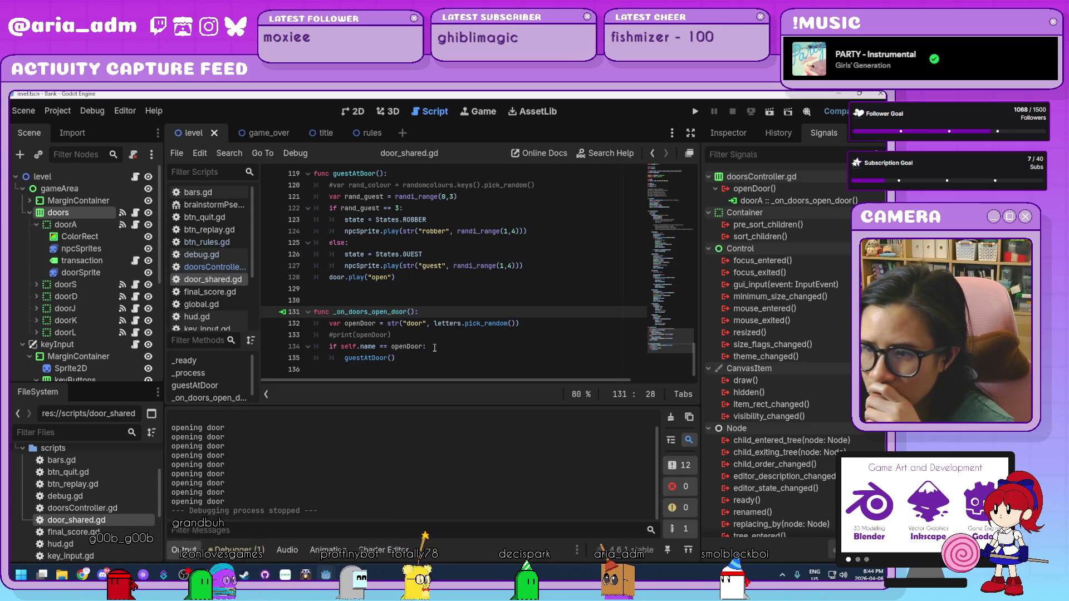
mouse_move(448, 324)
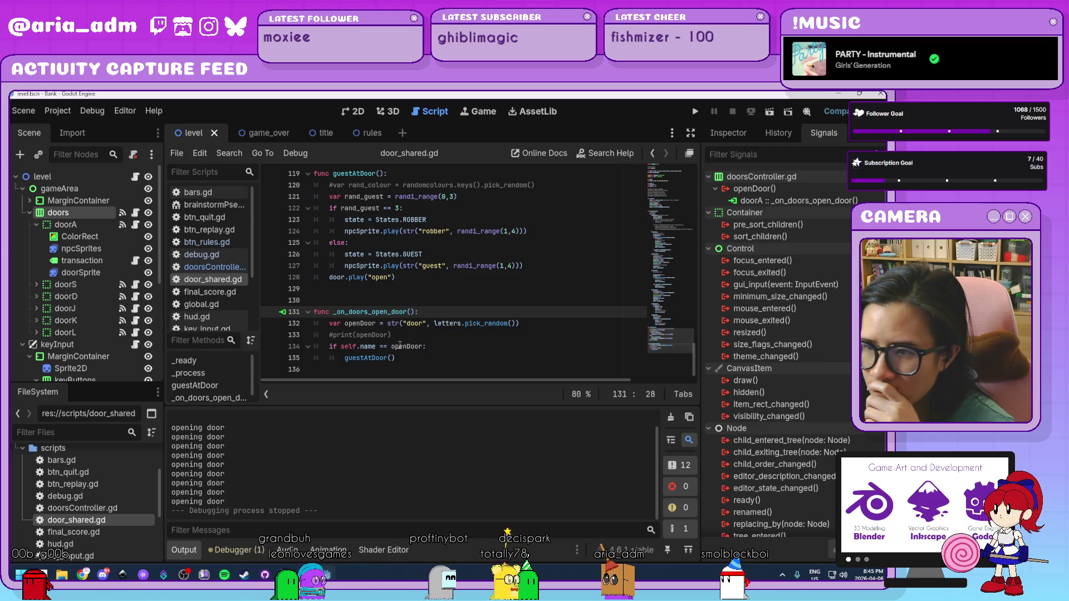
key(Return)
text(print)
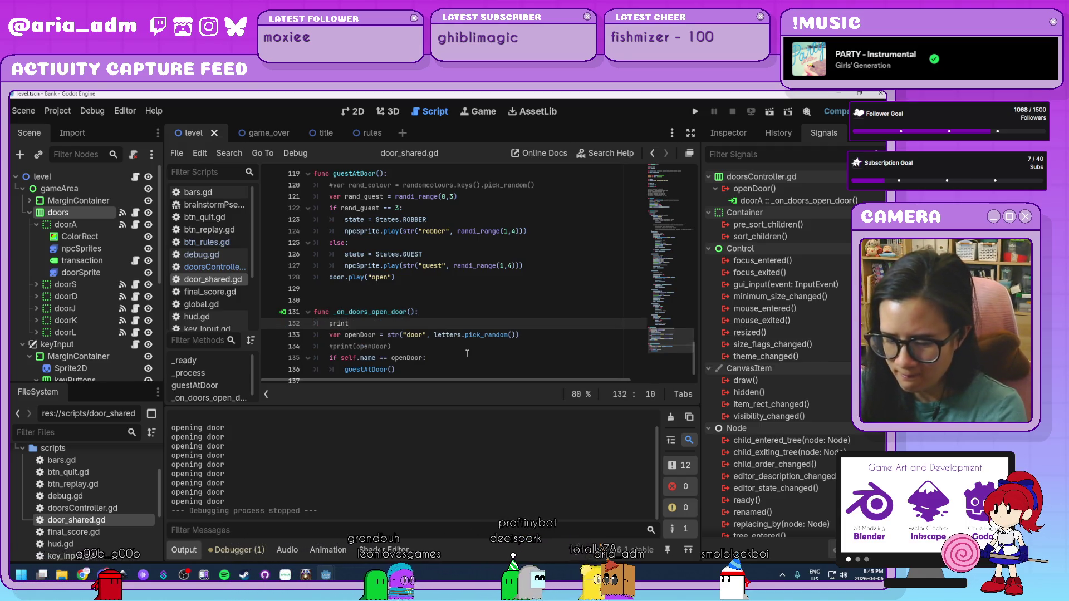
text(()
text("signal)
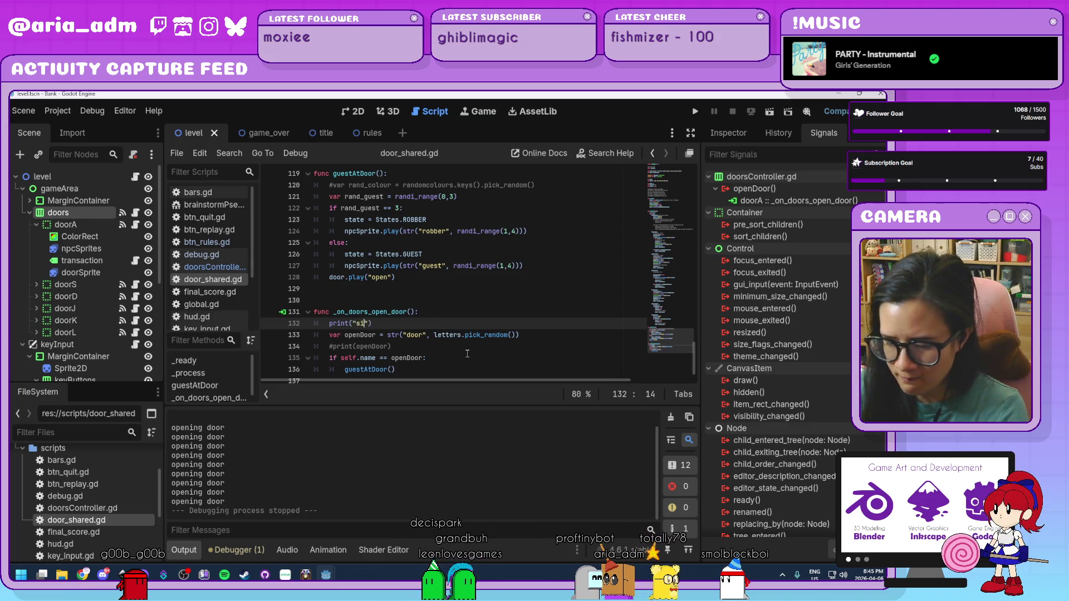
text( received)
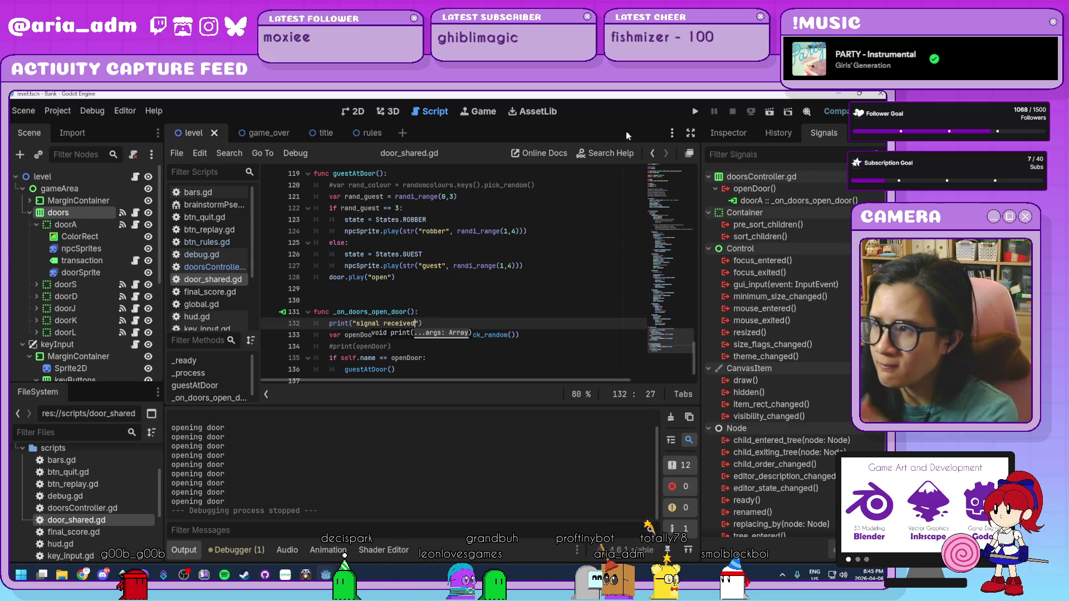
click(692, 112)
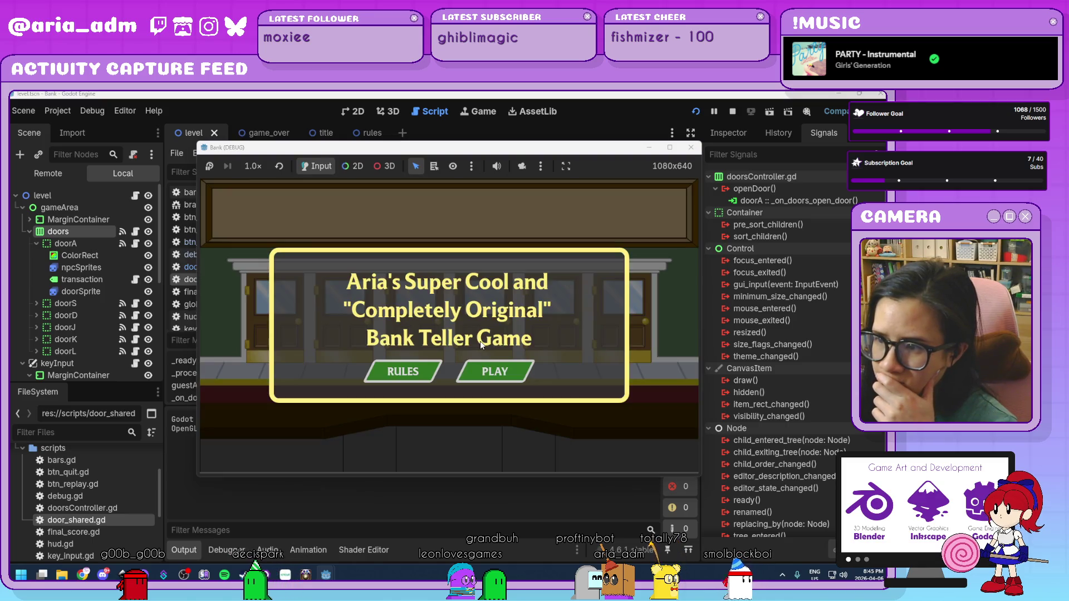
Play to confirm 'signal received' prints in Output, then delete that test print line
click(484, 370)
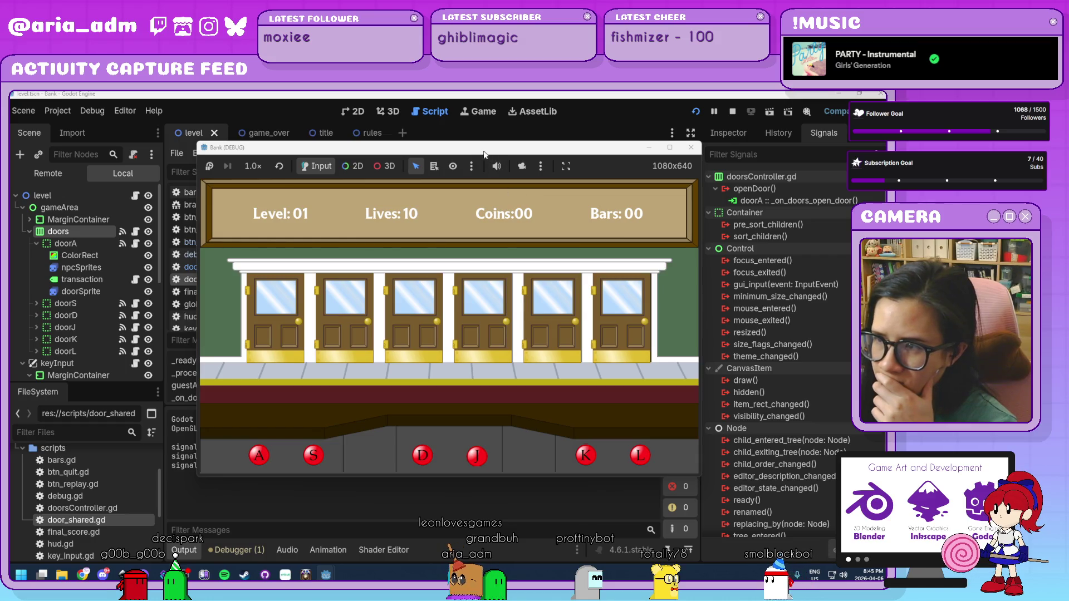
drag(485, 155, 557, 156)
click(770, 152)
click(397, 356)
drag(437, 323, 288, 324)
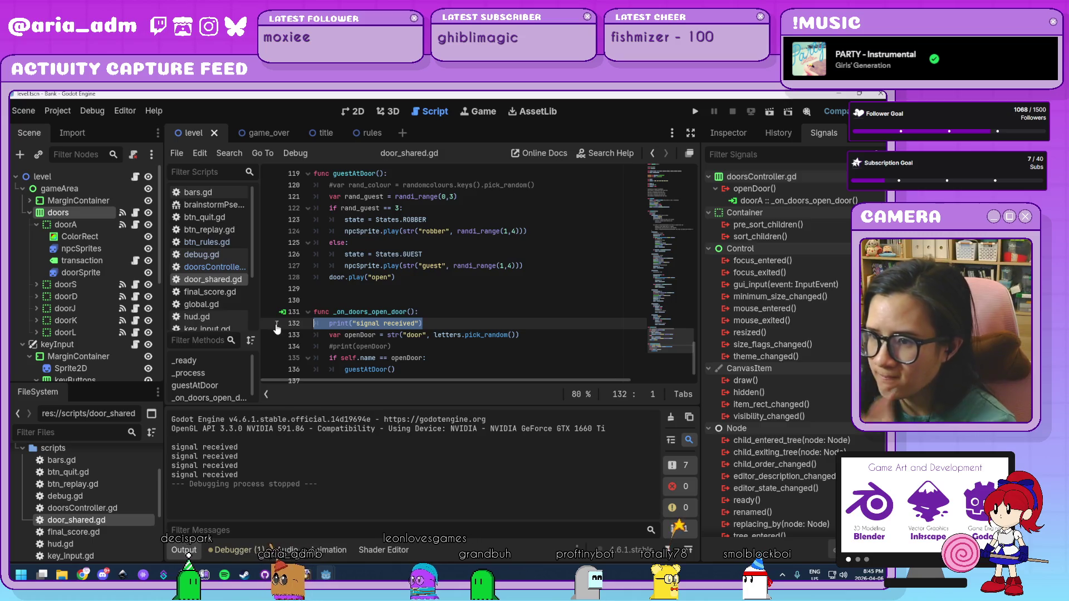
key(BackSpace)
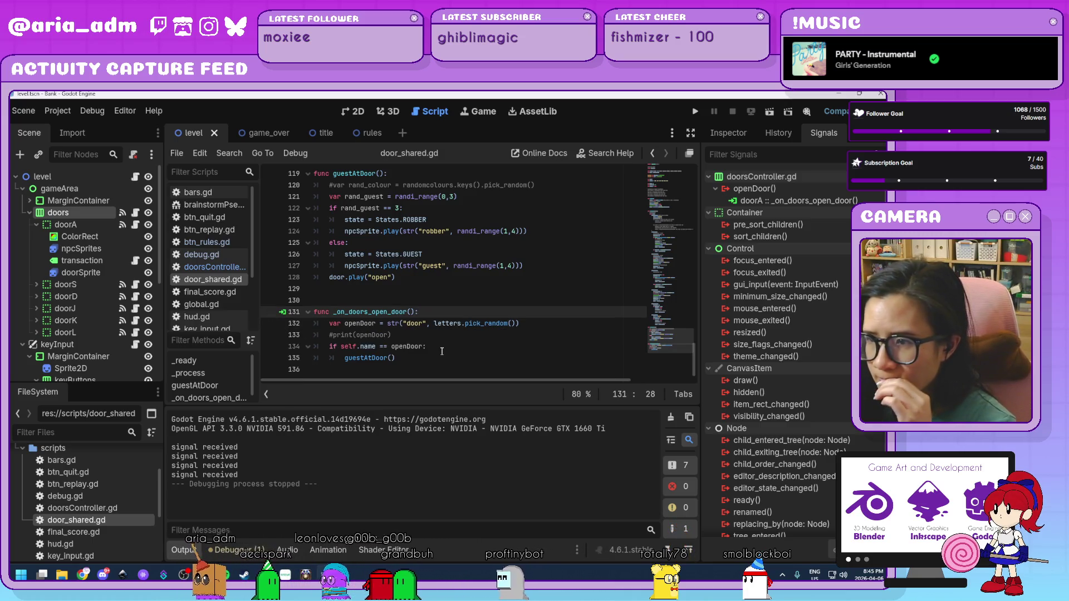
Uncomment print(openDoor) in the handler and run the game again into Level 01
click(446, 346)
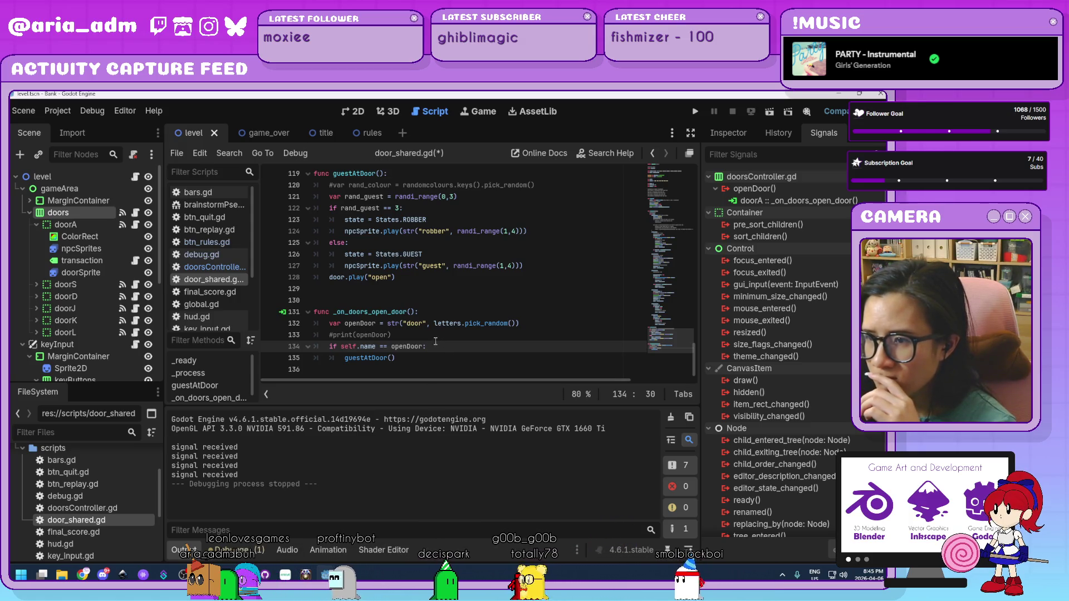
click(426, 336)
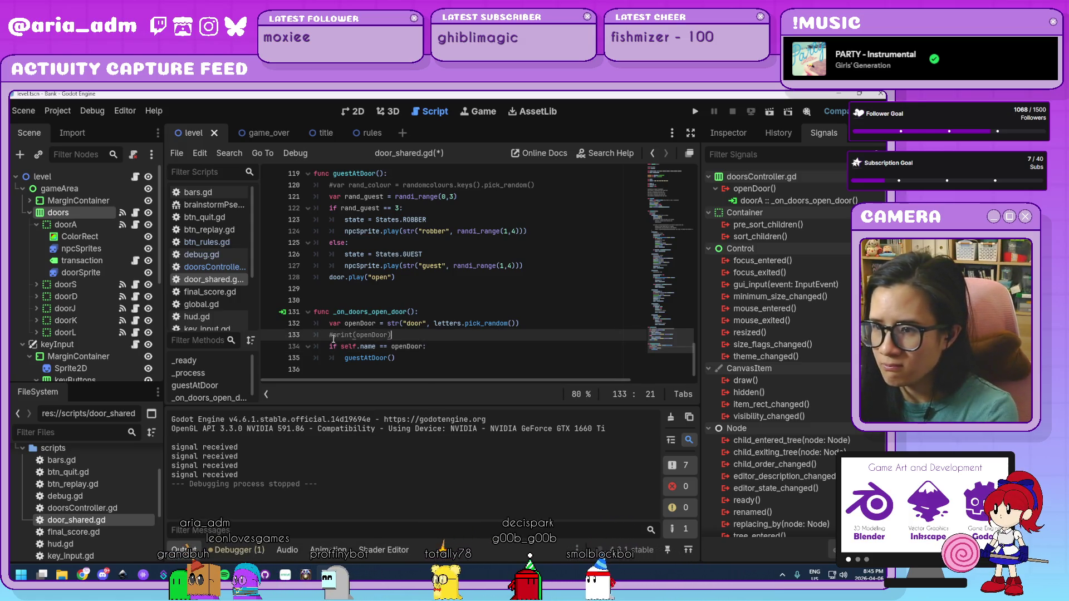
key(BackSpace)
key(F5)
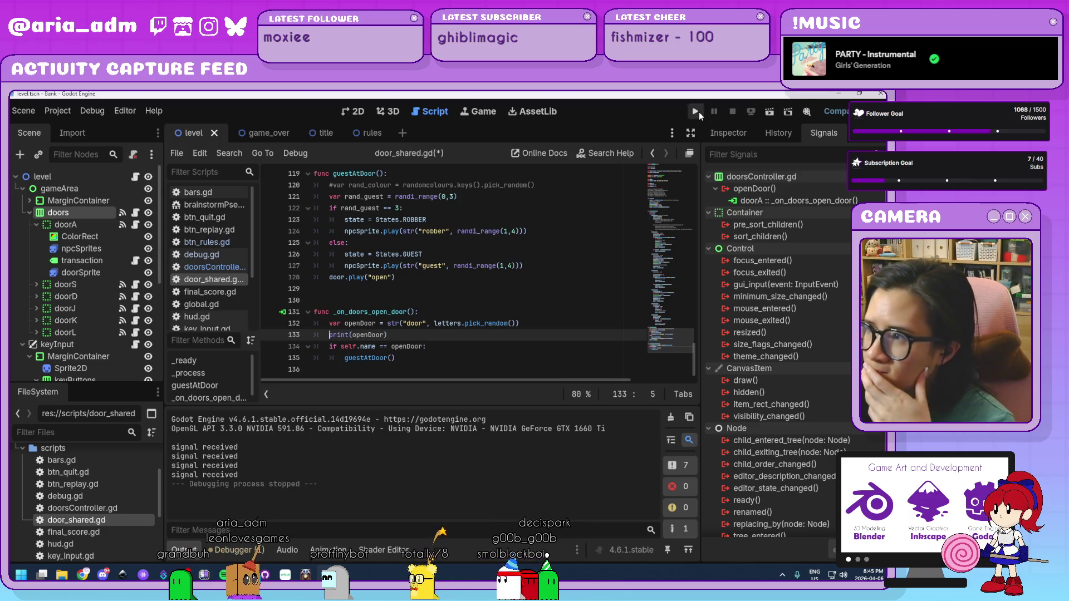
click(505, 373)
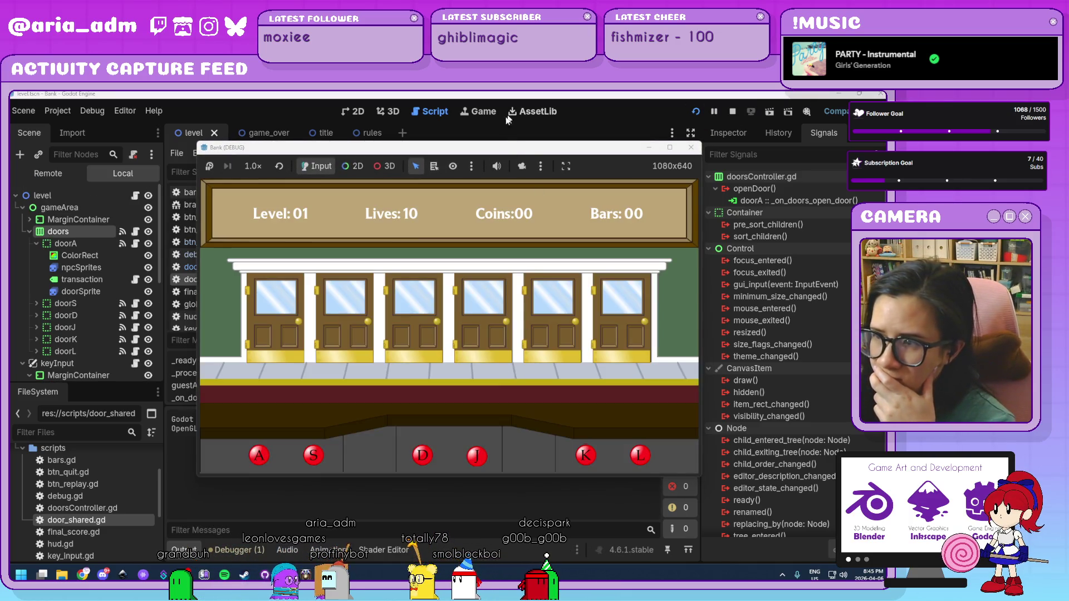
Press door letter keys (d, l, k, j, a) while Output prints random door names, then close the game
drag(523, 153, 634, 154)
key(d)
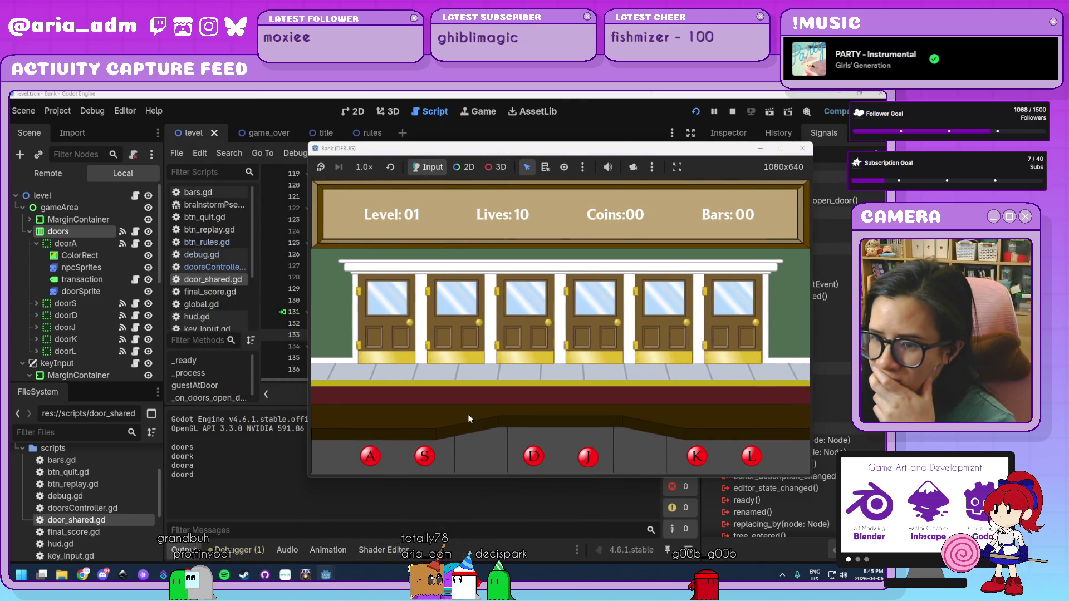
key(l)
key(k)
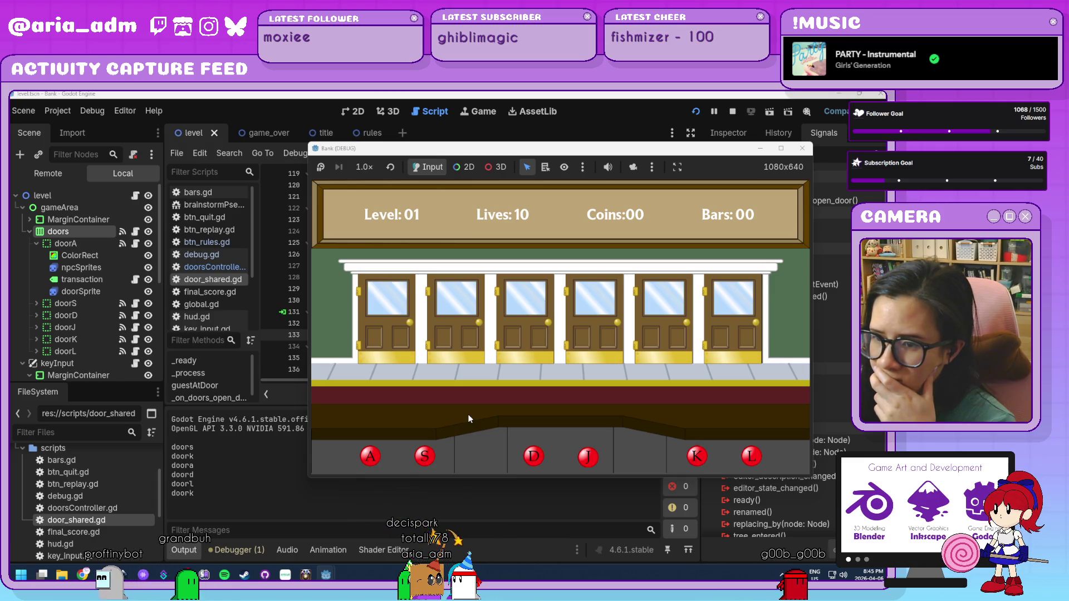
key(j)
key(d)
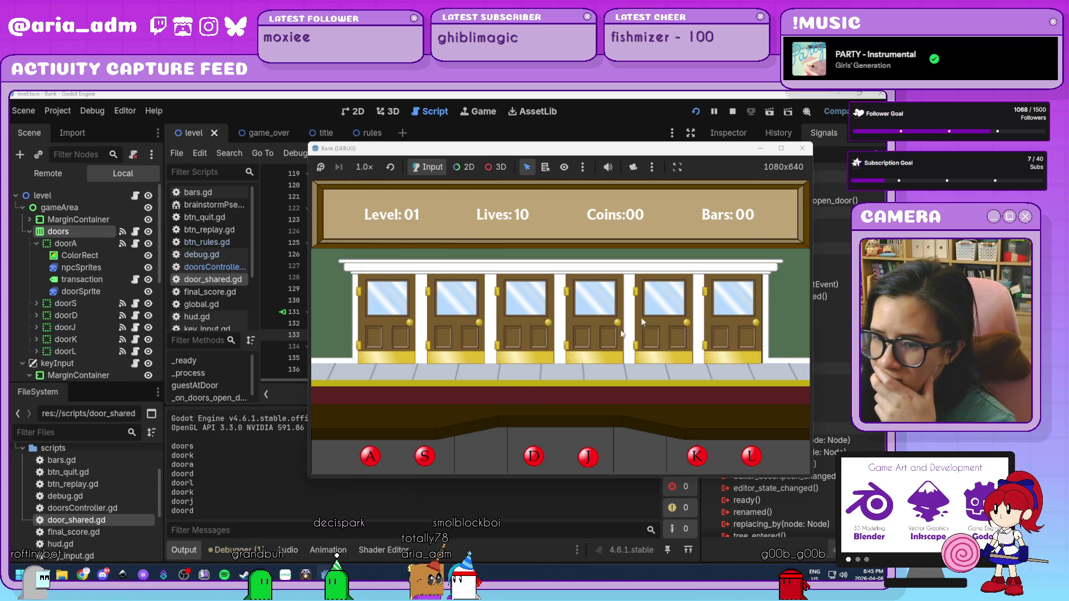
key(k)
key(a)
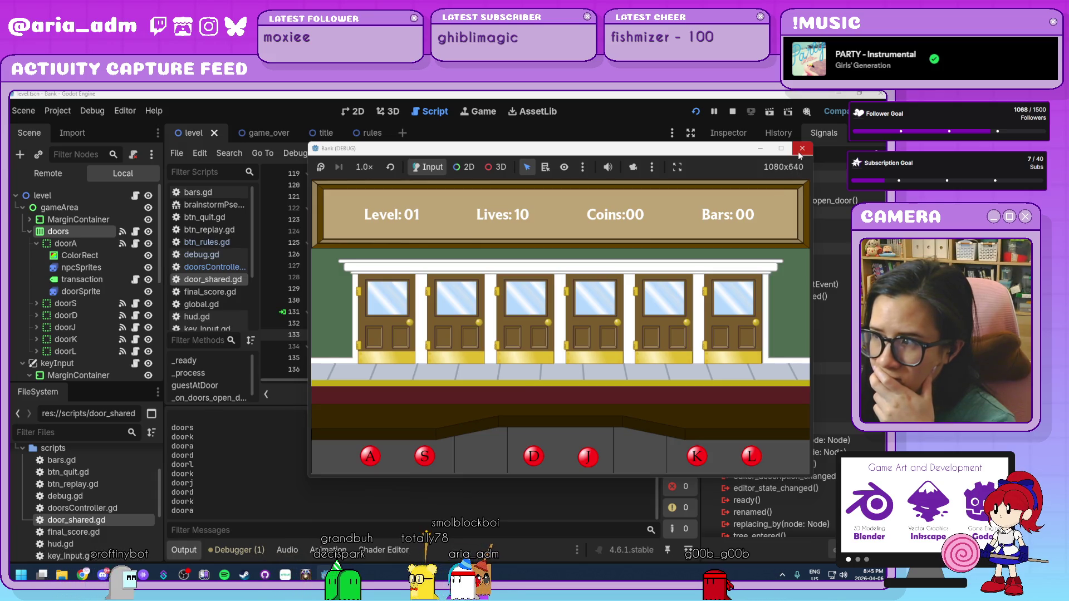
click(802, 148)
scroll(448, 316, up, 10)
scroll(448, 316, up, 20)
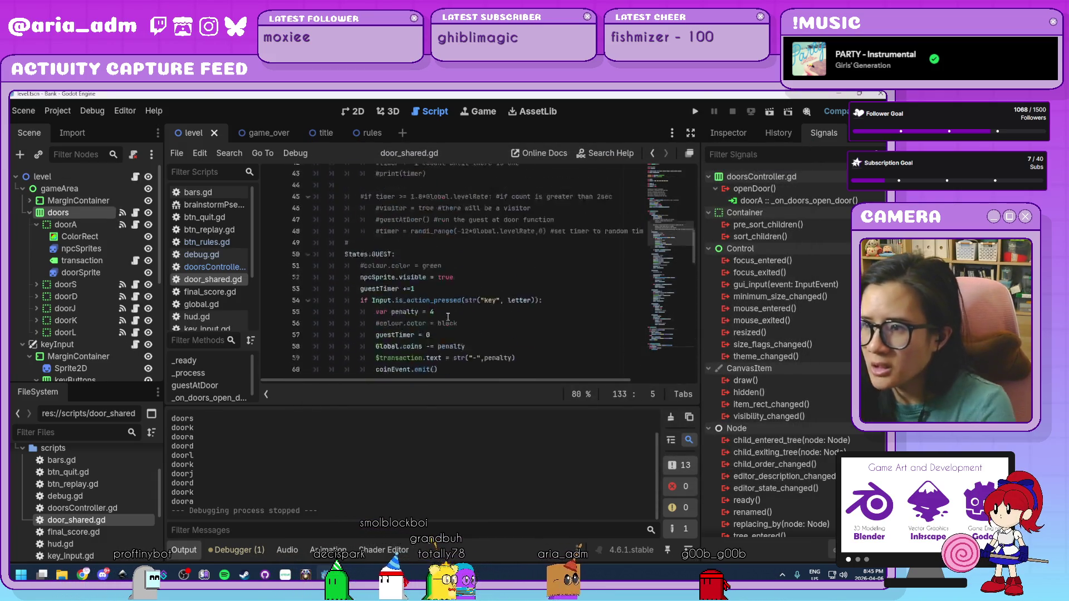
Retype line 13's letters array as uppercase "A", "S", "D", "J", "K" and run the game with F5
double_click(380, 301)
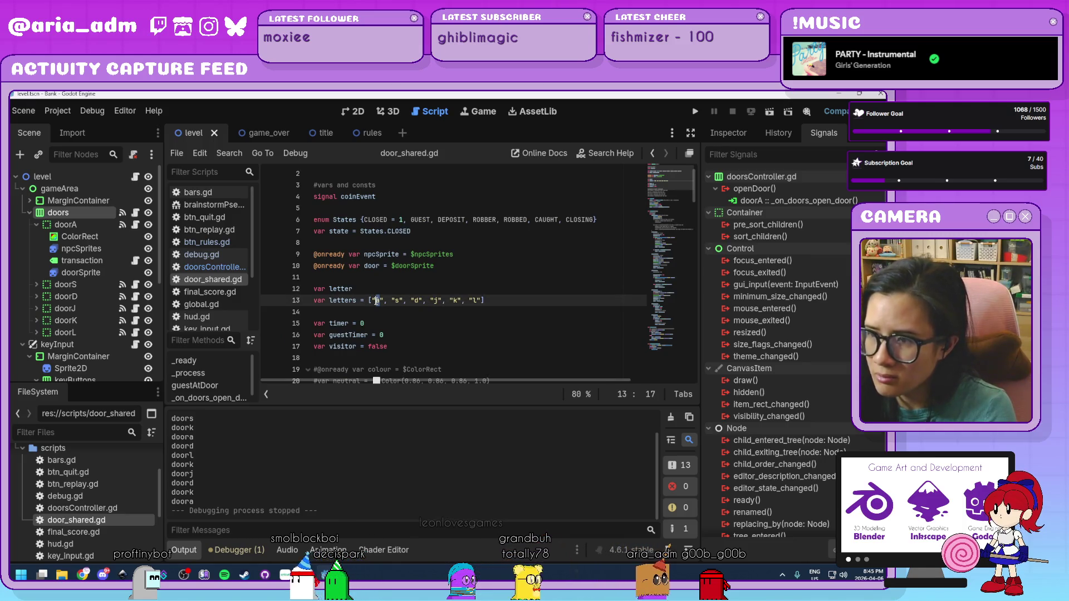
text(A", "S)
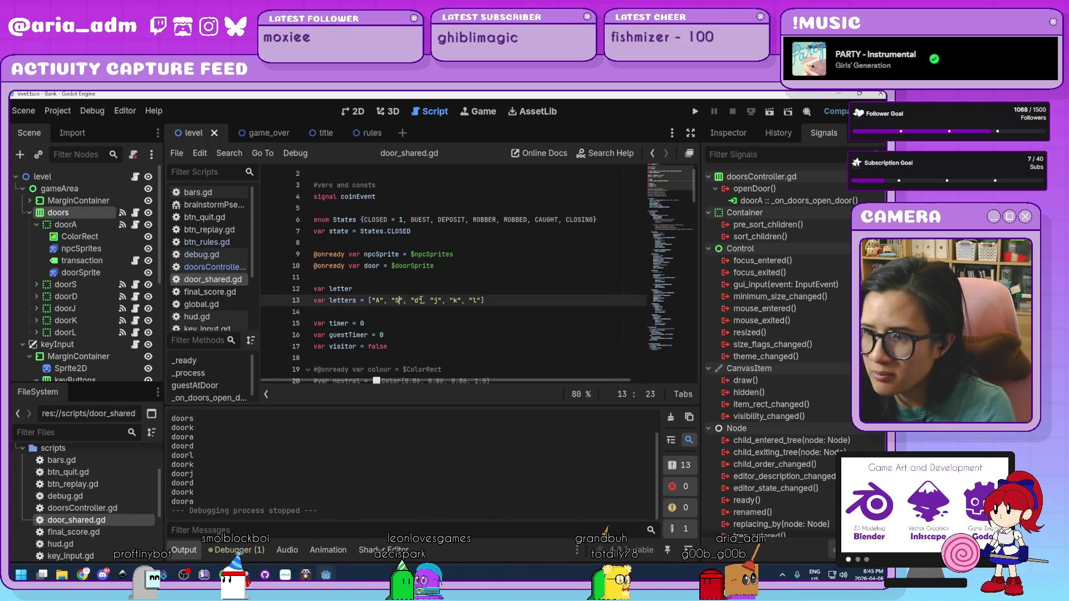
double_click(416, 301)
text(D)
double_click(436, 301)
text(J)
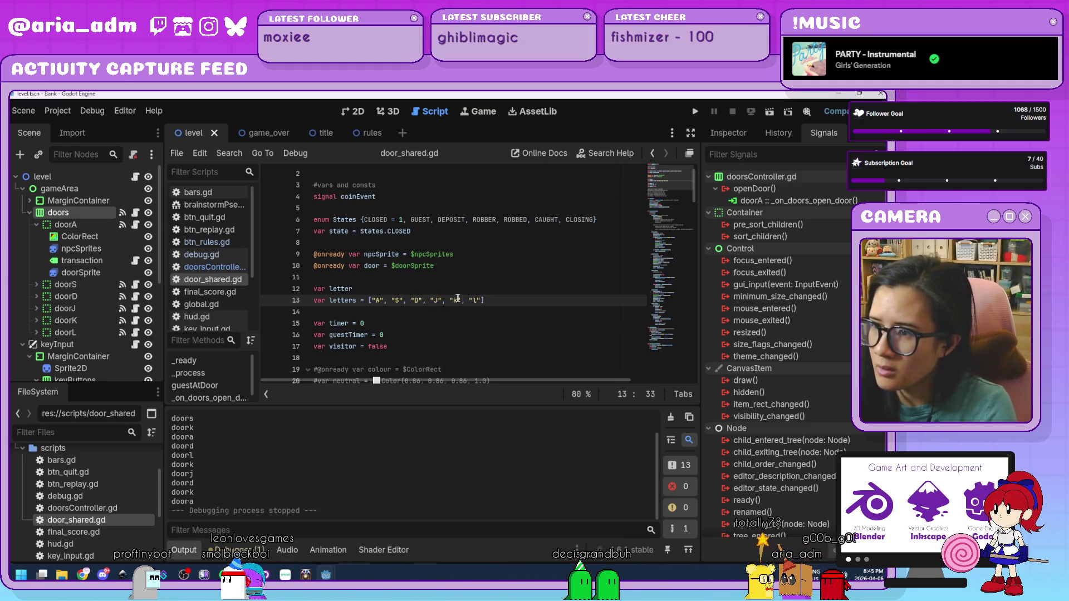
double_click(457, 301)
text(K)
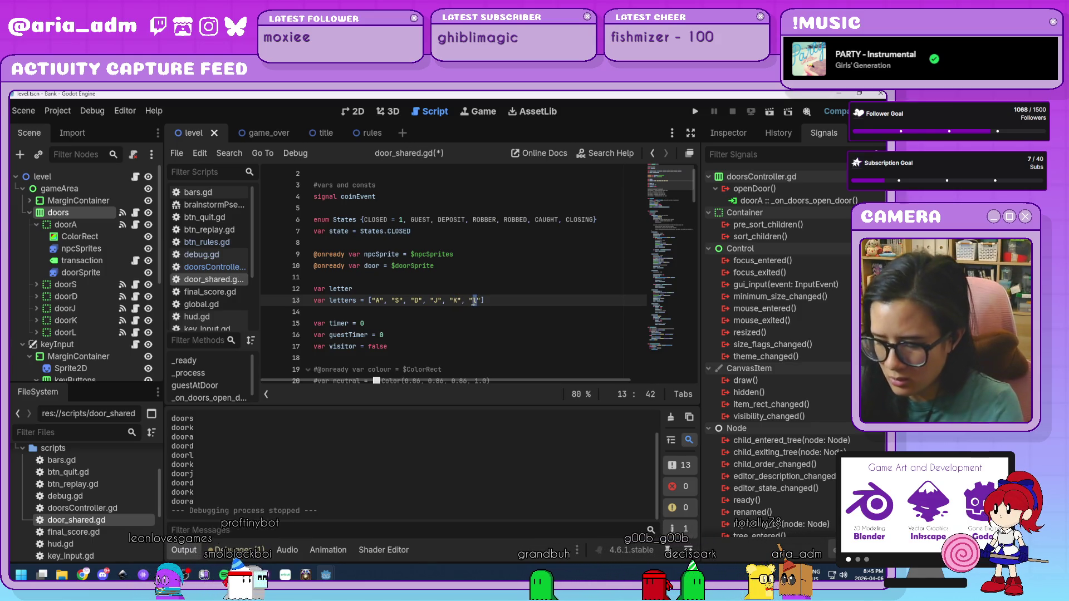
key(F5)
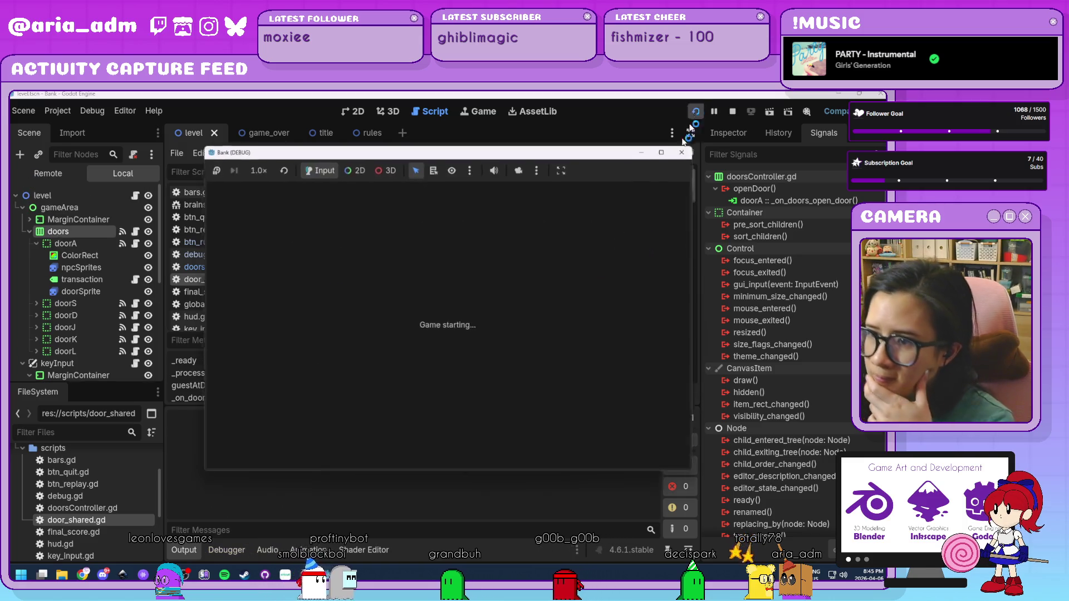
Start the level with PLAY, watch uppercase door names like doorJ and doorK print, then stop with F8
click(494, 369)
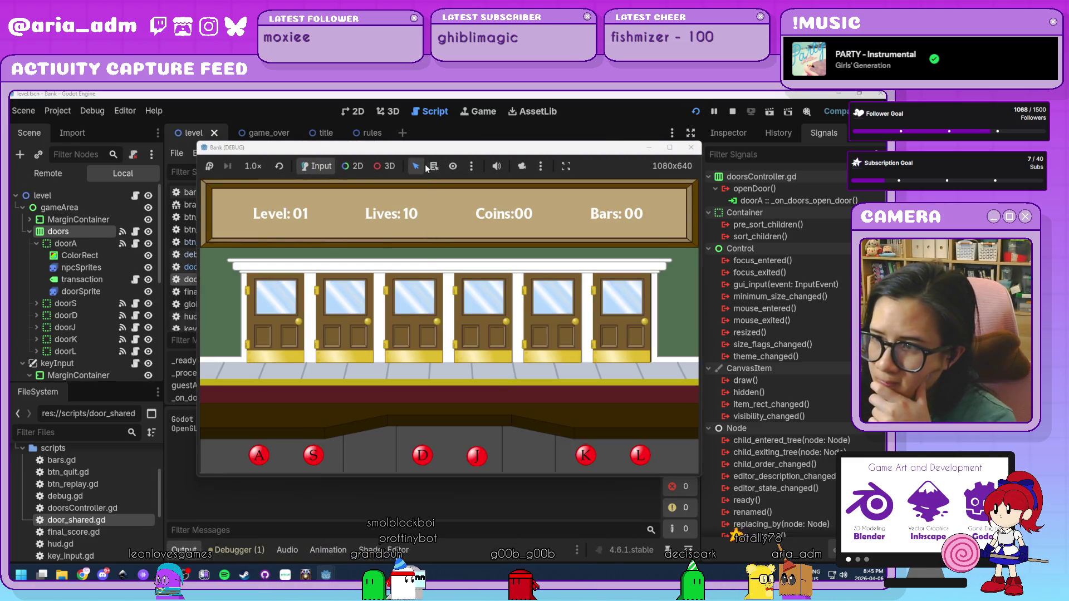
drag(437, 155, 485, 156)
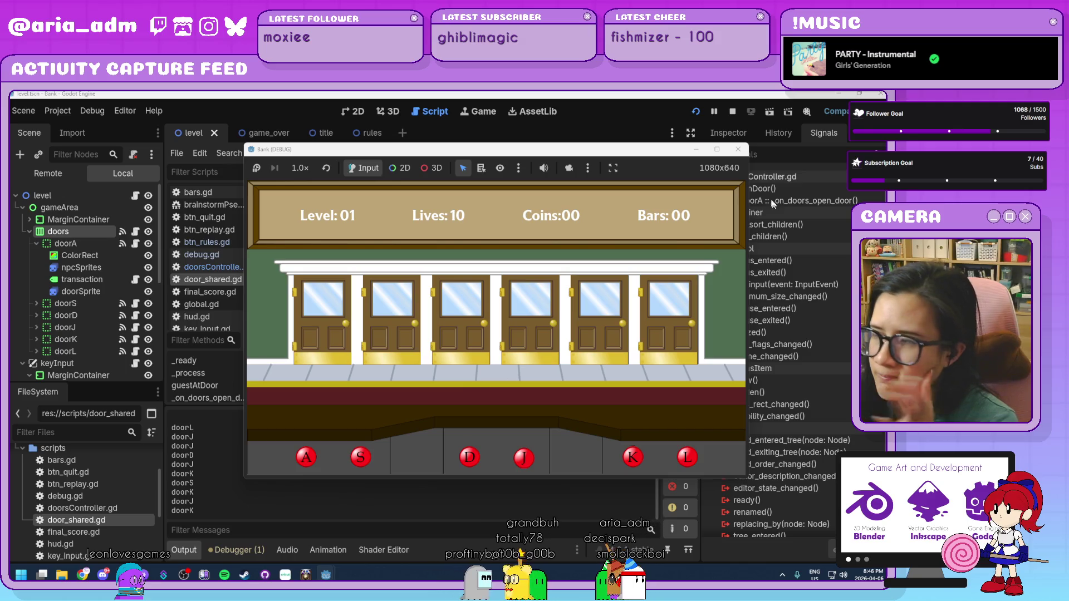
key(F8)
scroll(421, 324, down, 20)
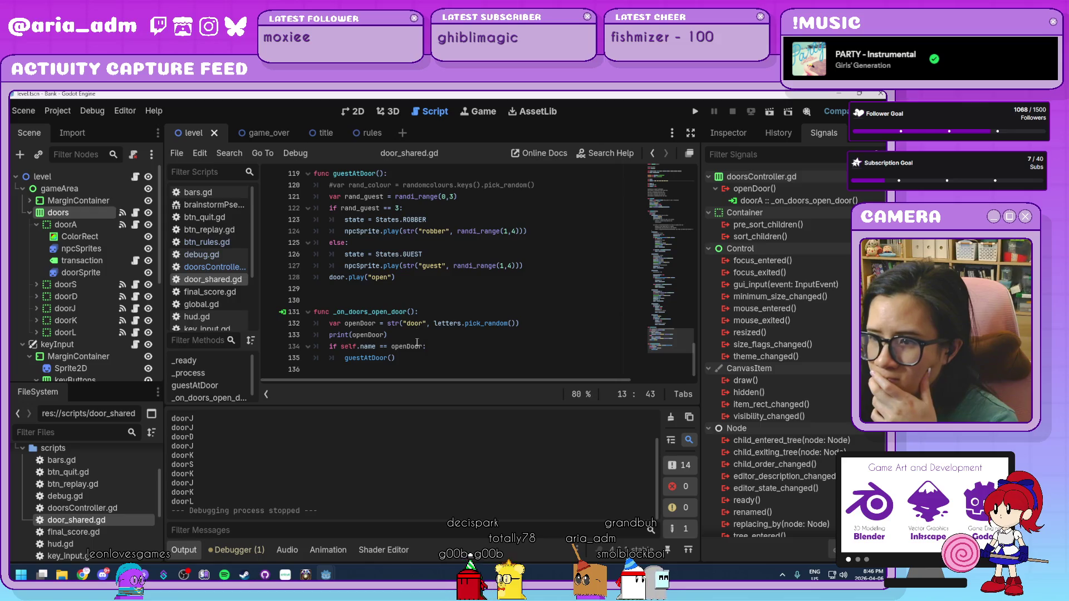
Cut the print(openDoor) statement from line 133
click(436, 347)
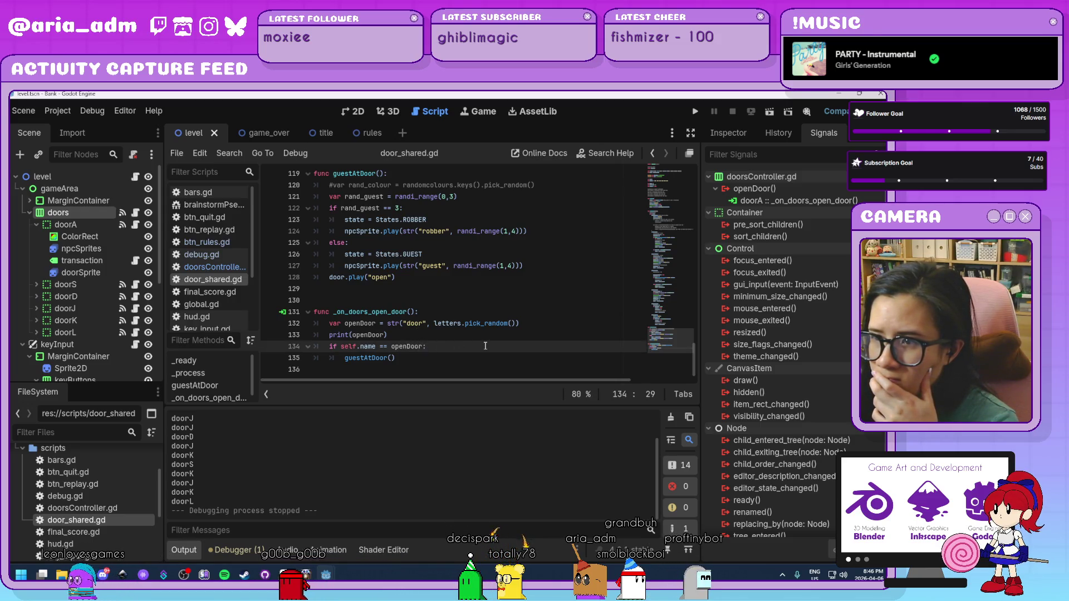
scroll(485, 346, up, 20)
scroll(486, 346, up, 8)
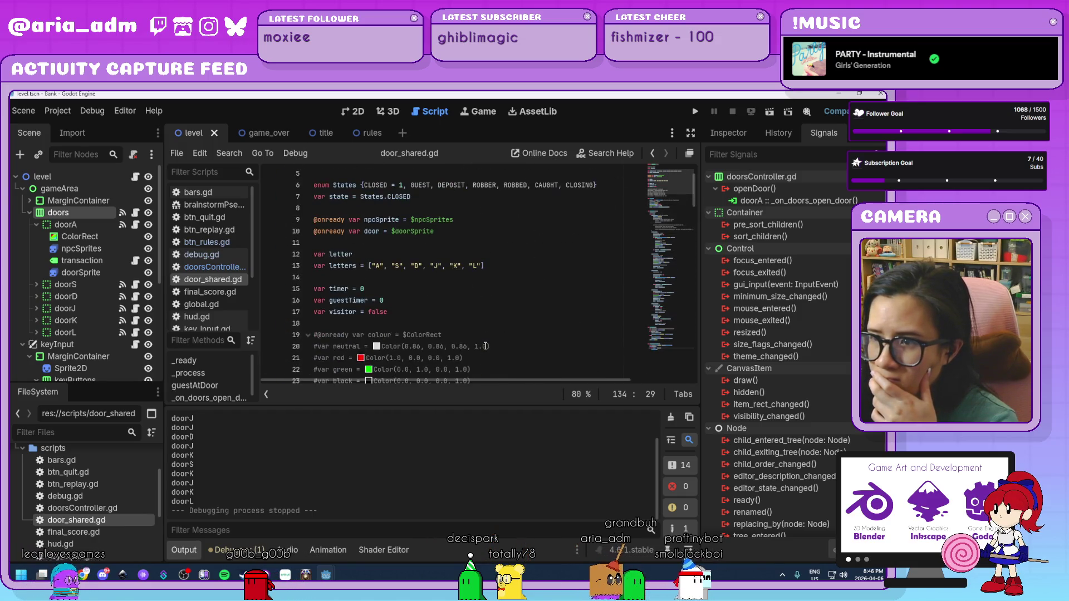
scroll(485, 346, down, 4)
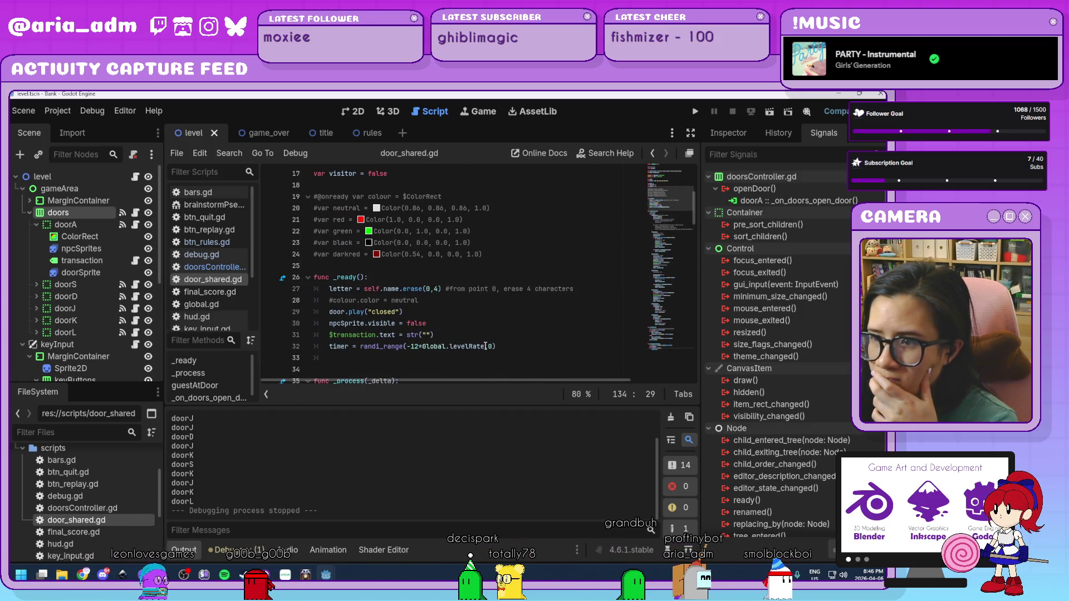
scroll(485, 346, down, 1)
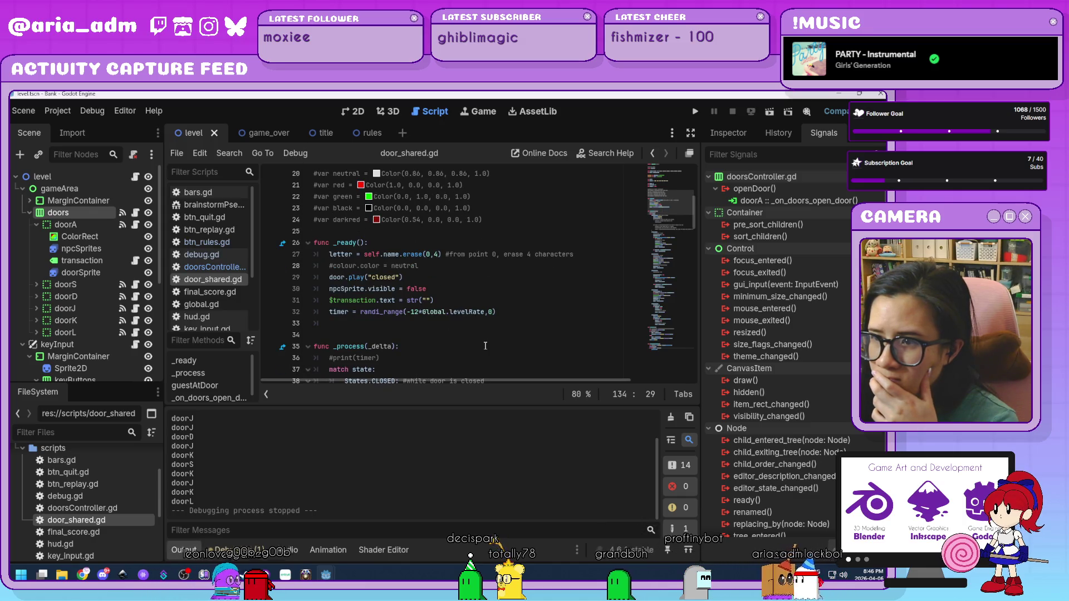
scroll(485, 346, down, 1)
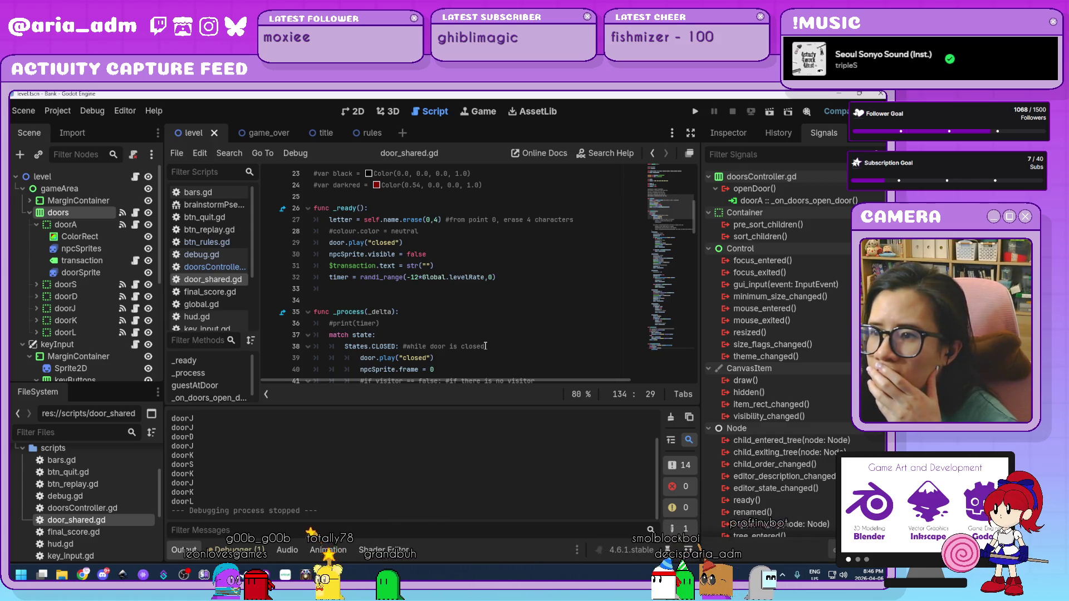
scroll(486, 347, down, 20)
scroll(485, 346, down, 10)
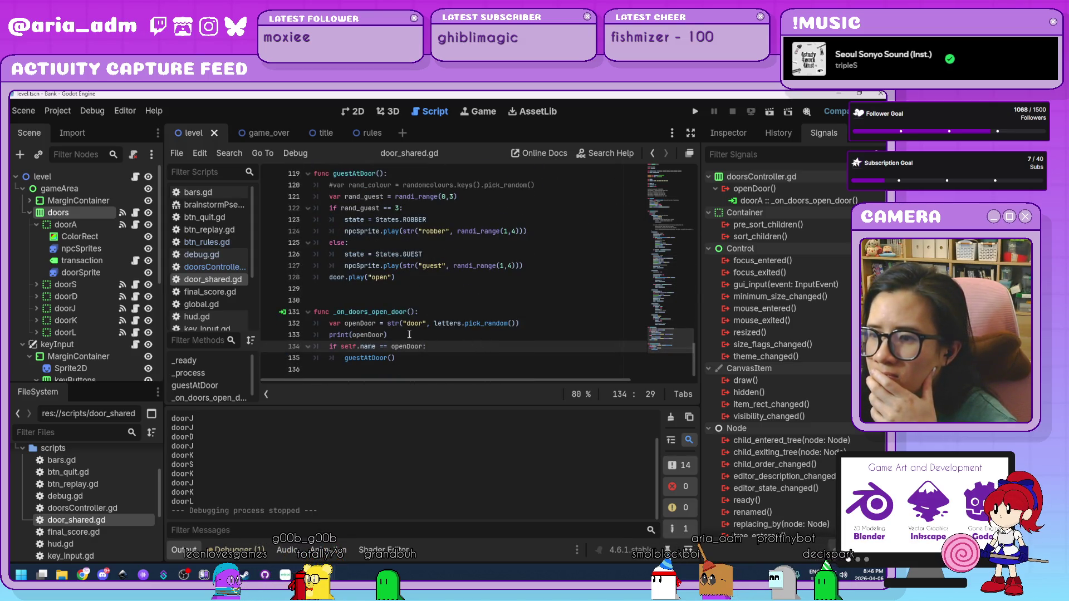
drag(408, 334, 314, 333)
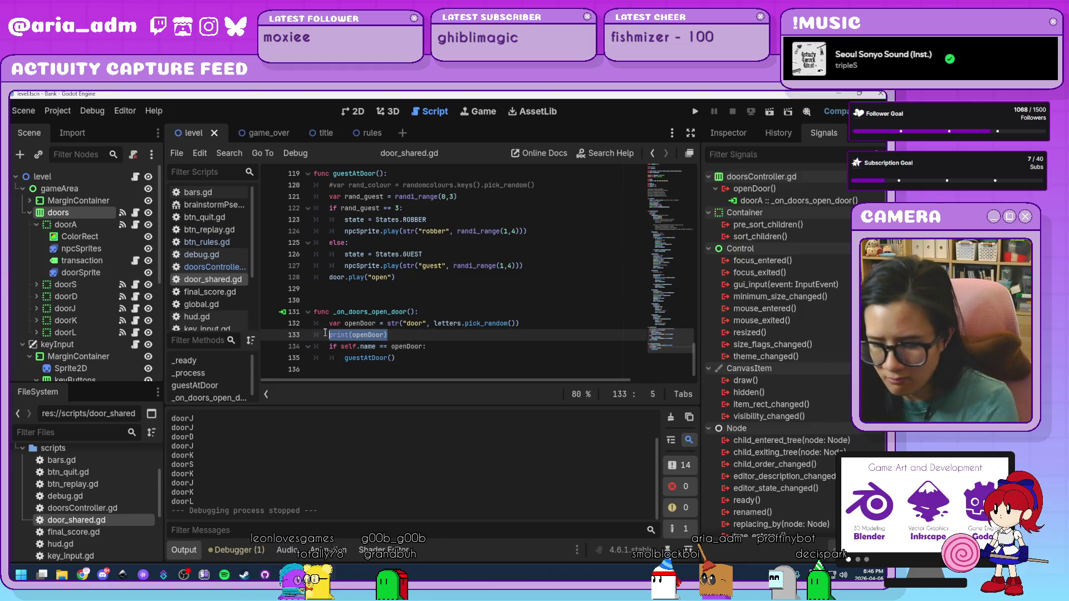
key(ctrl+x)
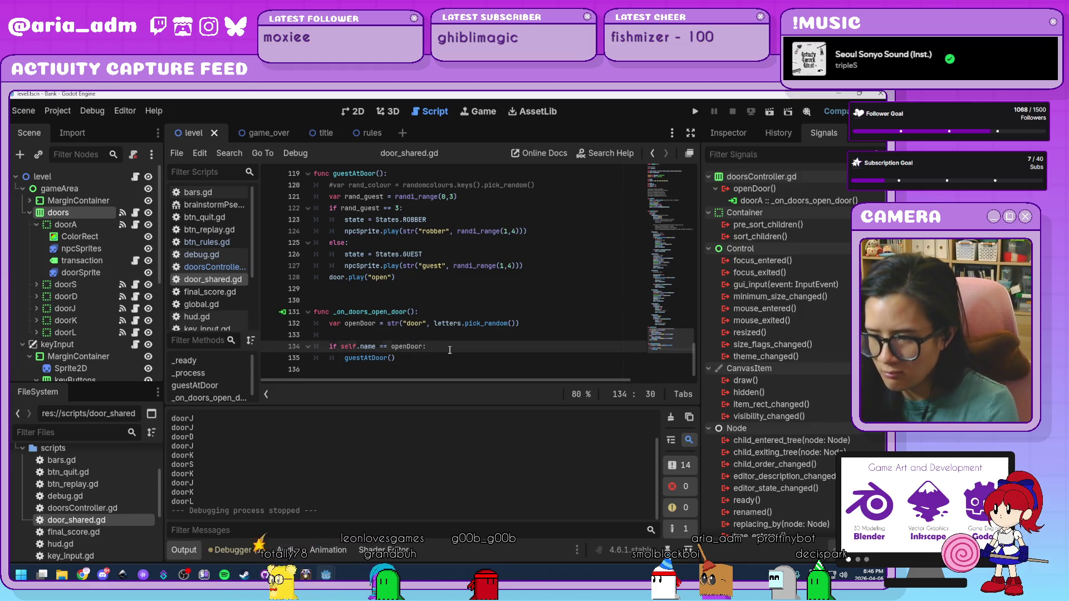
Paste print(openDoor) on a new line inside the self.name check, then run the project
click(450, 350)
key(Return)
key(ctrl+v)
scroll(450, 349, down, 1)
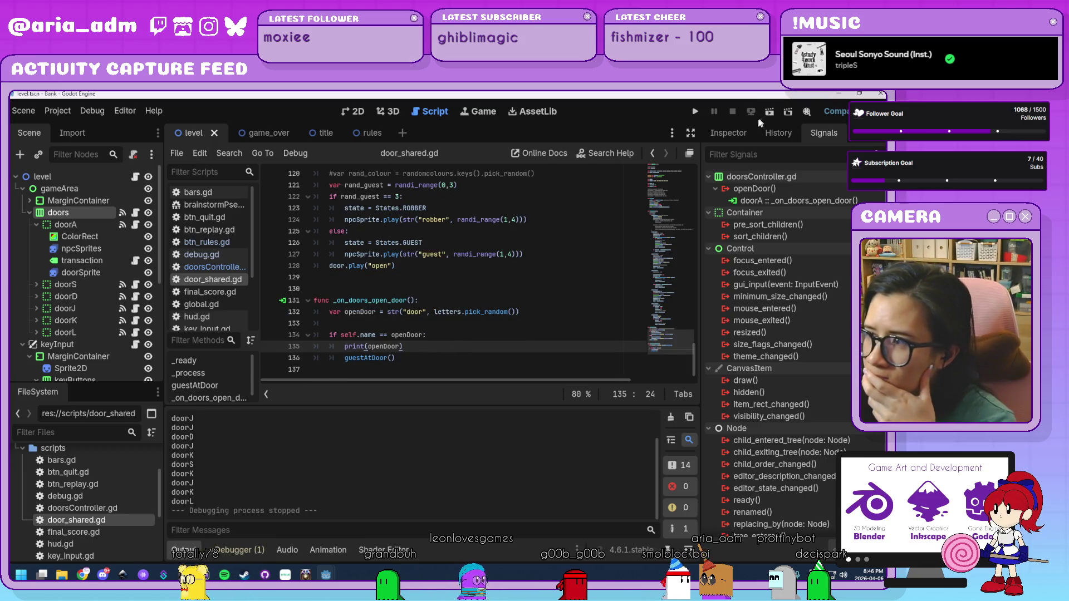
click(697, 113)
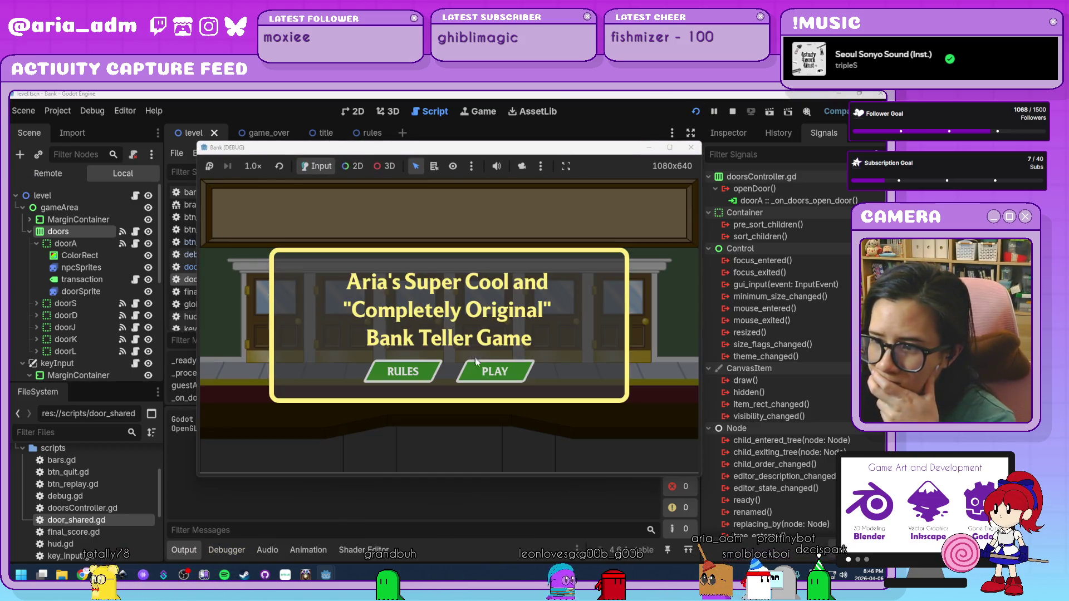
Start the level, then stop, relaunch and start the game again from the title screen
click(486, 369)
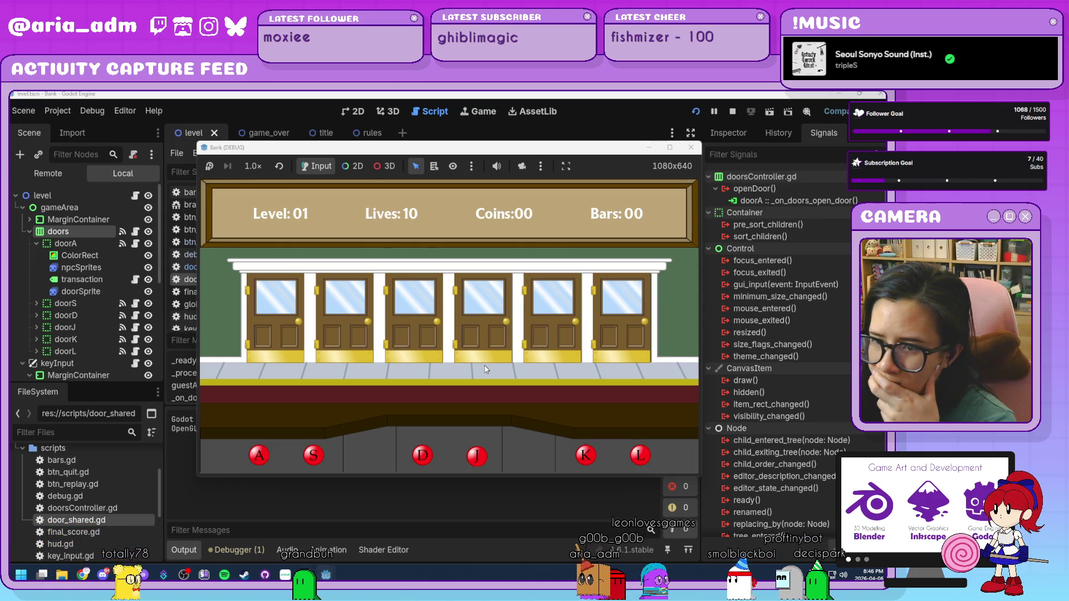
click(690, 148)
click(695, 111)
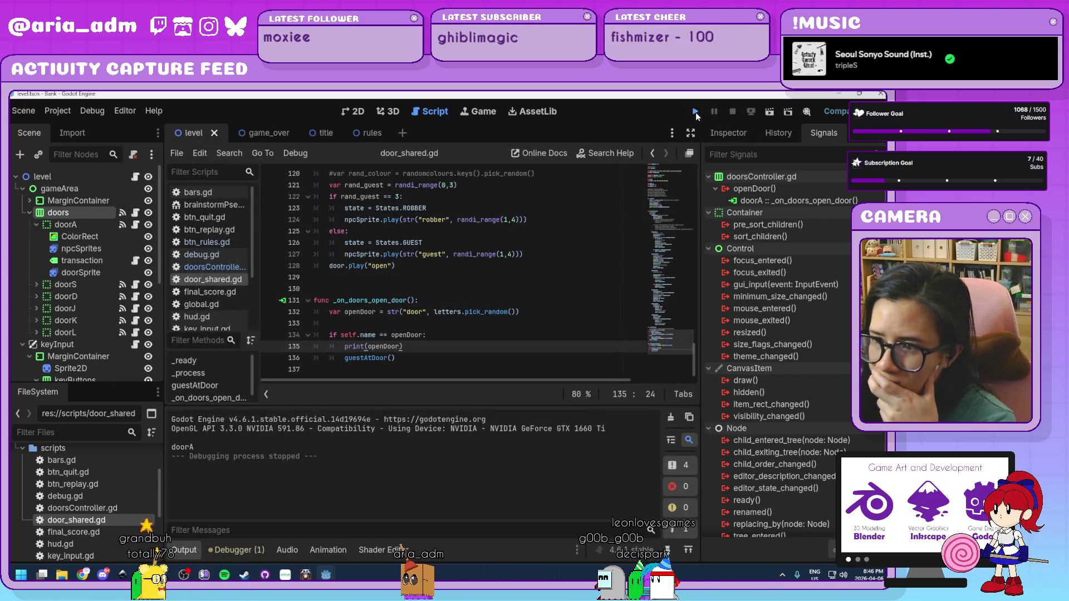
click(479, 379)
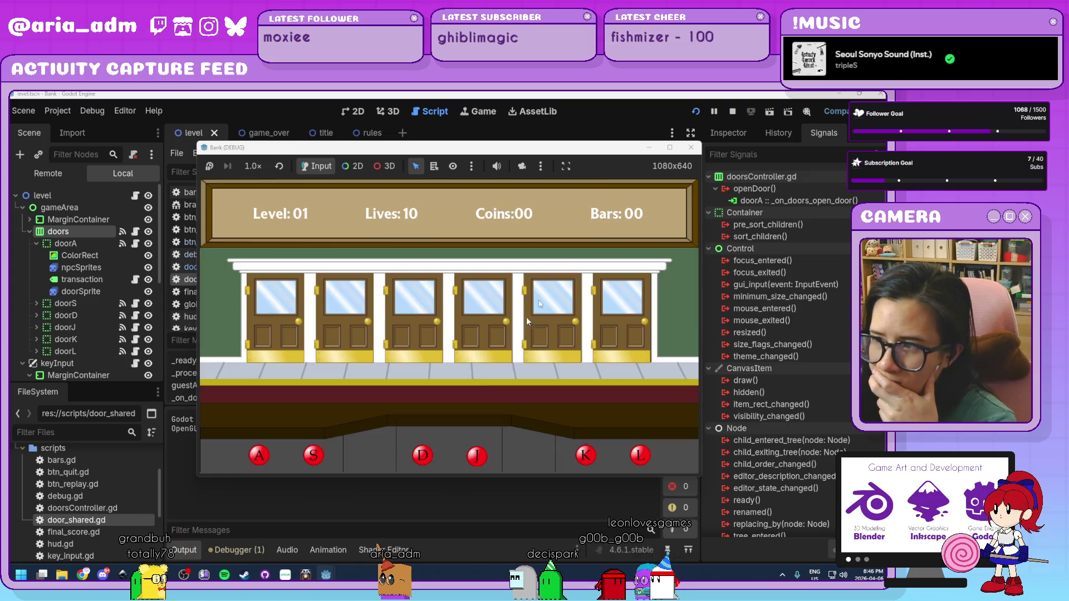
Serve the green, blue and pink guests at door A, then close the game window
drag(520, 142, 605, 145)
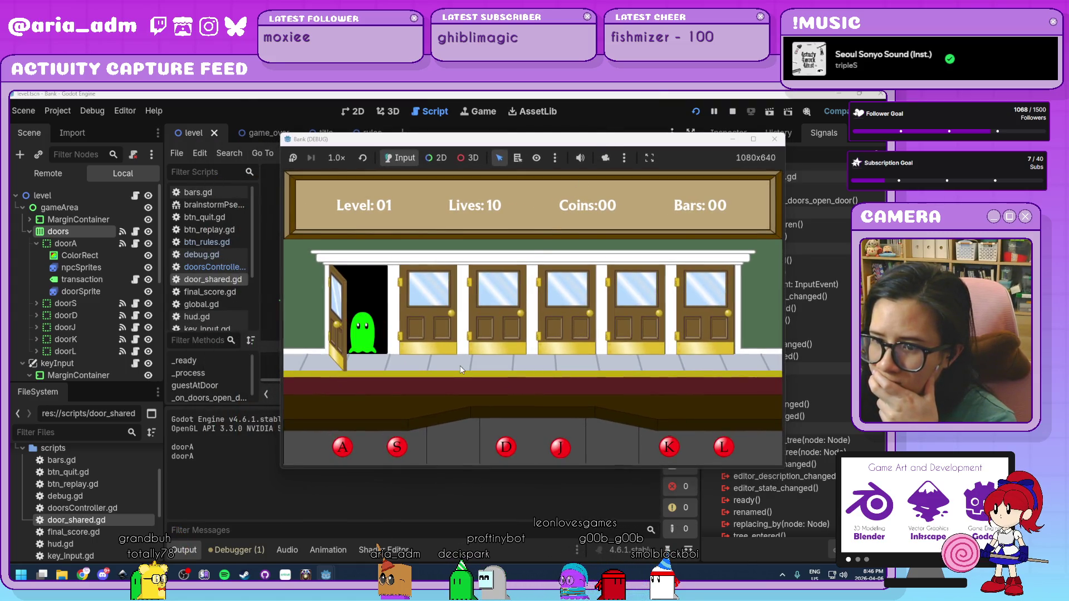
key(a)
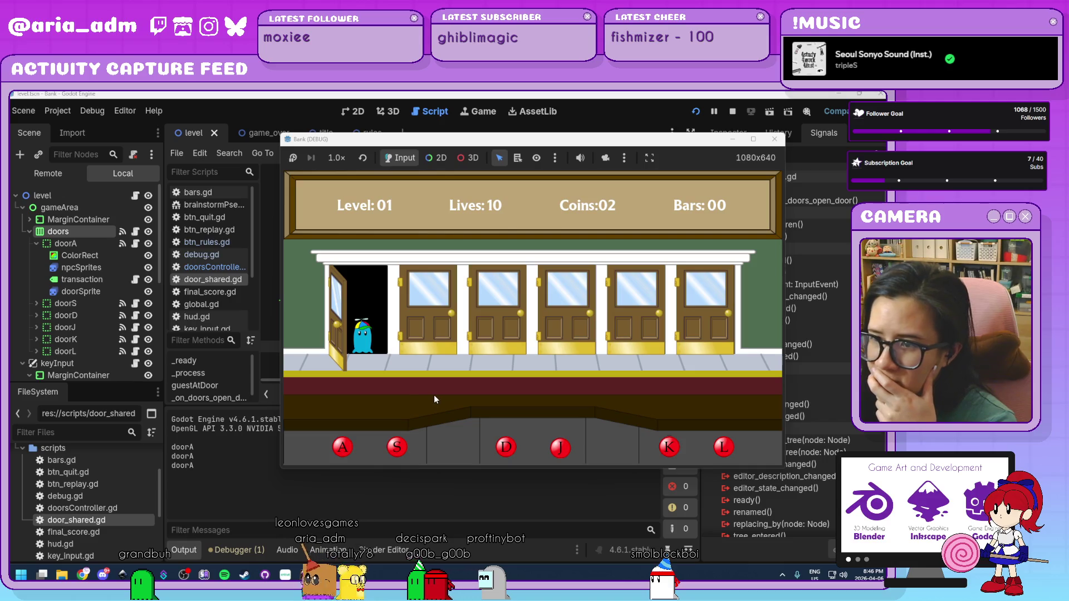
key(a)
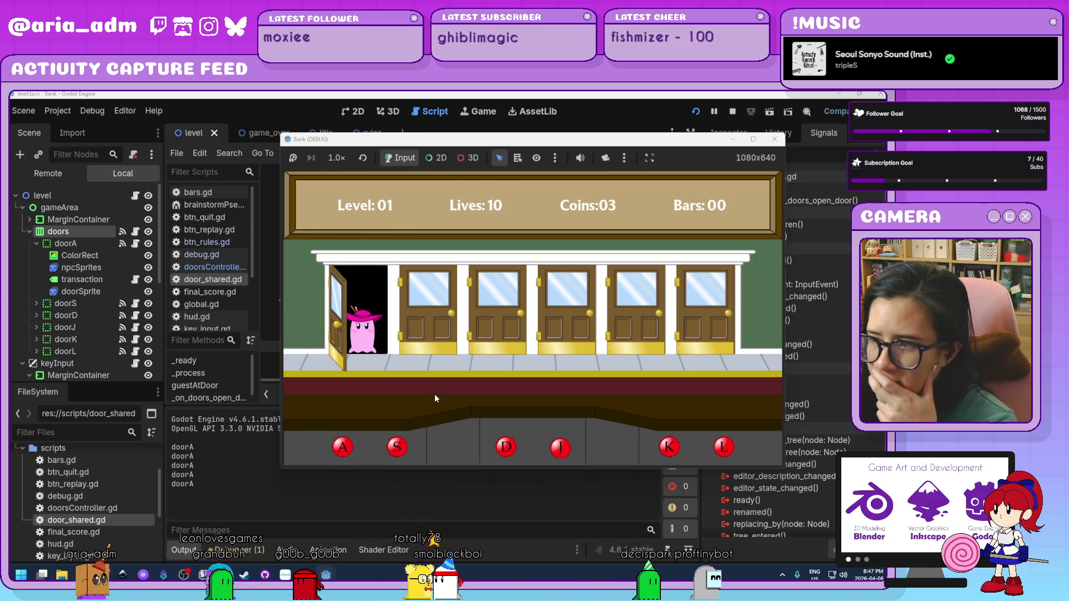
key(a)
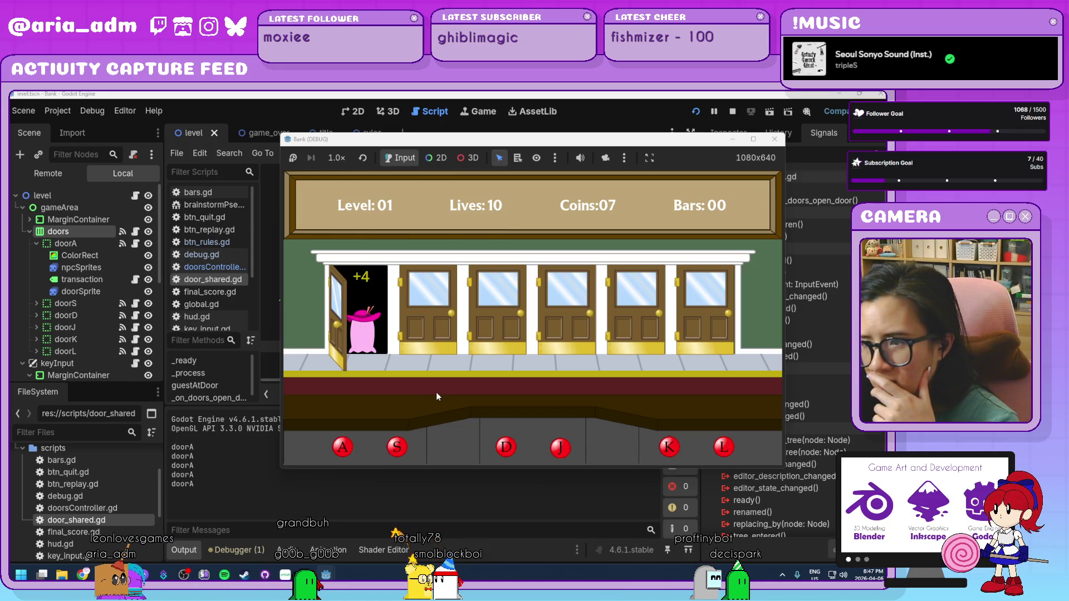
click(775, 140)
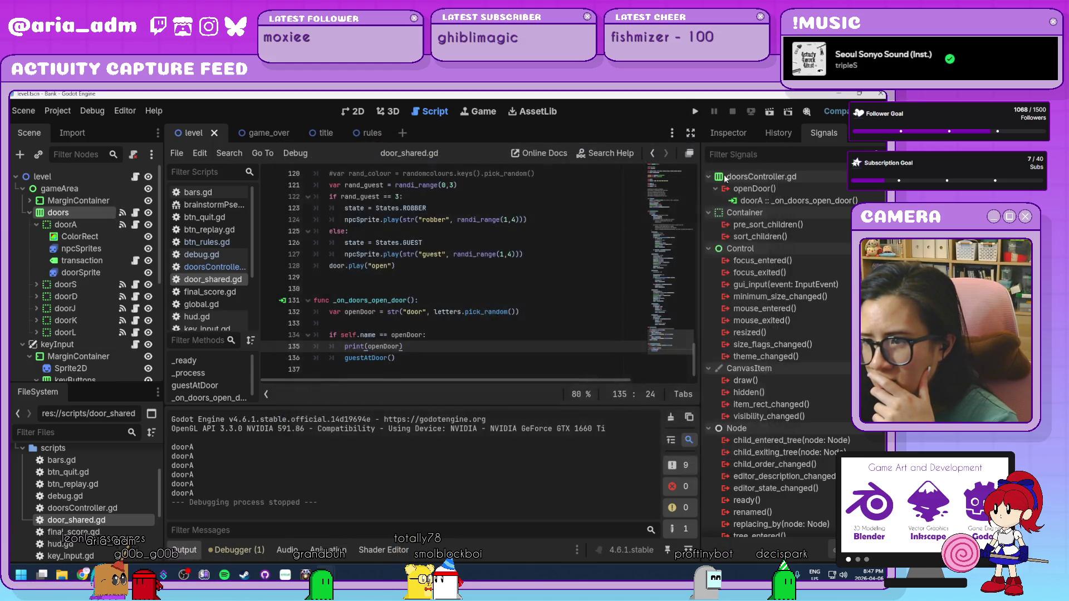
Connect the doors node's openDoor signal to doorS
click(452, 369)
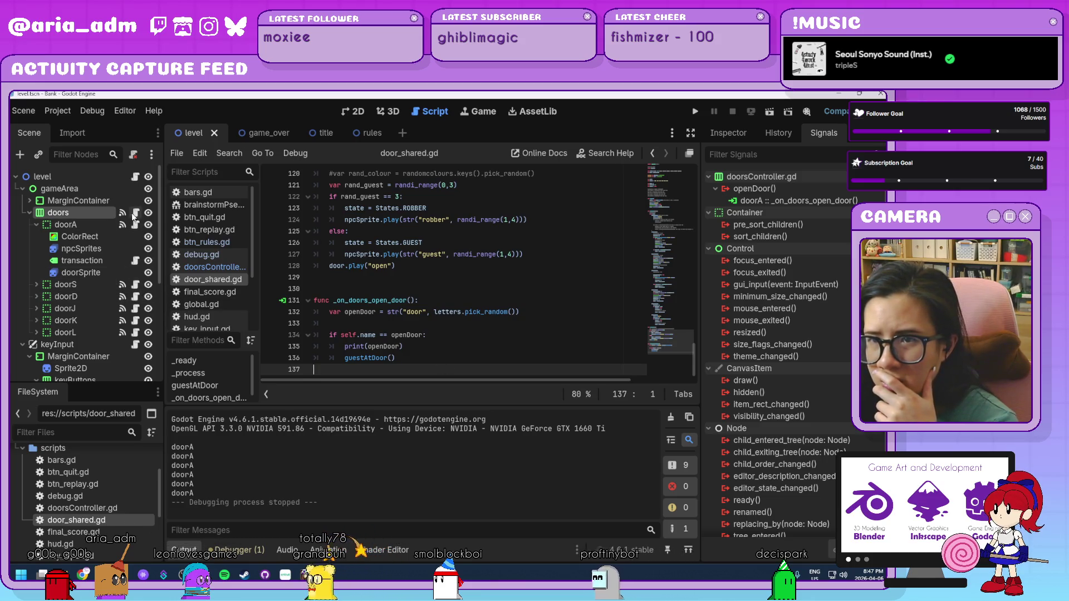
double_click(792, 187)
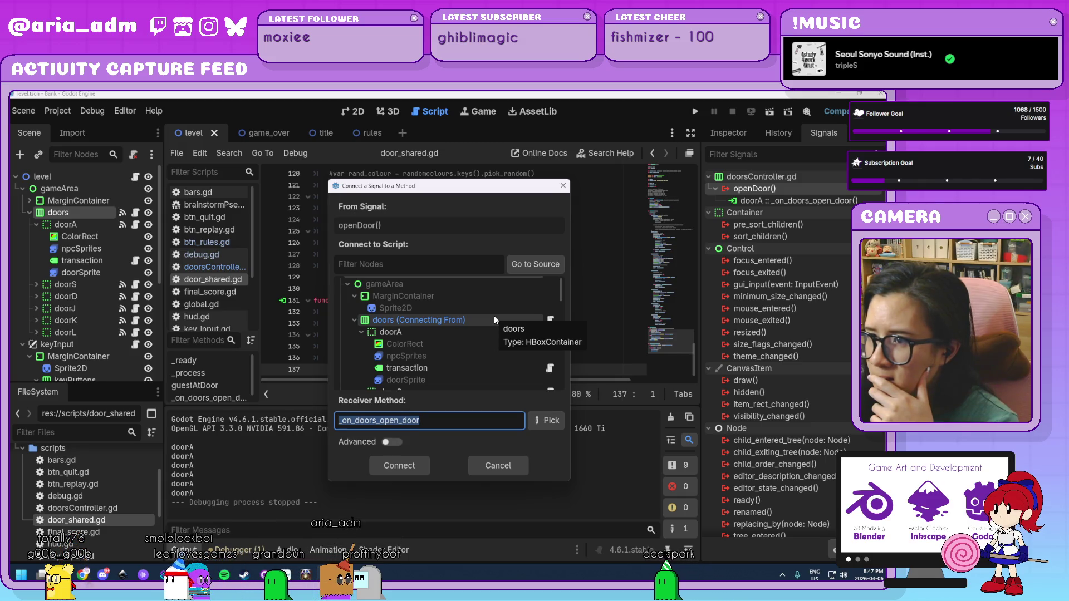
scroll(493, 315, down, 1)
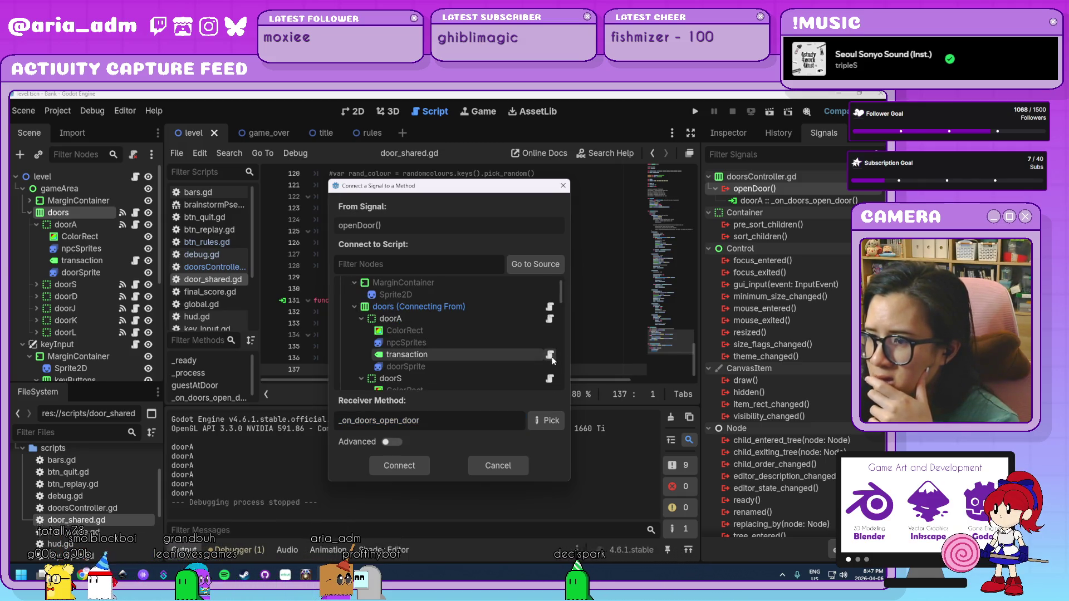
scroll(552, 356, down, 3)
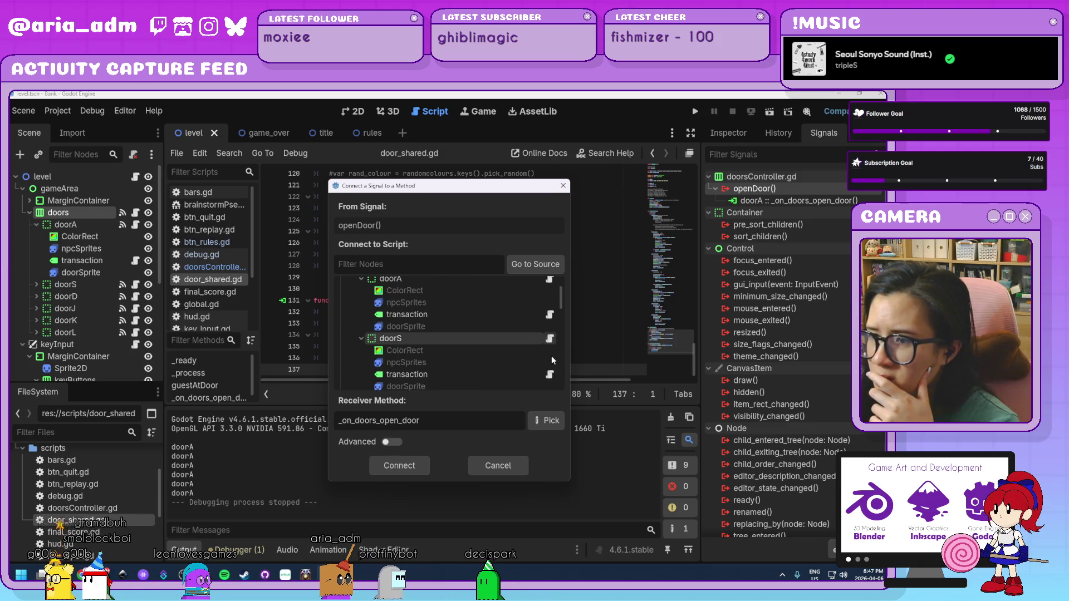
click(539, 340)
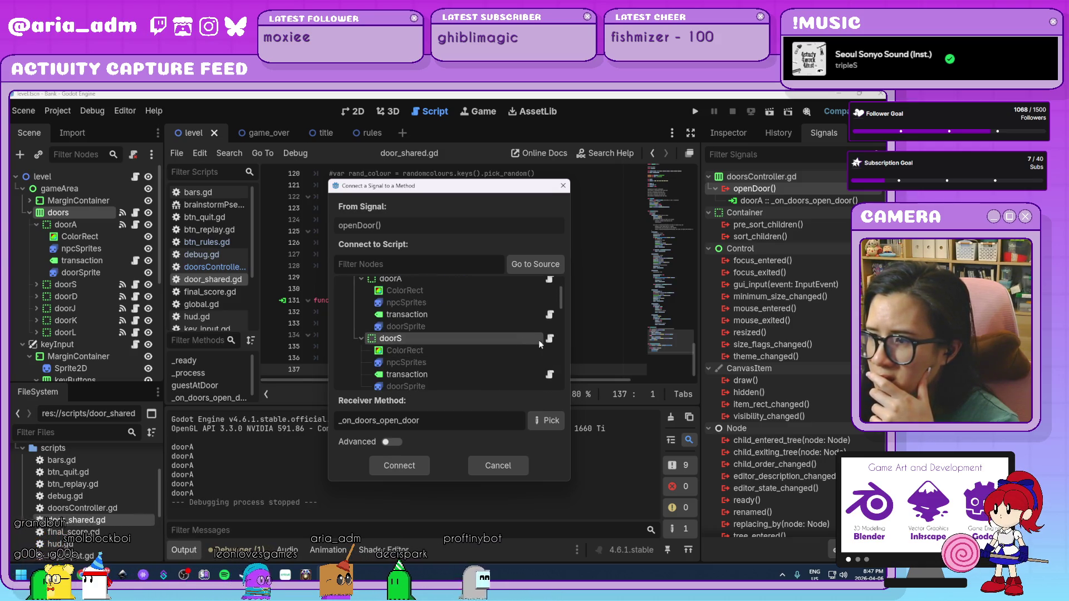
click(393, 472)
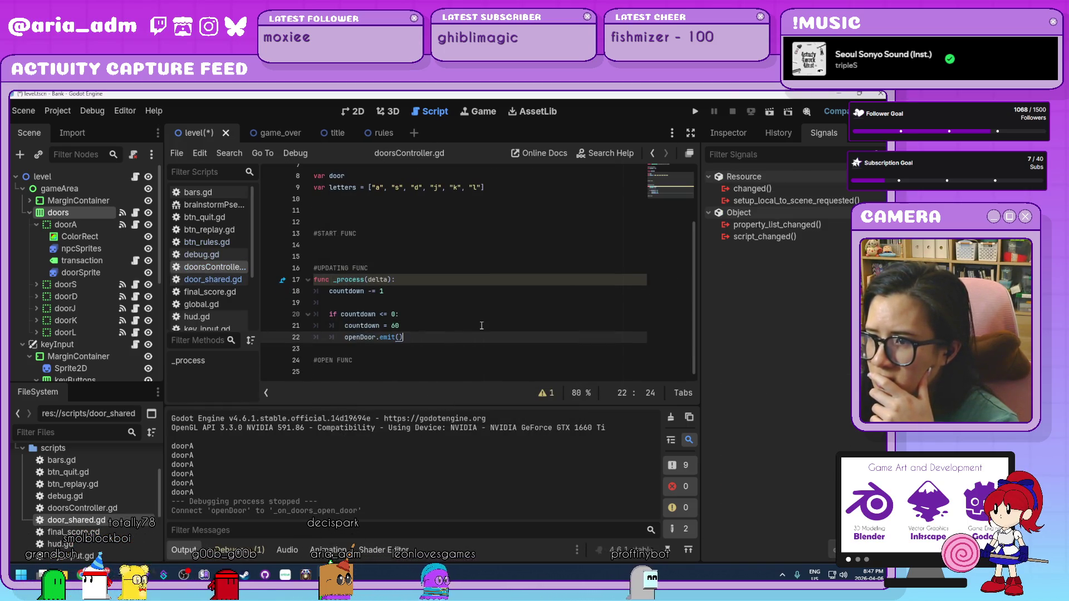
Connect openDoor to doorD's open-door handler
click(225, 284)
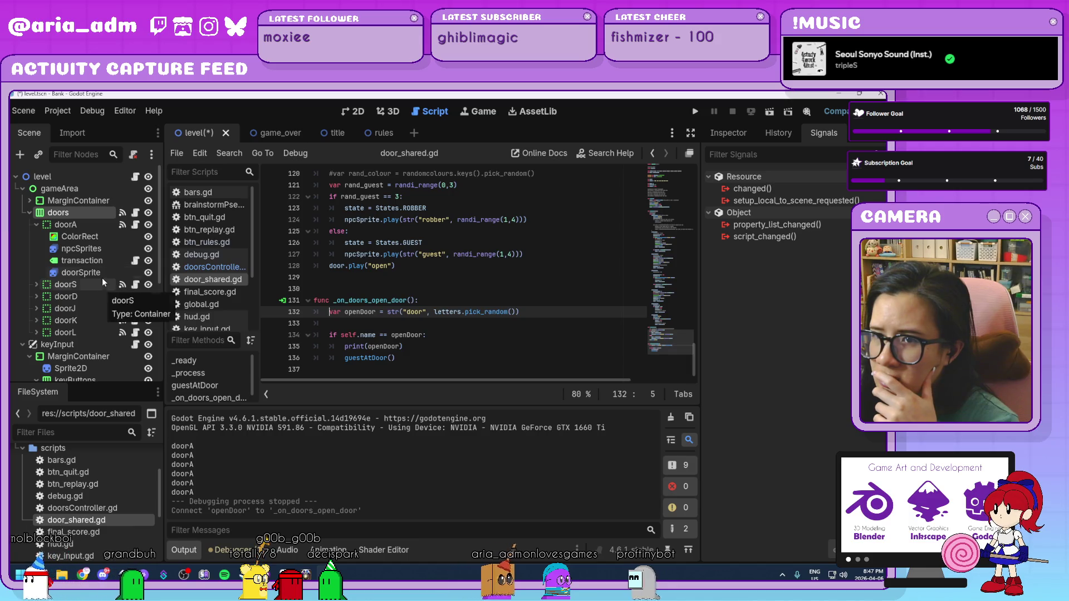
click(85, 211)
double_click(763, 188)
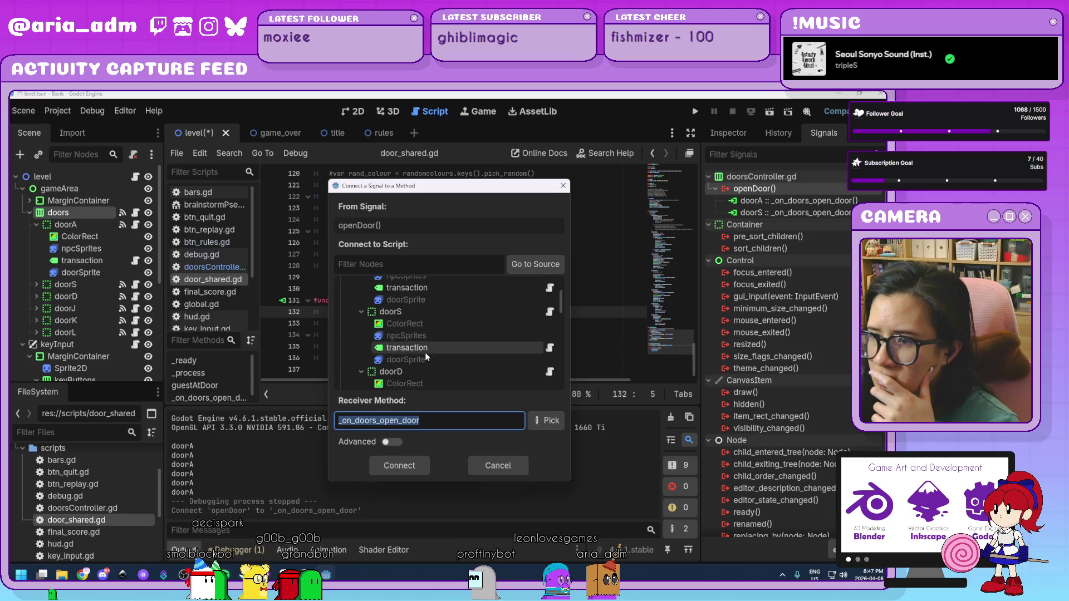
double_click(421, 372)
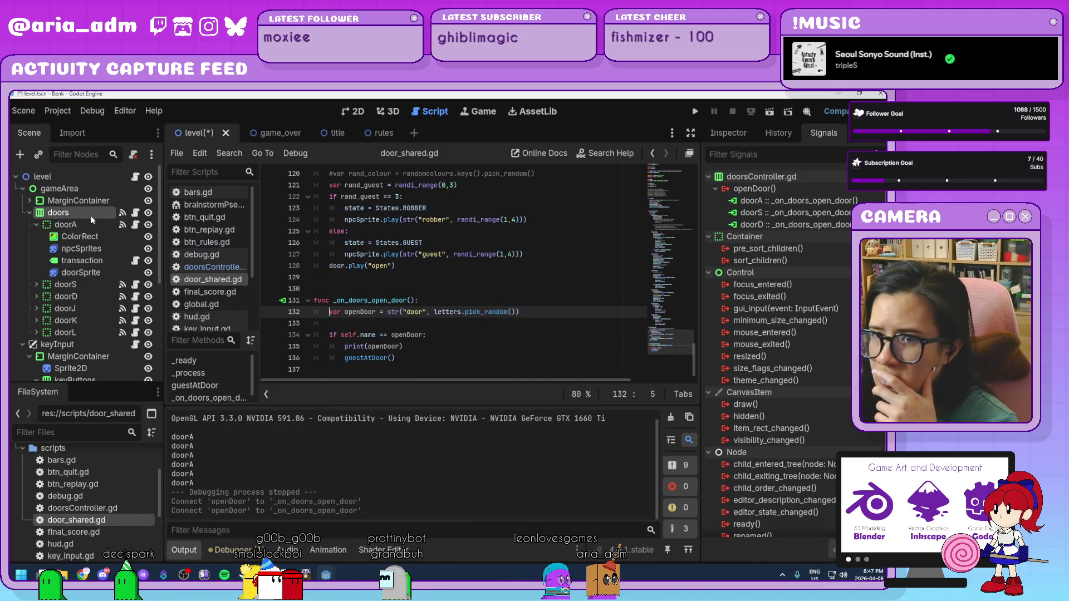
Connect openDoor to doorJ and doorK
double_click(776, 188)
scroll(448, 350, down, 5)
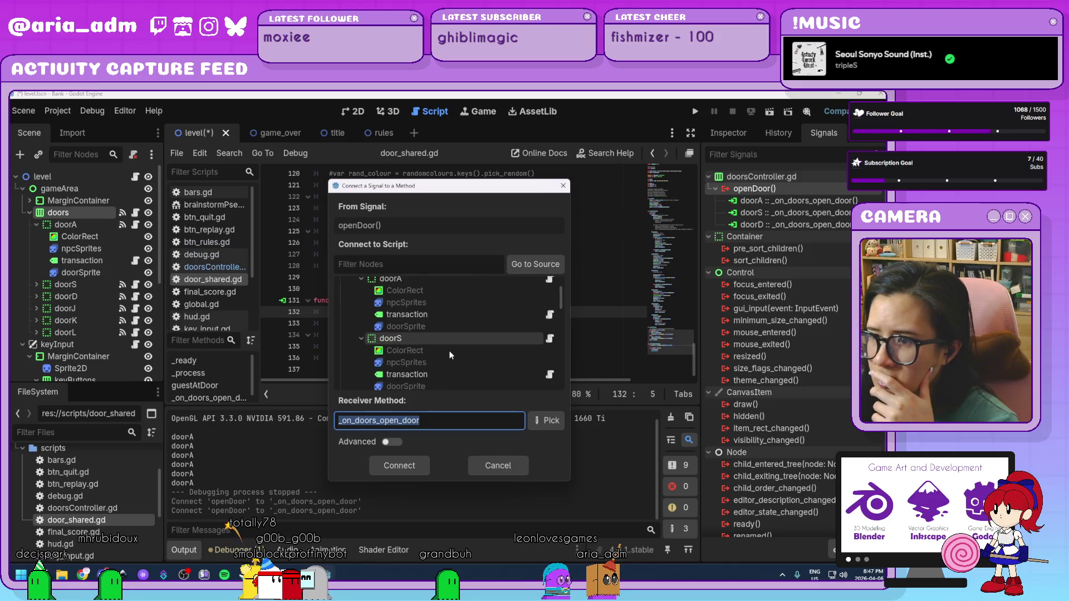
click(416, 380)
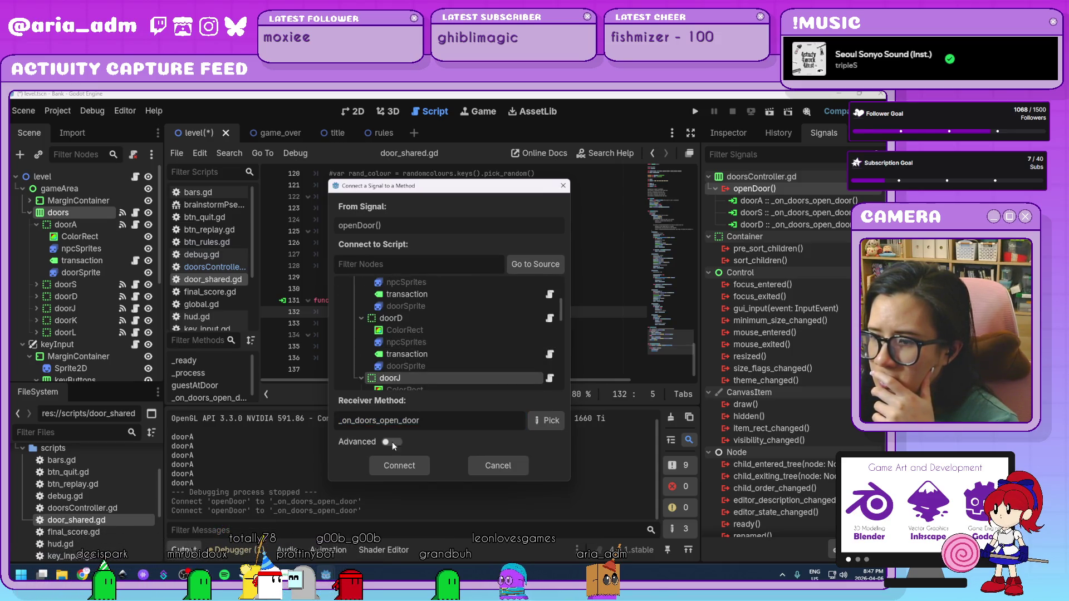
click(399, 466)
double_click(753, 188)
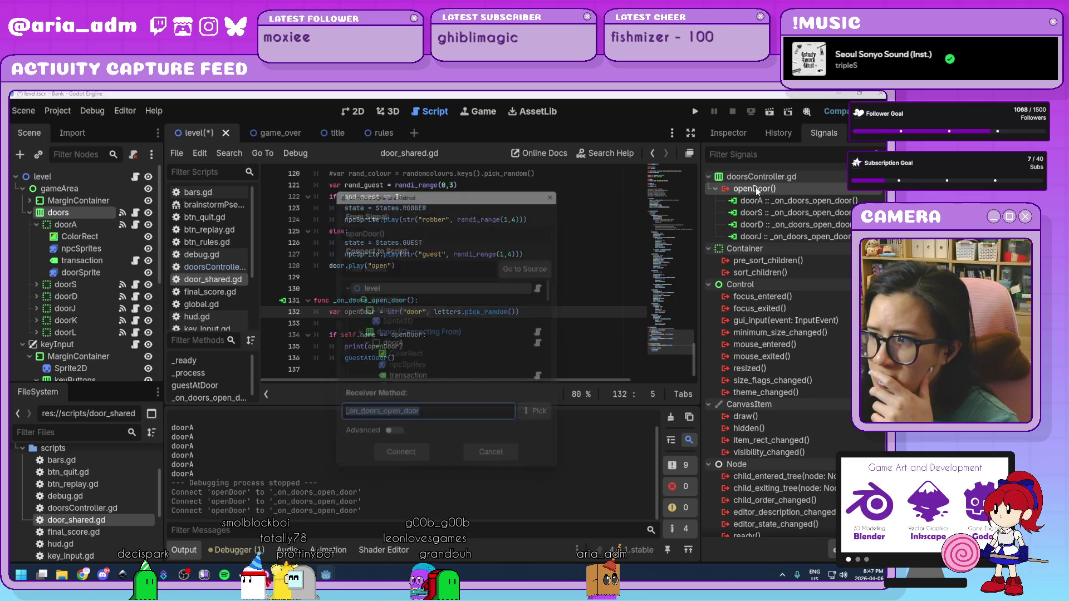
scroll(471, 323, down, 5)
click(445, 355)
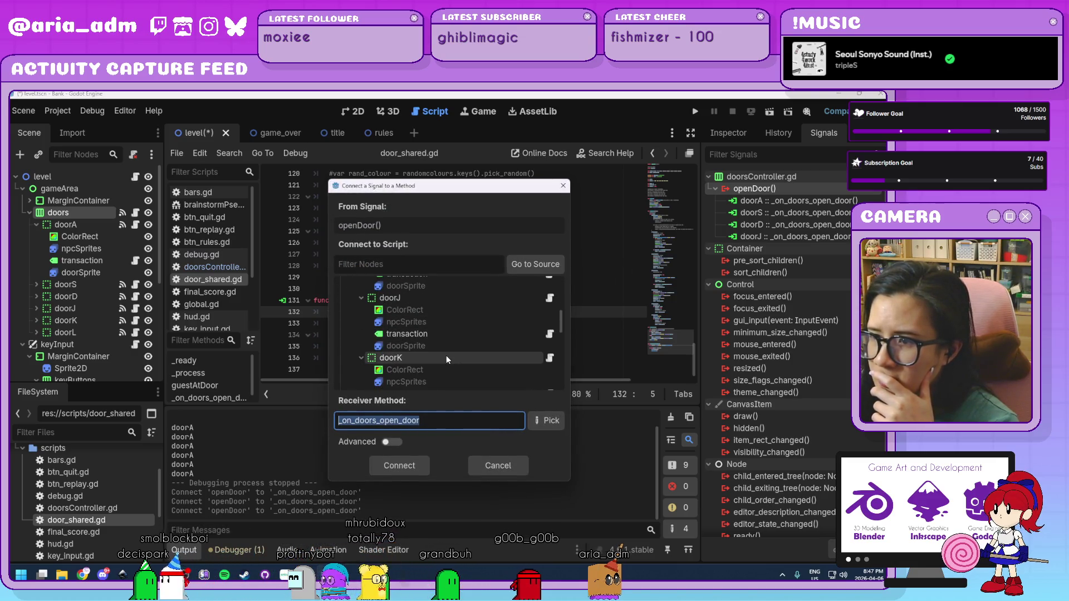
key(Return)
key(Return)
Connect openDoor to doorL and run the game to test the signals
scroll(442, 350, down, 5)
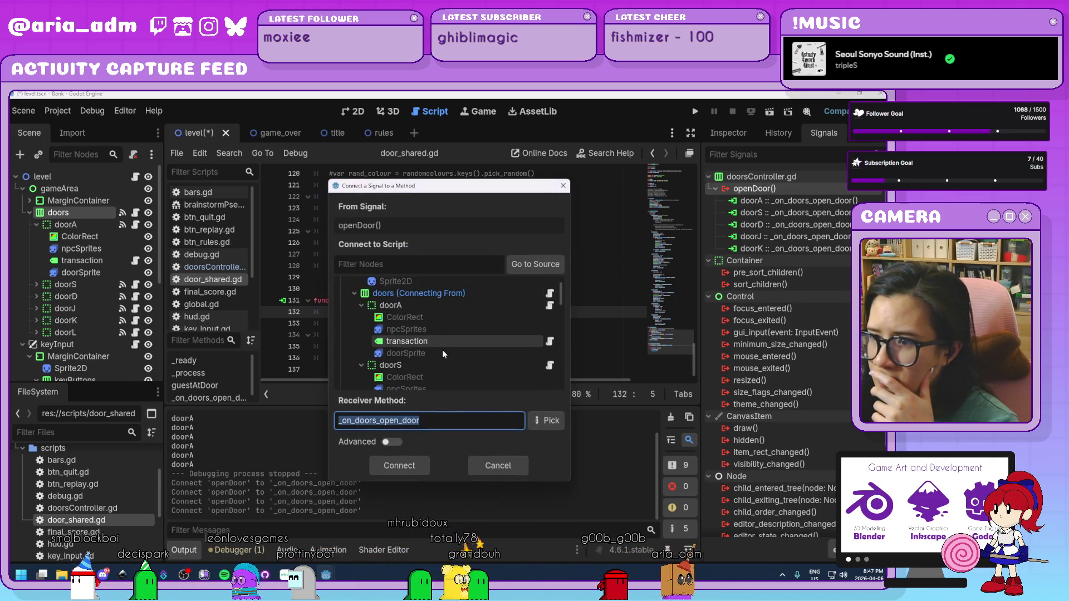
click(423, 375)
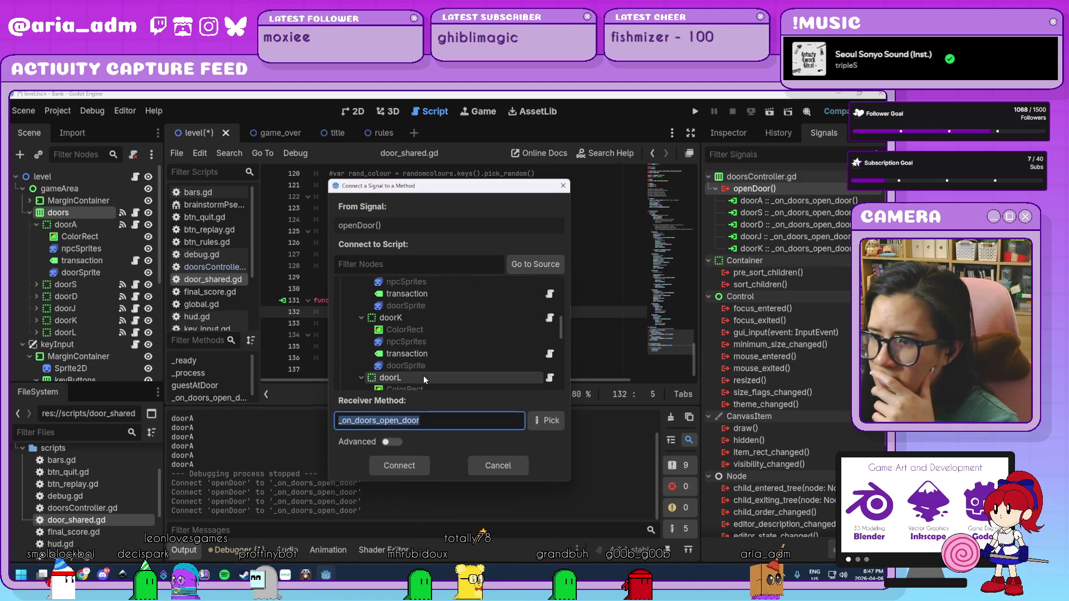
key(Return)
scroll(777, 249, down, 3)
scroll(775, 245, up, 3)
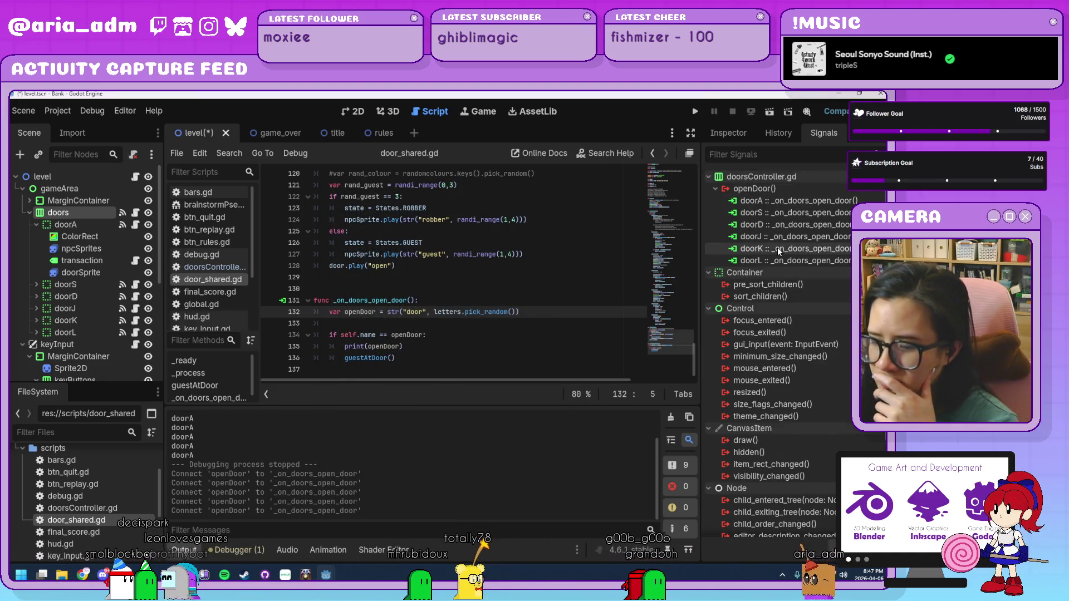
click(695, 109)
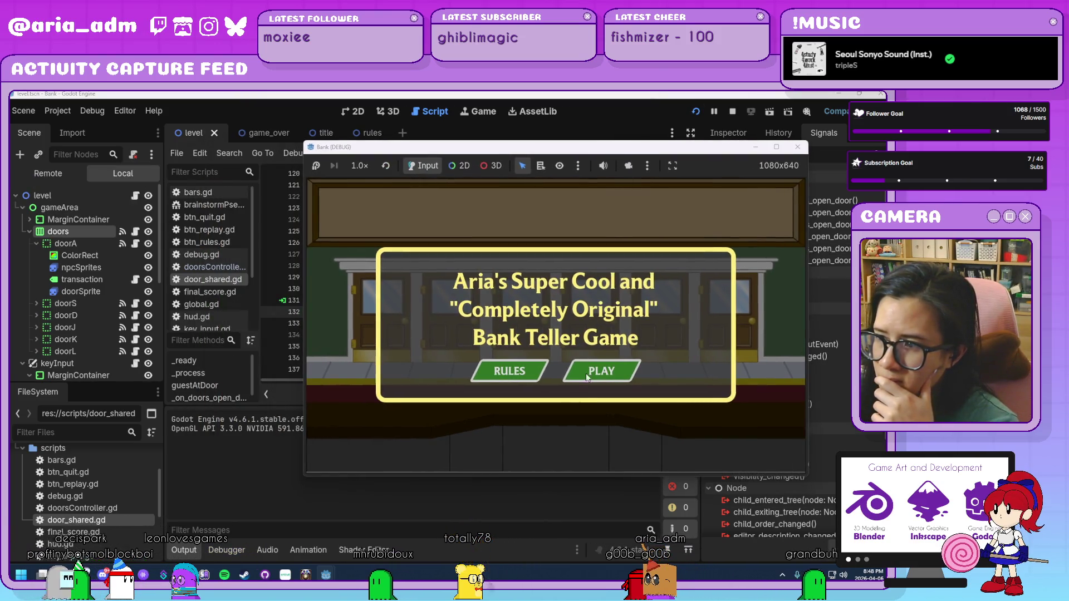
Start gameplay, watch guests appear at doors S, J, K, D and L, then stop the game
click(586, 373)
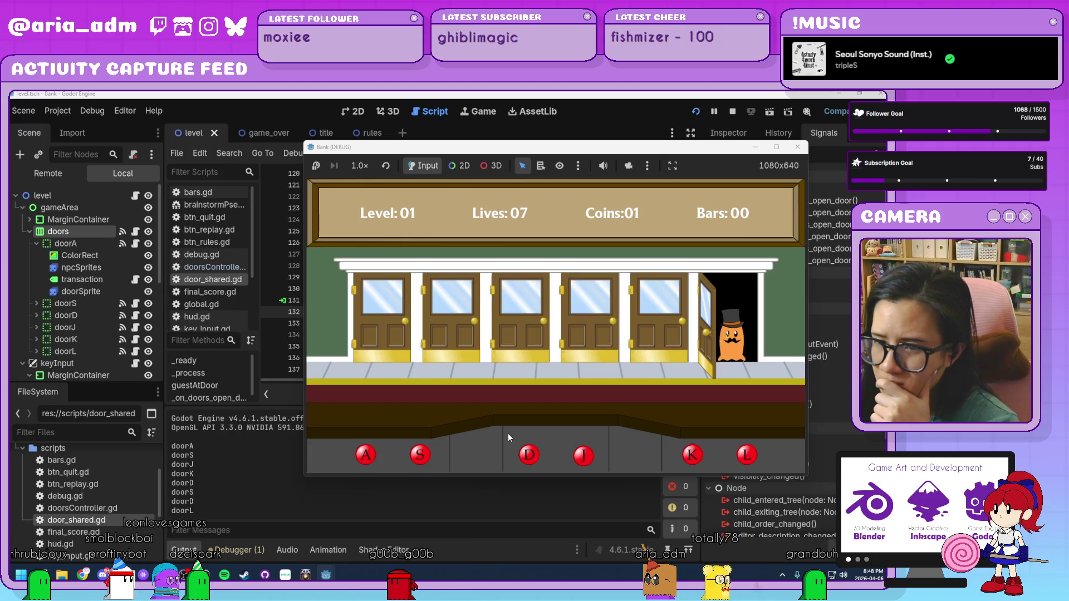
click(798, 147)
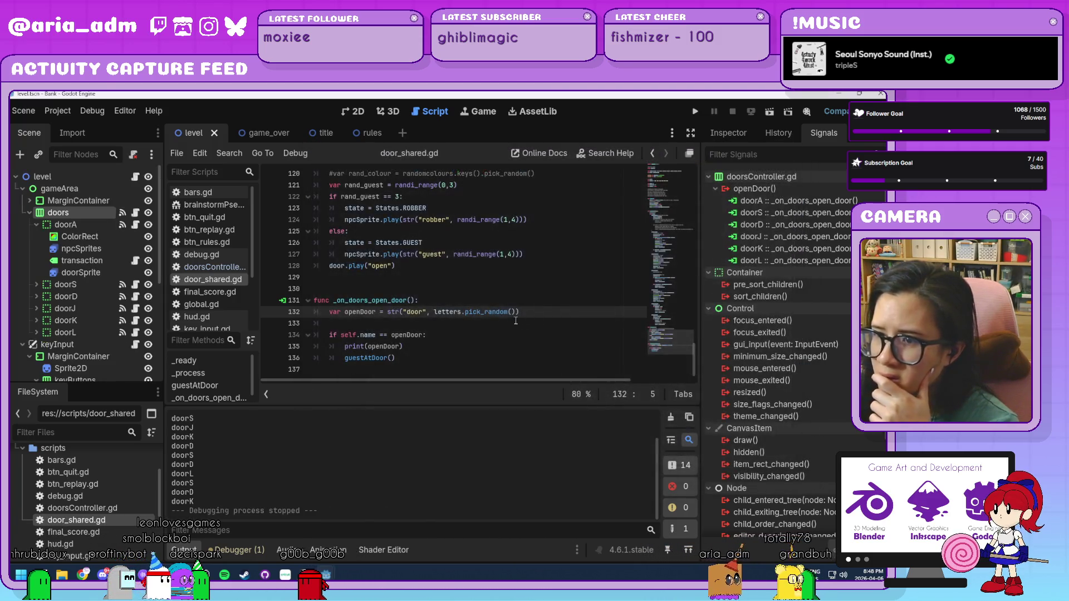
click(486, 357)
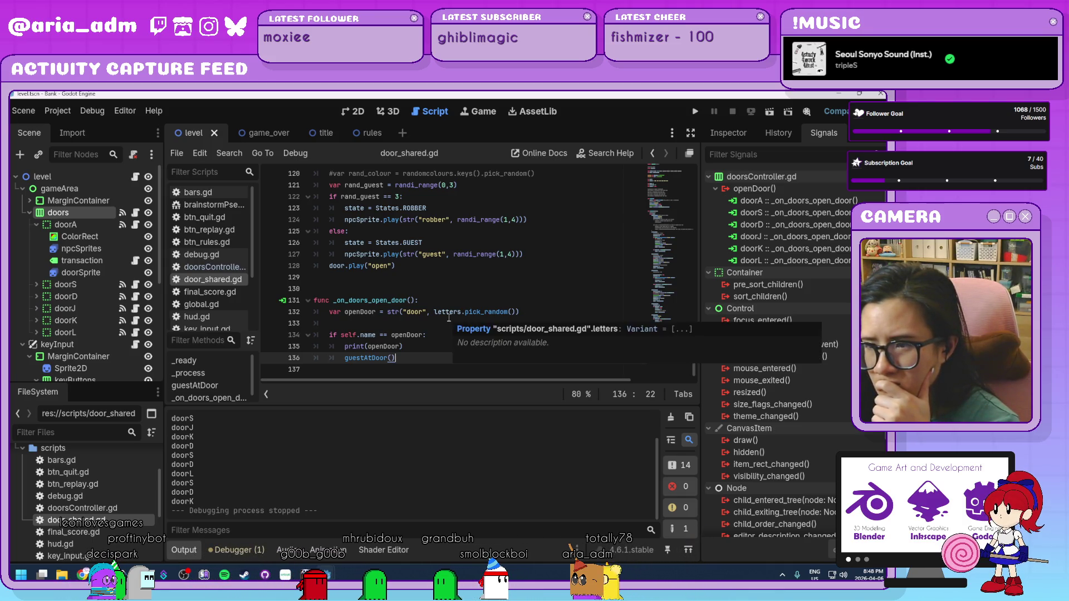
click(383, 324)
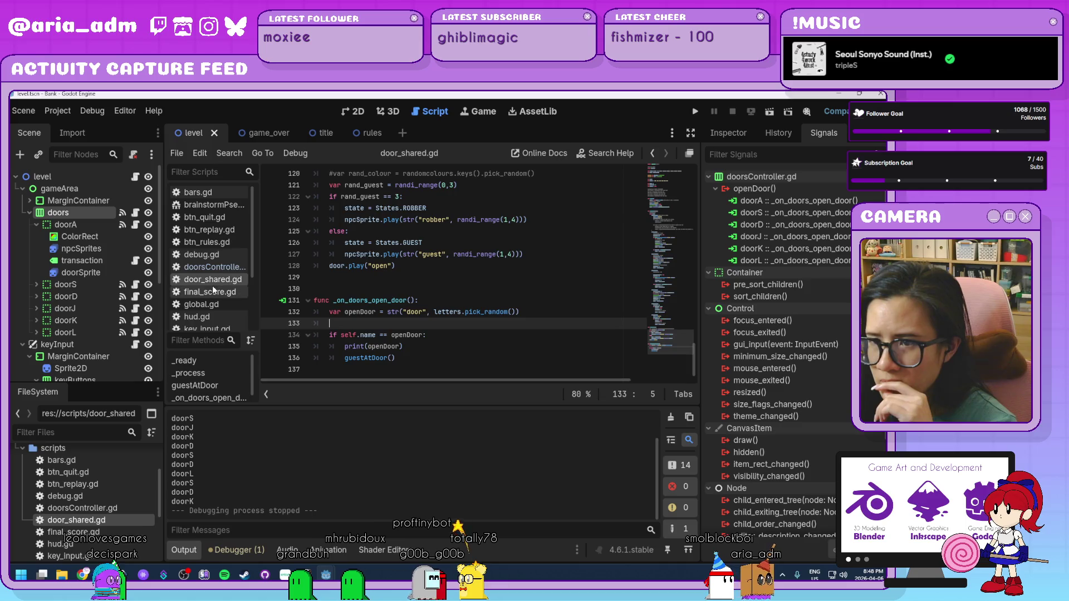
drag(519, 312, 329, 316)
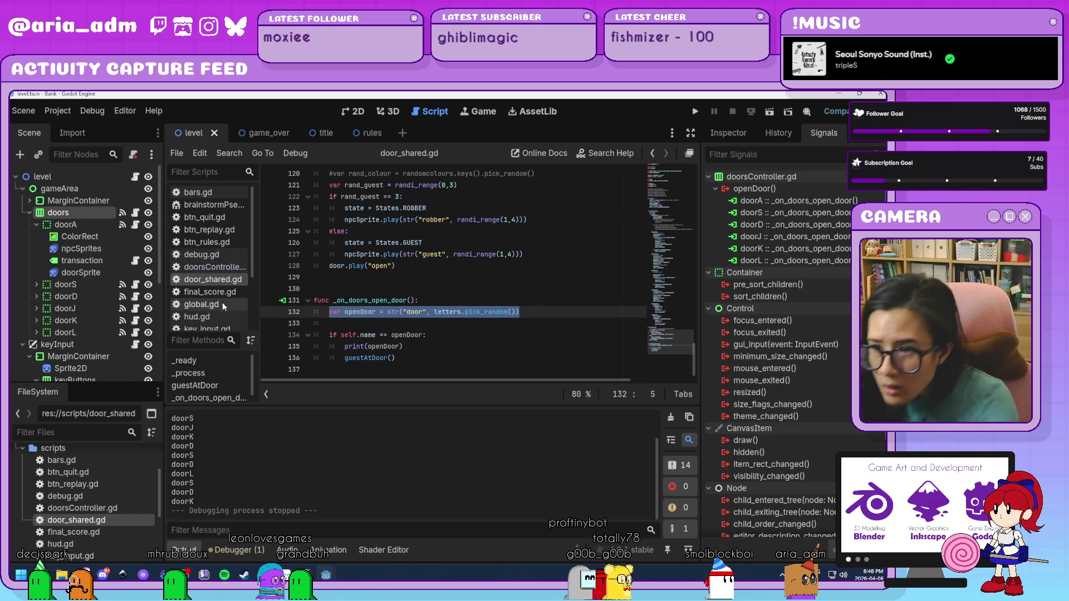
Add open() under #OPEN FUNC in doorsController.gd with var openDoor = str("door", letters.pick_random())
click(210, 268)
click(410, 366)
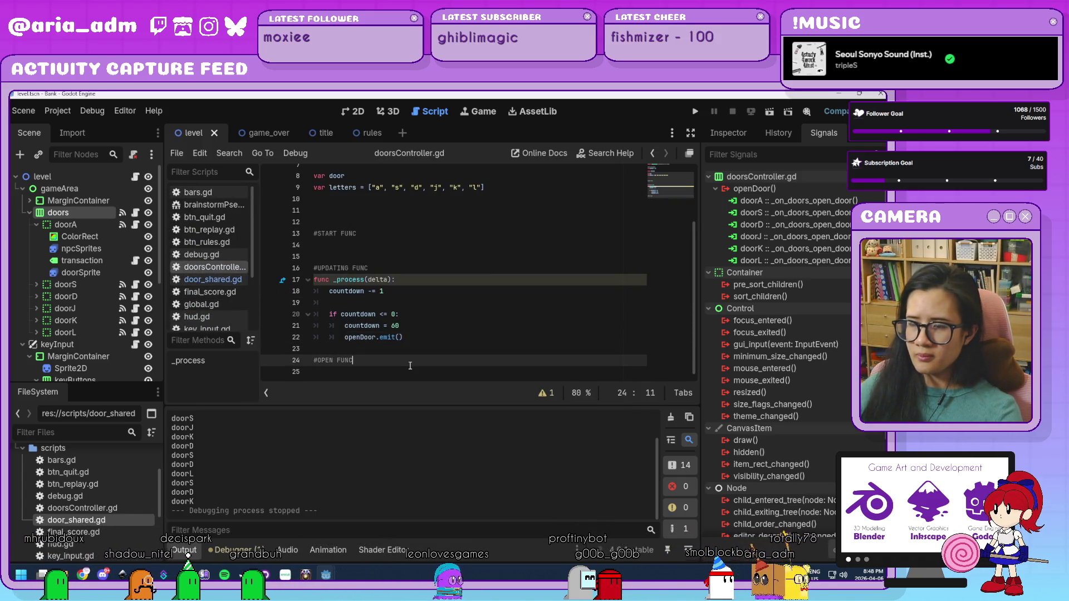
click(413, 337)
drag(417, 338, 361, 337)
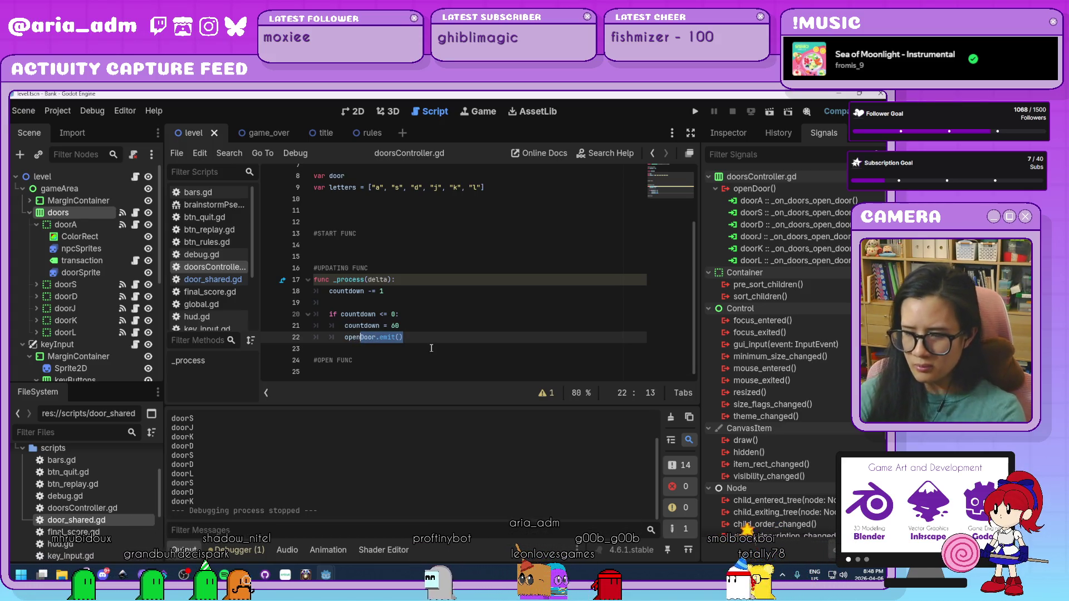
click(373, 361)
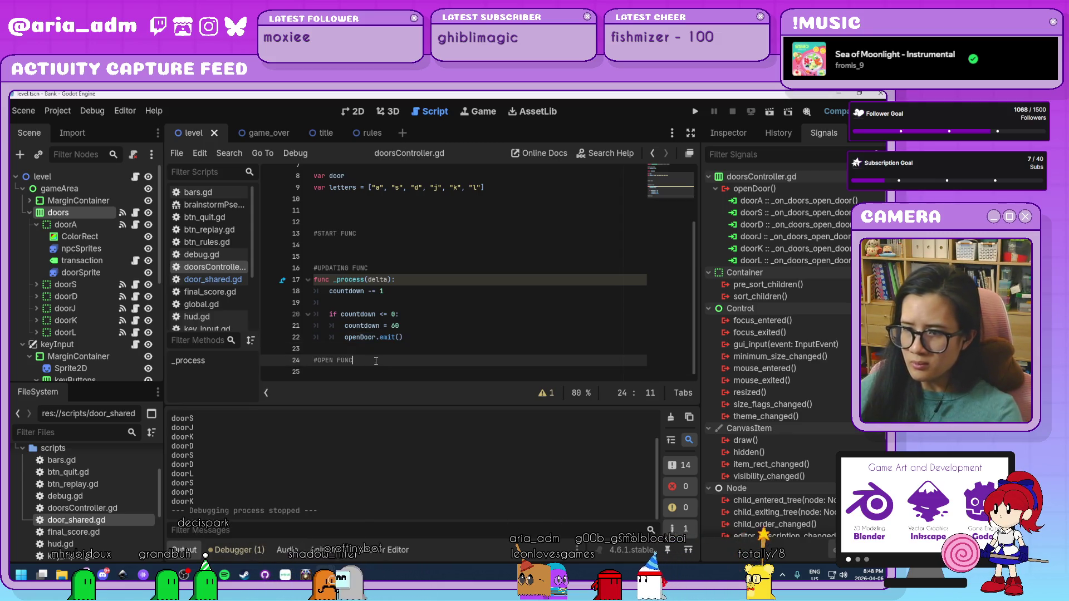
key(Return)
text(open)
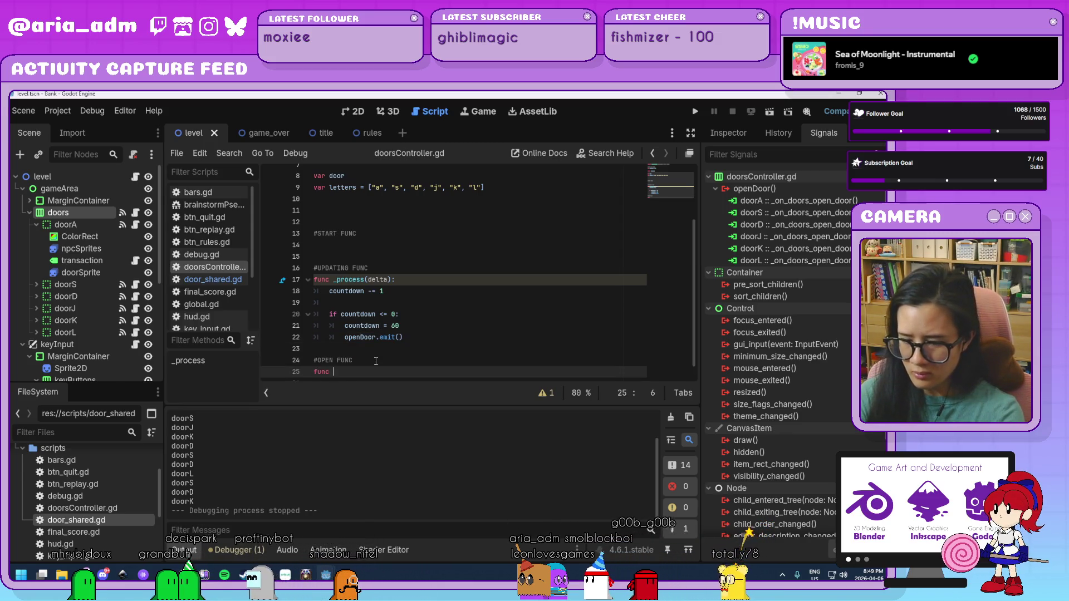
text(())
key(Return)
text(openF)
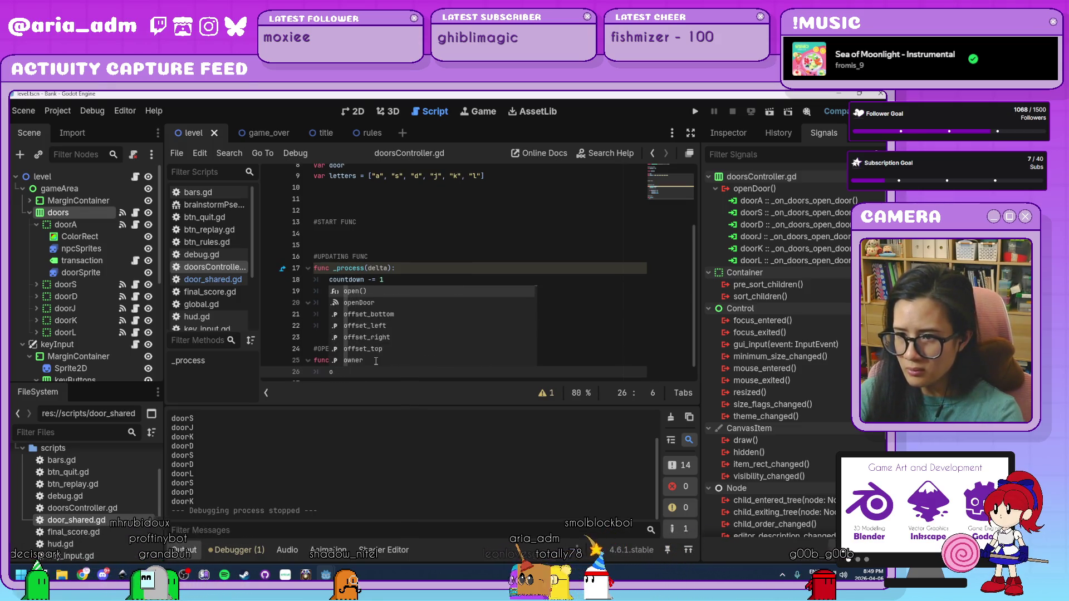
key(BackSpace)
key(BackSpace)
key(BackSpace)
text(var openDoor = str("door", letters.pick_random()))
Move the openDoor.emit() call from _process into open()
click(411, 326)
key(shift+Home)
key(ctrl+x)
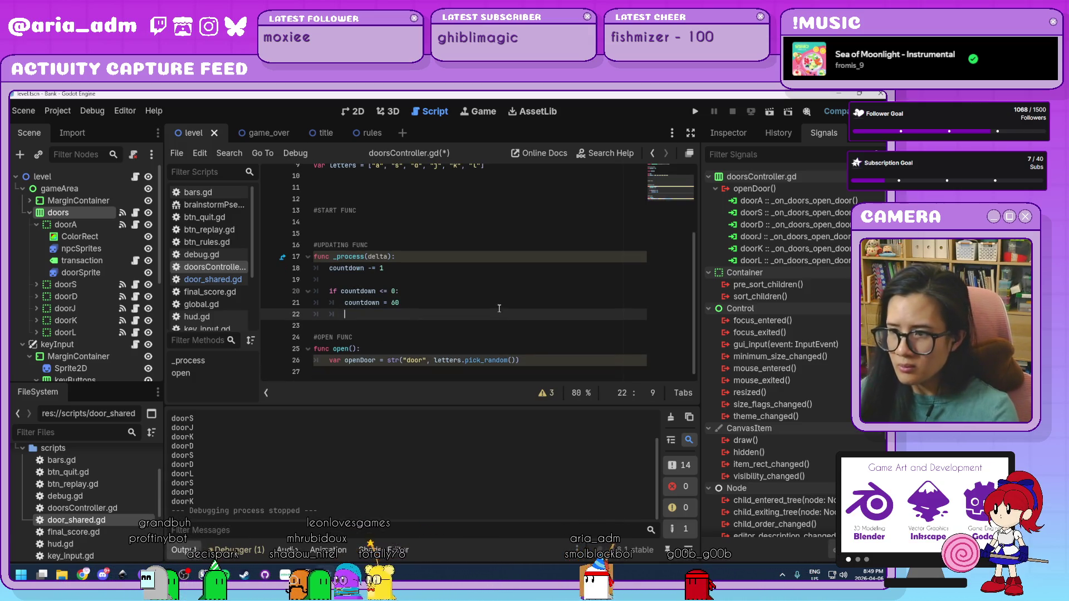
click(531, 361)
key(Return)
key(ctrl+v)
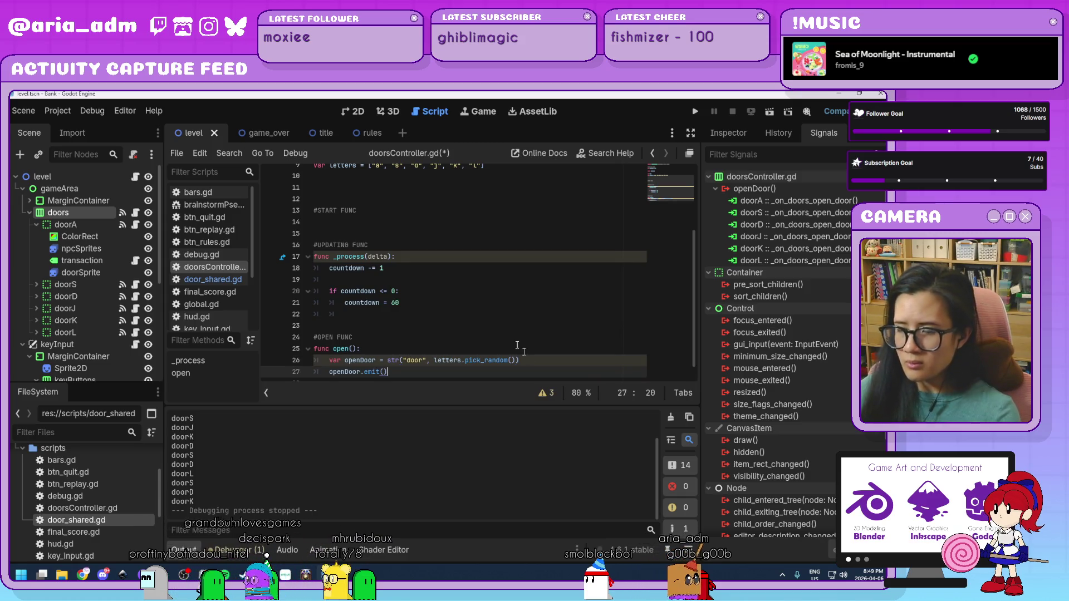
Compare the letters list with door_shared.gd's, undoing an accidental line deletion, then return to doorsController.gd
scroll(457, 315, up, 3)
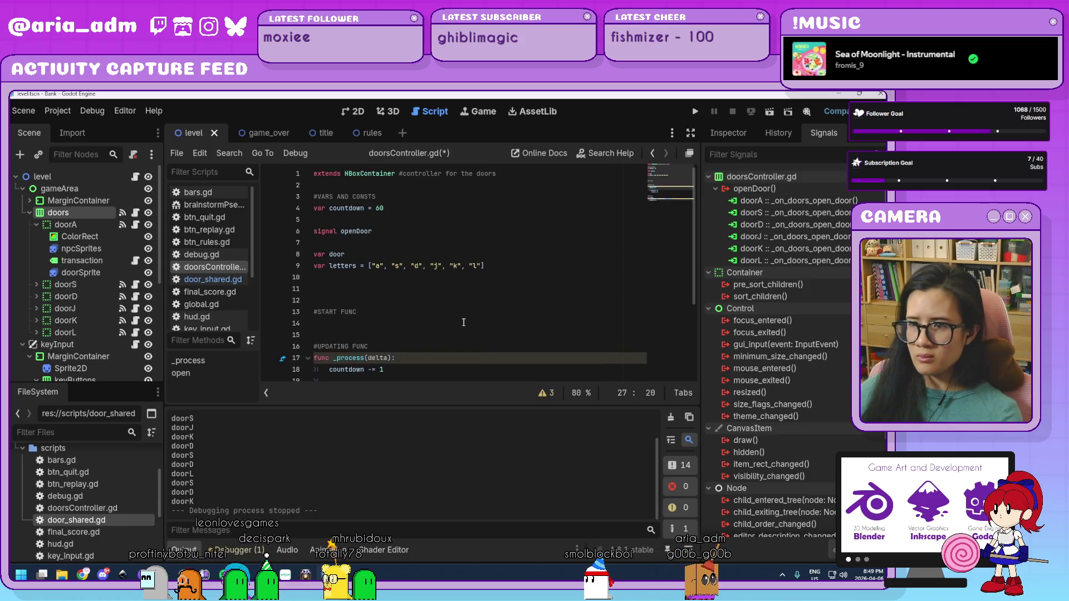
click(377, 266)
click(213, 280)
scroll(533, 281, up, 20)
scroll(534, 282, up, 8)
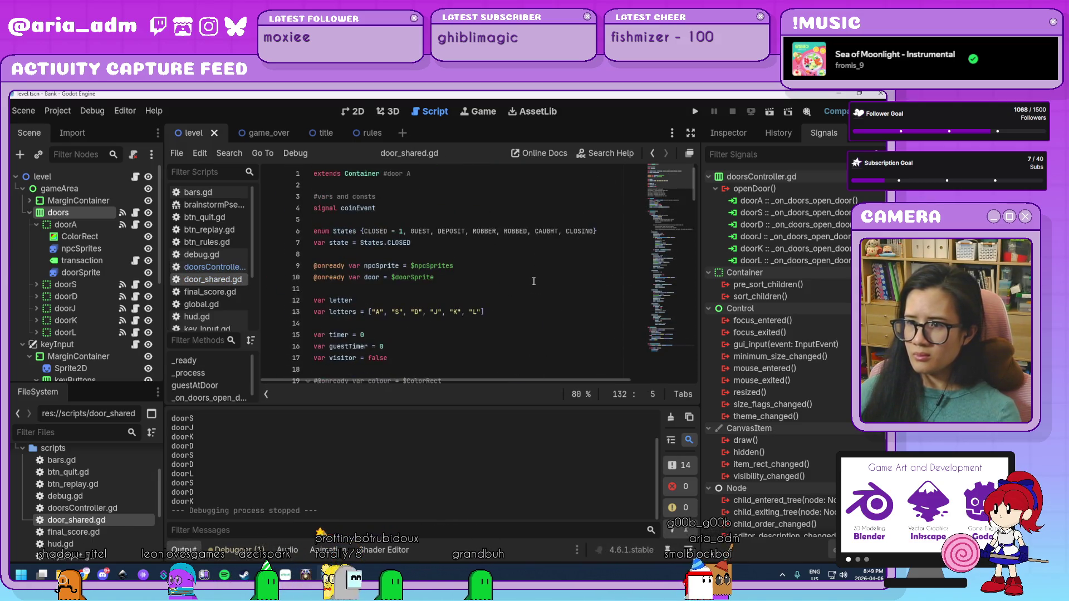
drag(494, 310, 297, 312)
key(BackSpace)
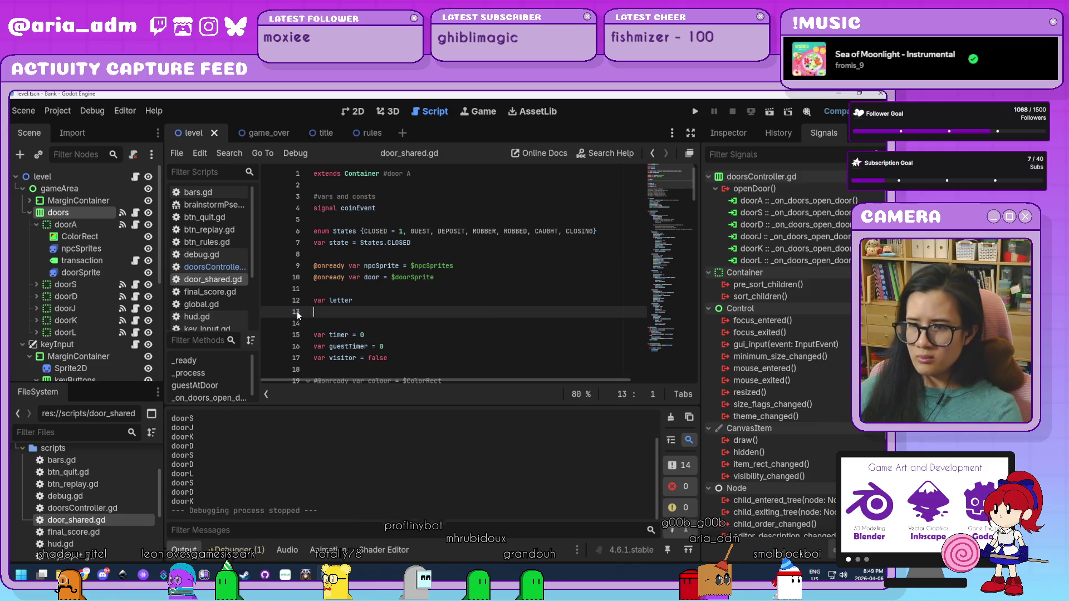
key(ctrl+z)
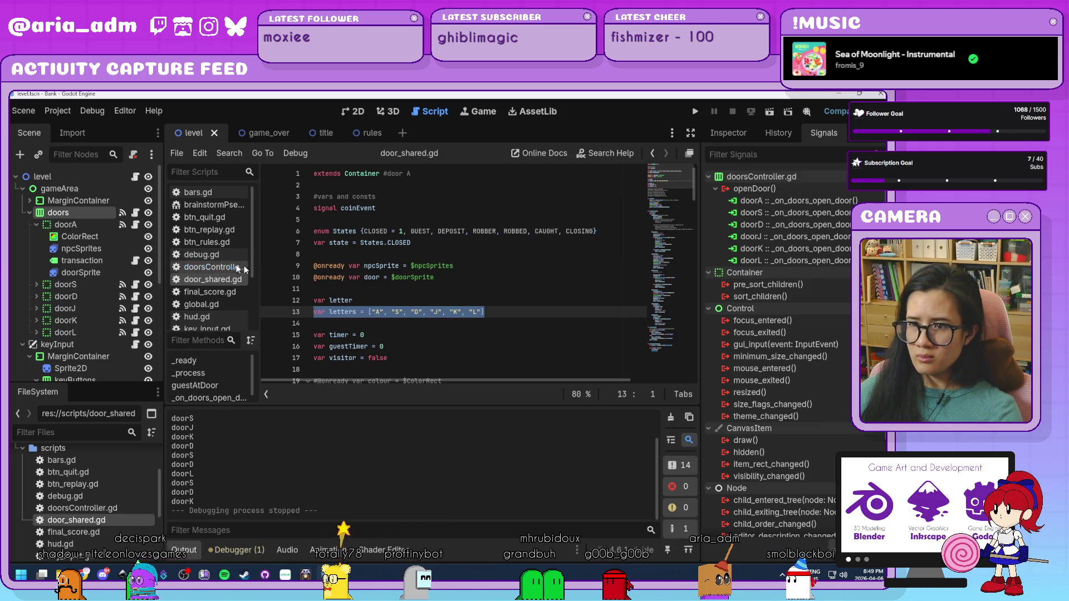
key(alt+Left)
drag(503, 270, 313, 266)
scroll(389, 311, down, 3)
drag(375, 349, 325, 349)
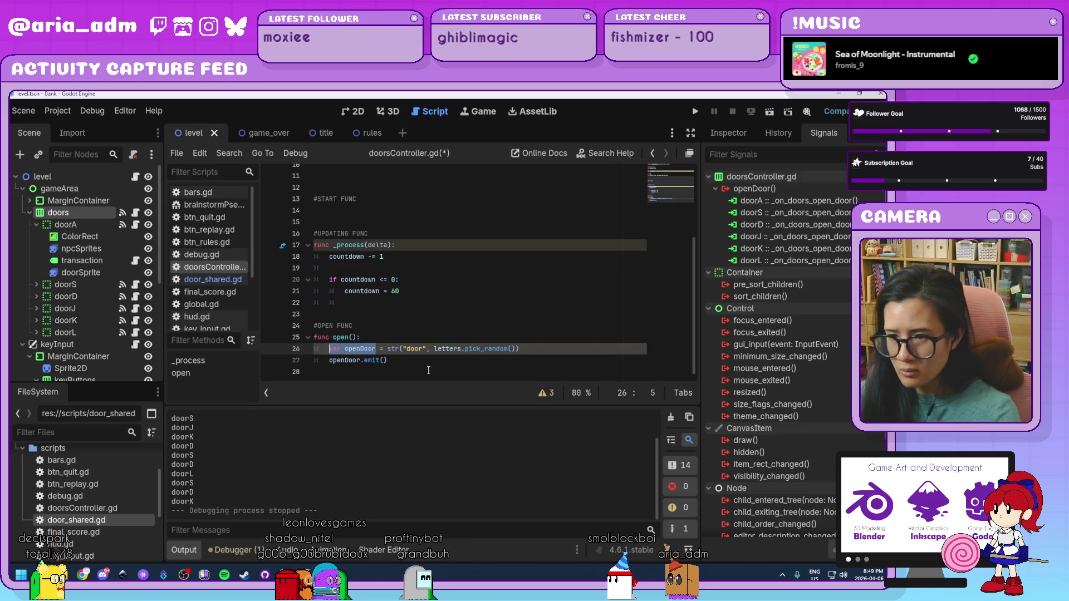
Try renaming the open() variable to doorToOpen, then revert it with undo to clear the error
text(orToOpen)
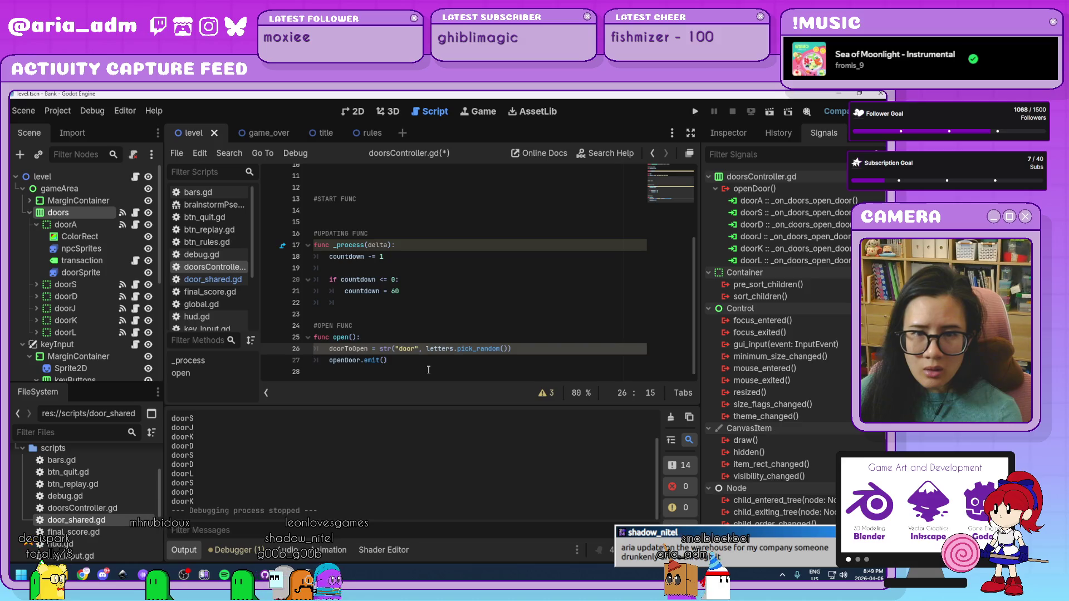
click(519, 346)
scroll(518, 347, down, 1)
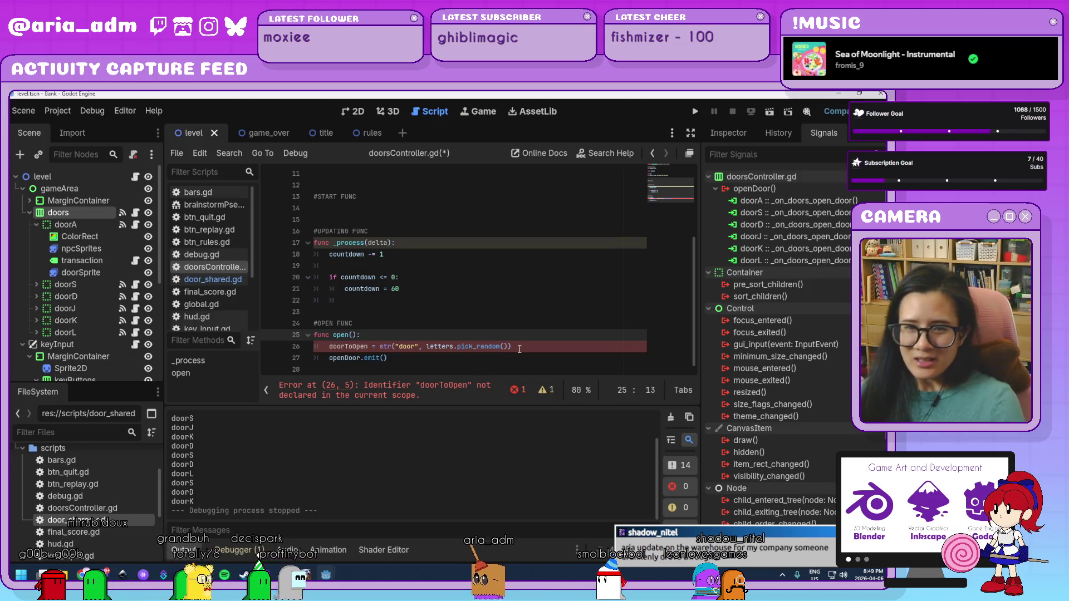
click(519, 349)
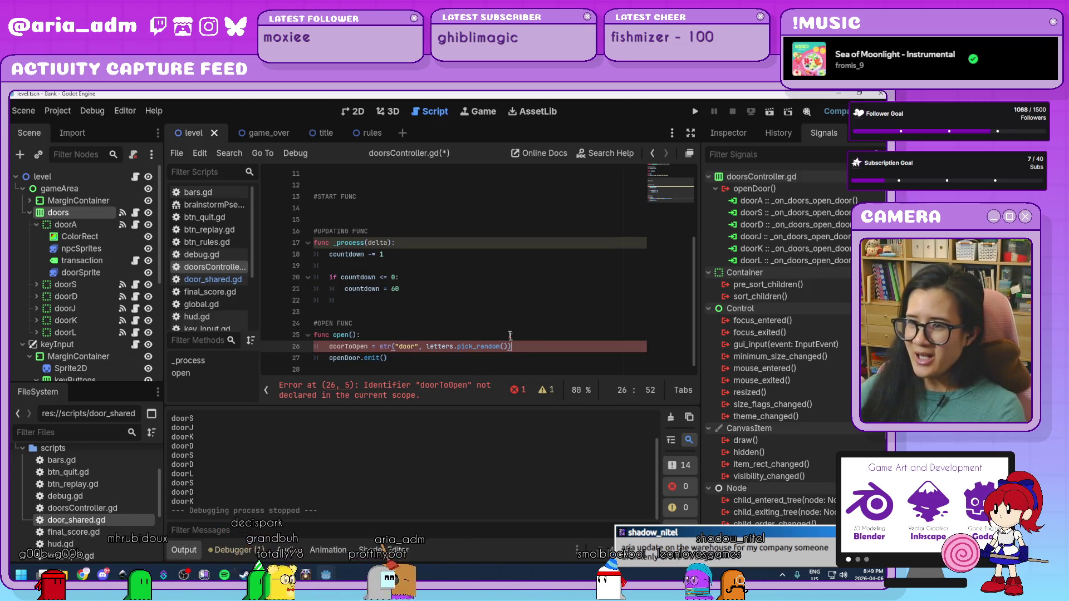
scroll(509, 325, up, 3)
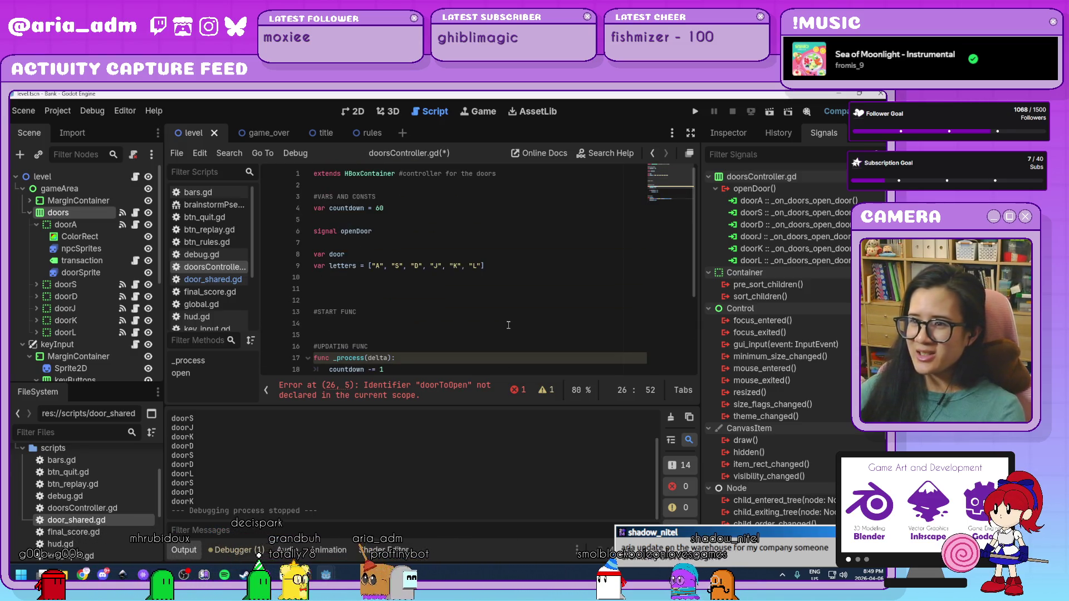
click(378, 254)
scroll(378, 253, down, 1)
scroll(377, 252, down, 3)
scroll(378, 254, up, 3)
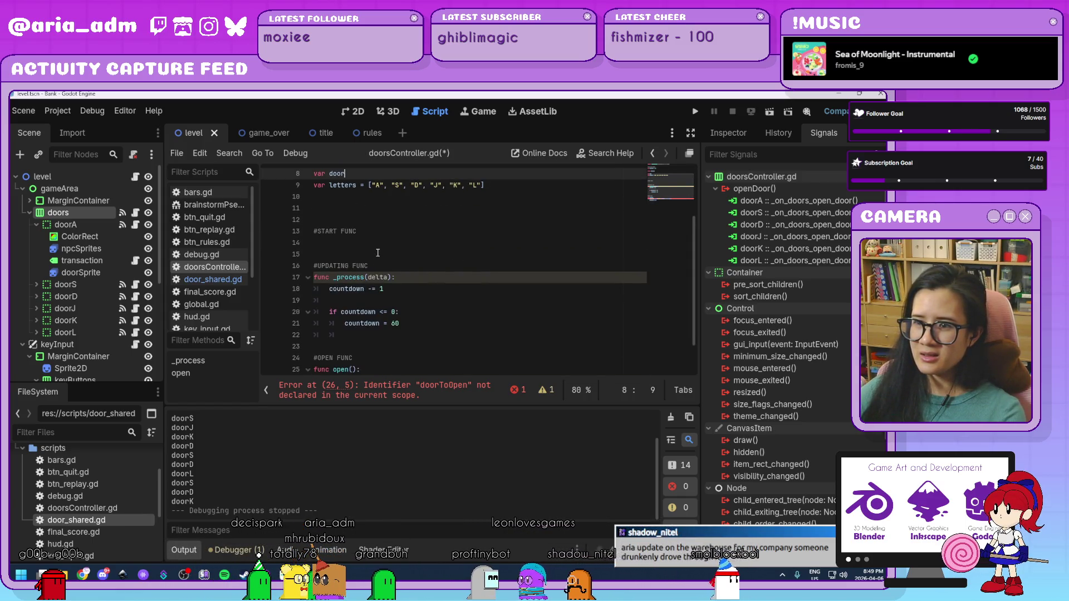
scroll(377, 253, down, 3)
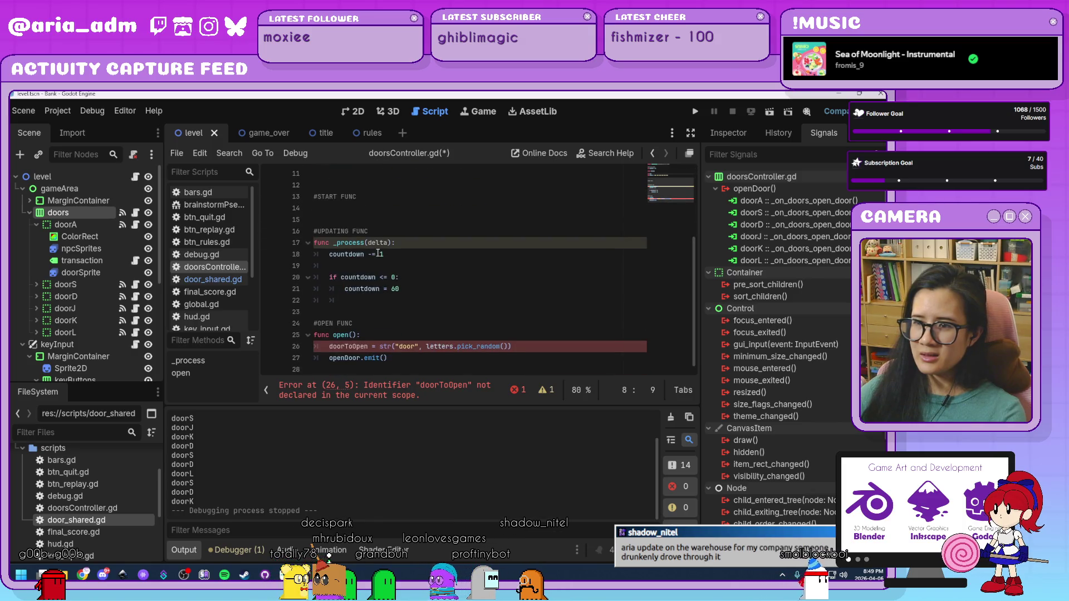
key(ctrl+z)
key(ctrl+z)
key(ctrl+z)
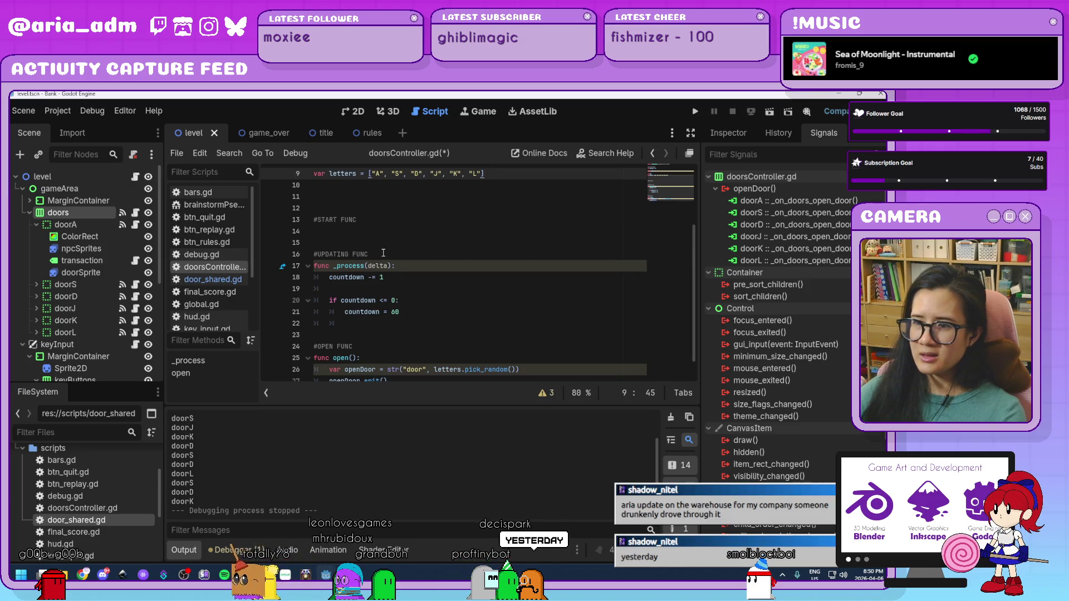
Replace 'var openDoor' on line 26 with door
scroll(376, 300, down, 1)
drag(376, 350, 332, 349)
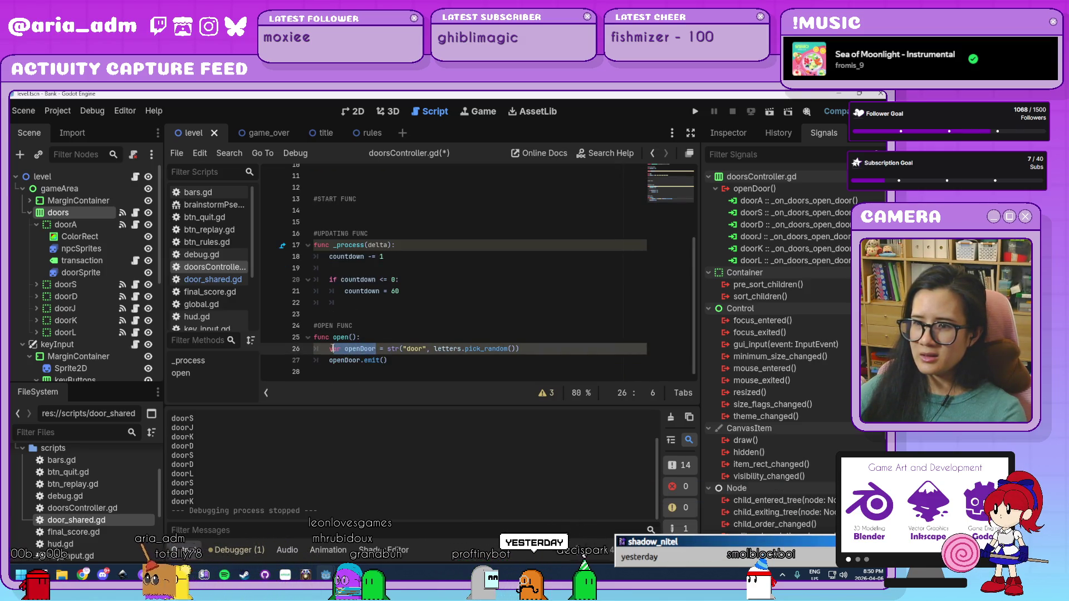
text(d)
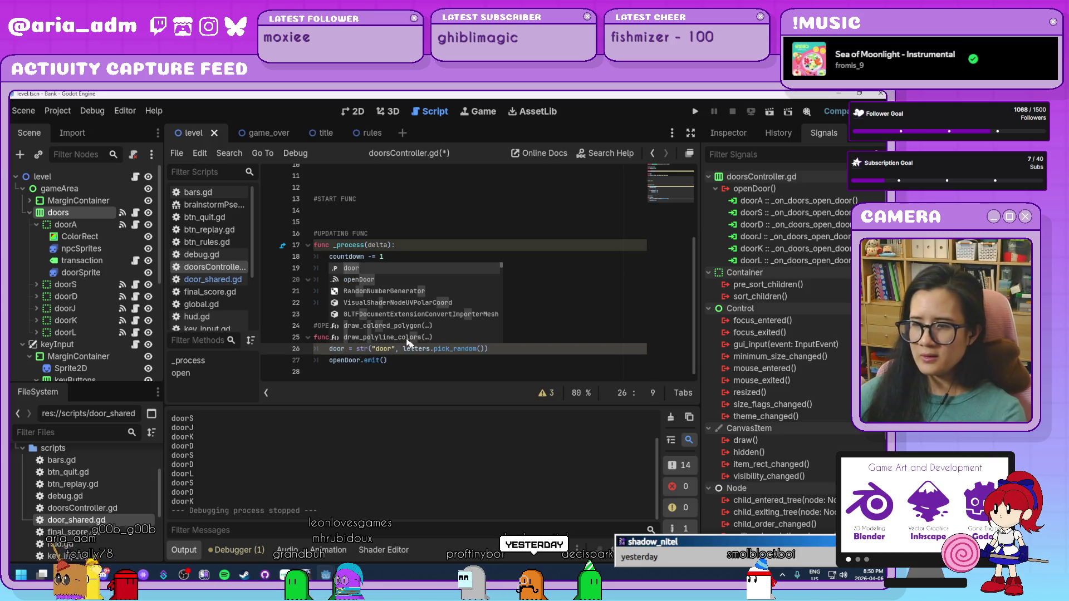
click(430, 362)
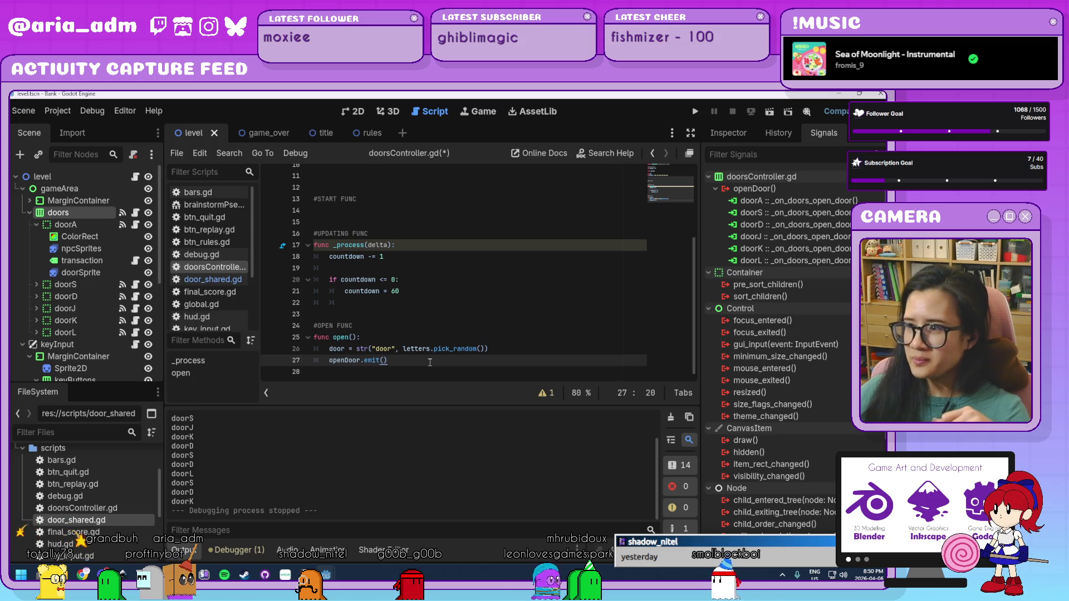
click(503, 351)
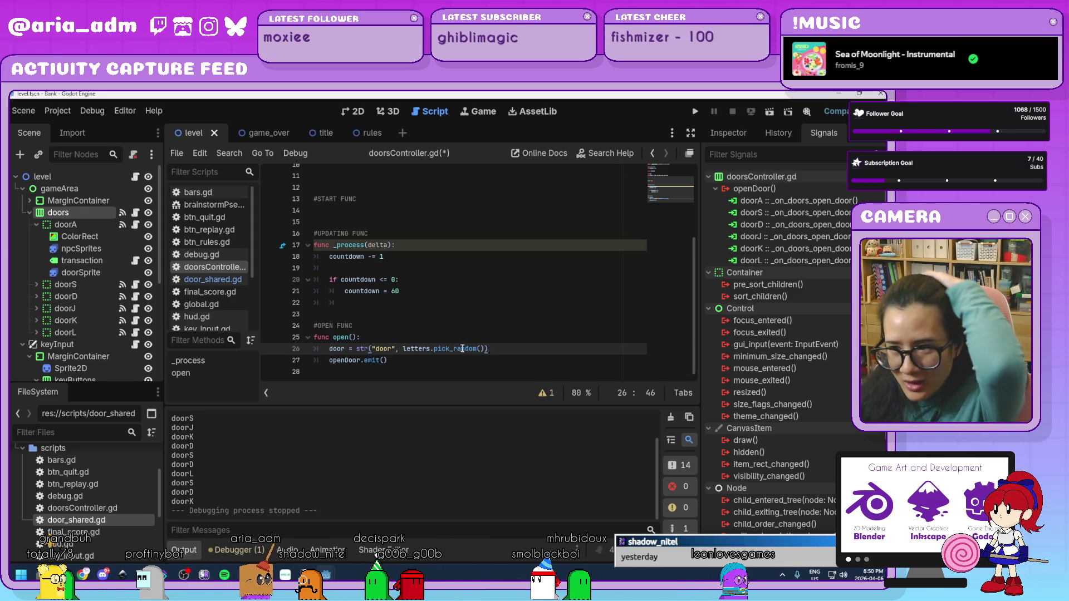
mouse_move(449, 348)
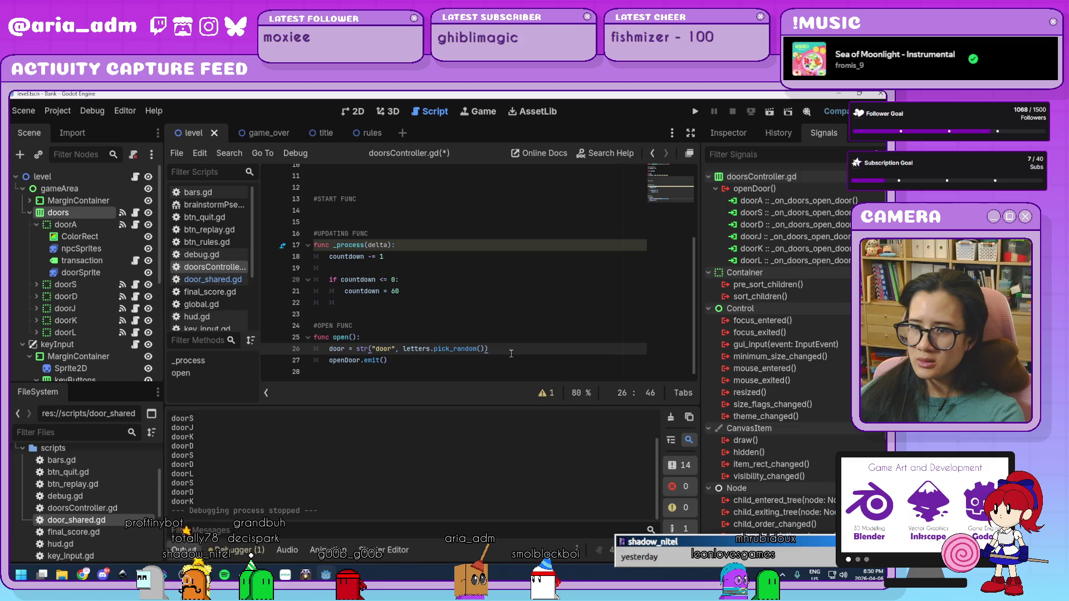
scroll(510, 356, up, 3)
scroll(509, 357, down, 3)
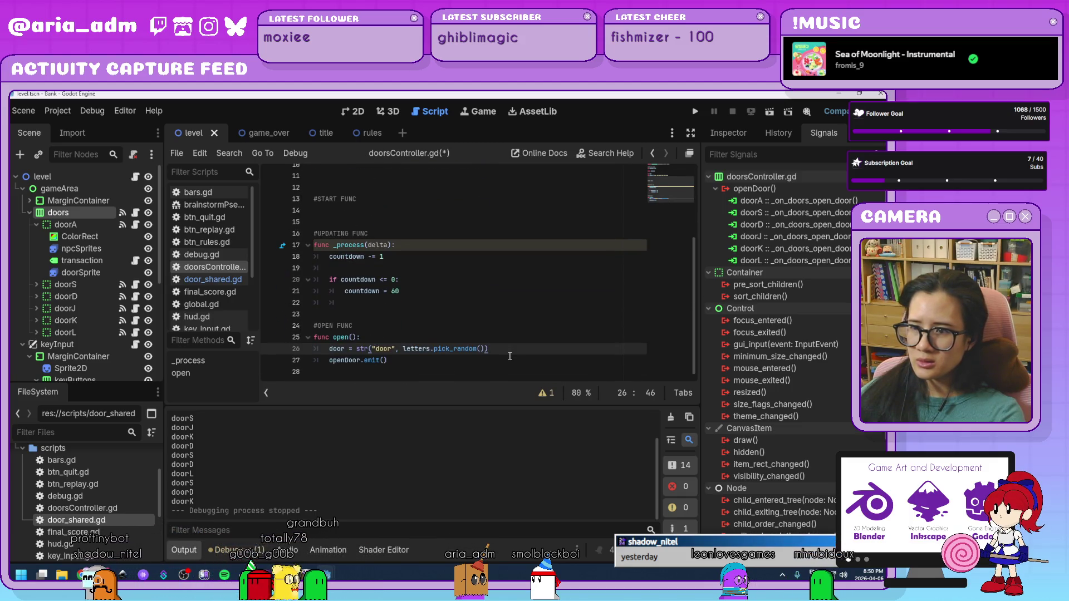
Change the emit call to openDoor.emit(door), then switch to door_shared.gd
click(383, 360)
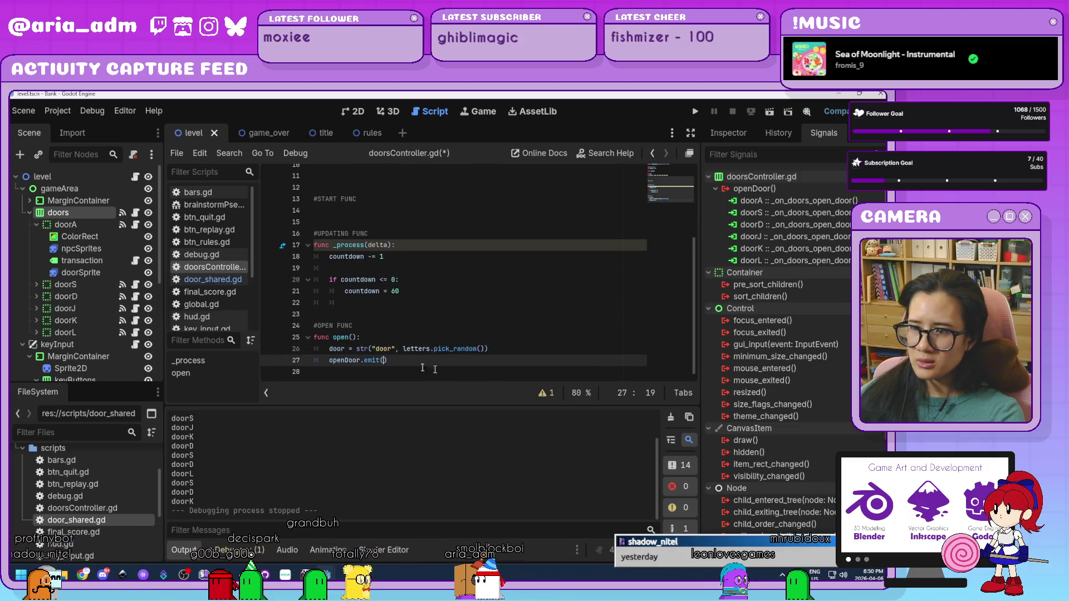
text(door))
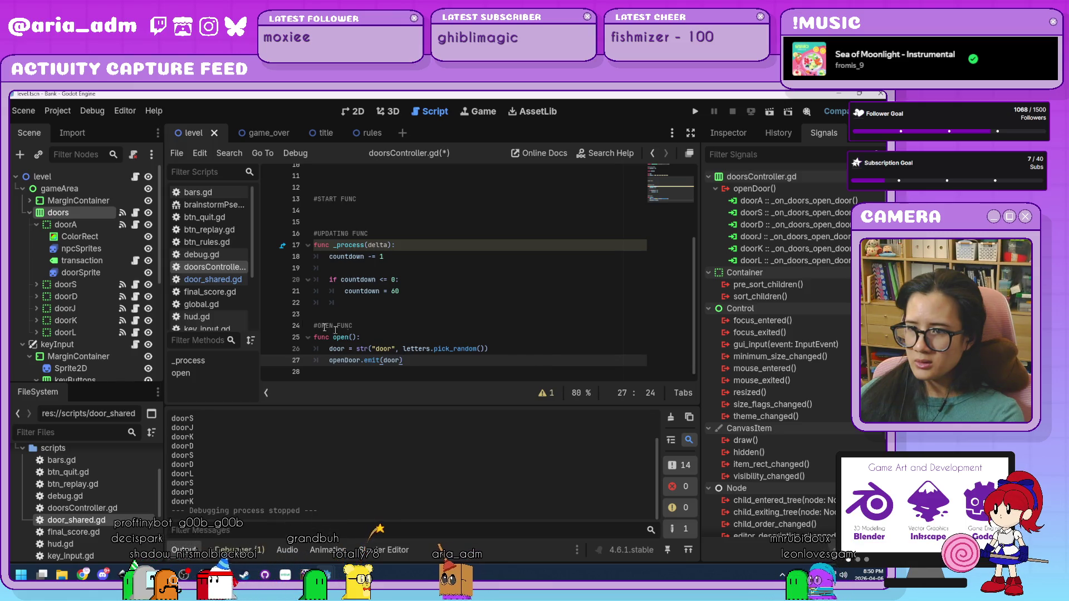
click(209, 280)
scroll(405, 314, down, 15)
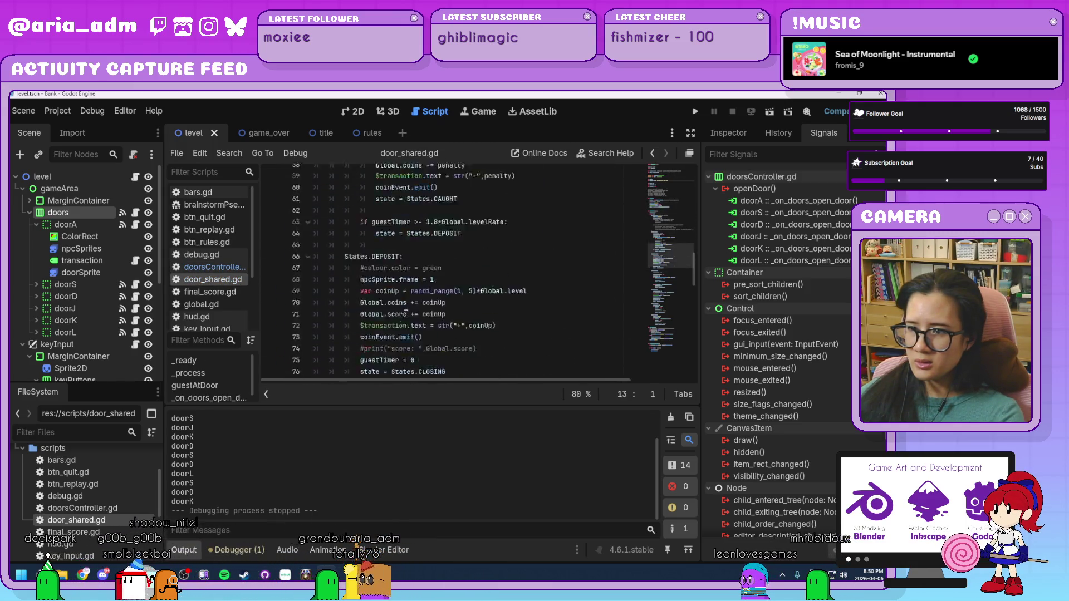
Give _on_doors_open_door a door parameter and delete its openDoor random-pick line
scroll(406, 313, down, 10)
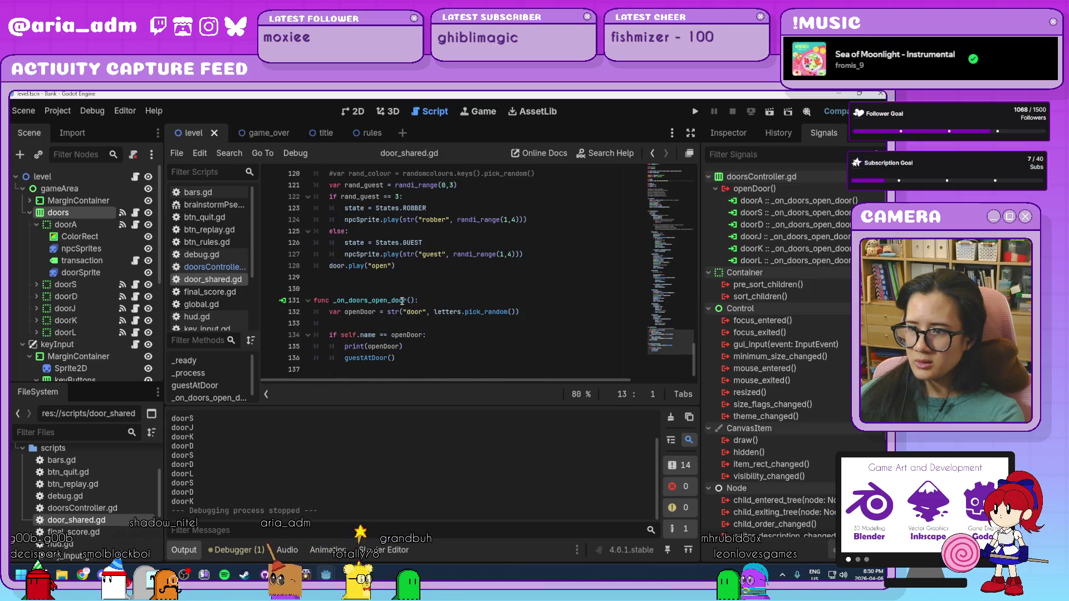
click(410, 301)
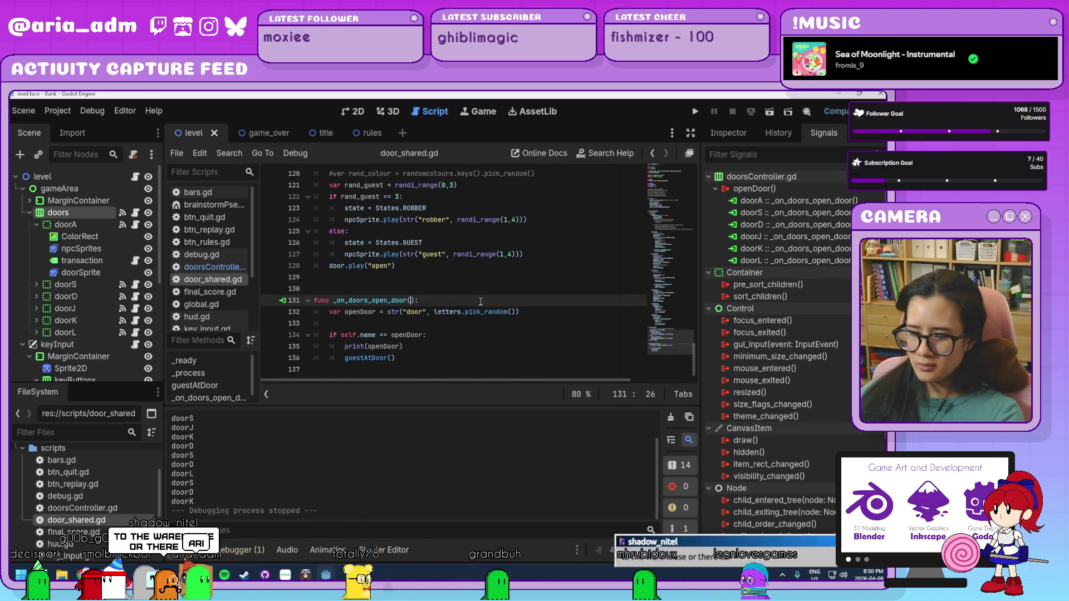
text(dor)
click(444, 359)
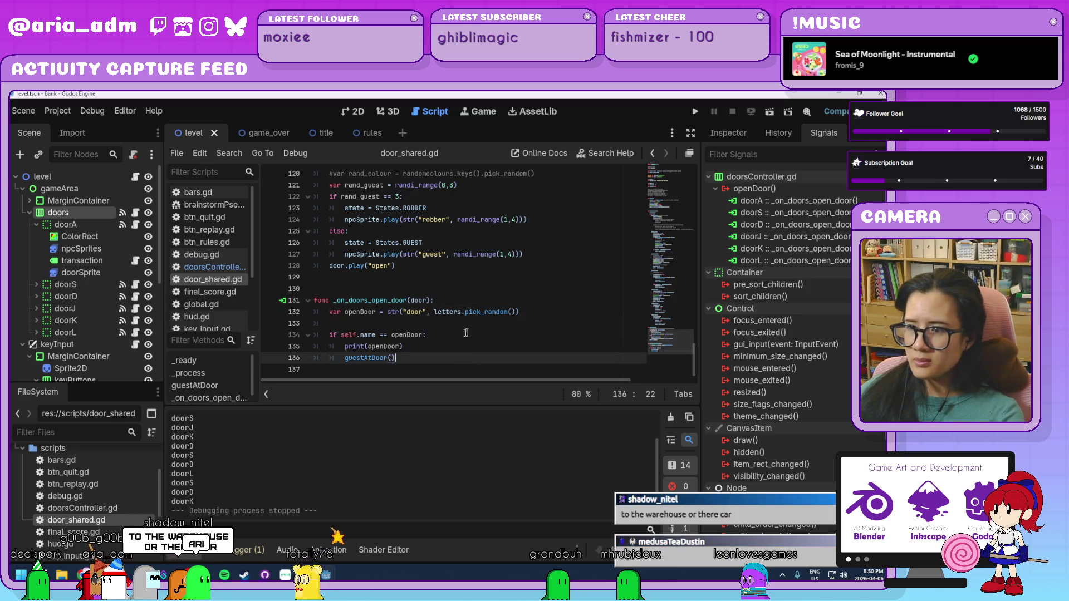
drag(535, 311, 252, 313)
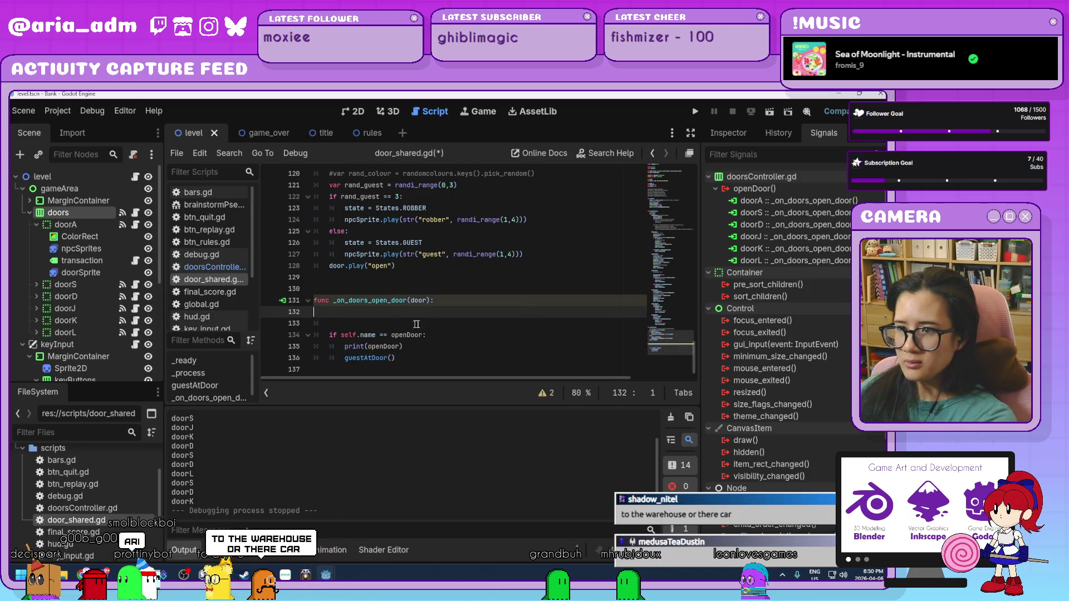
key(BackSpace)
key(BackSpace)
Replace openDoor with door in the self.name comparison and print call, then run the game
drag(423, 319, 392, 319)
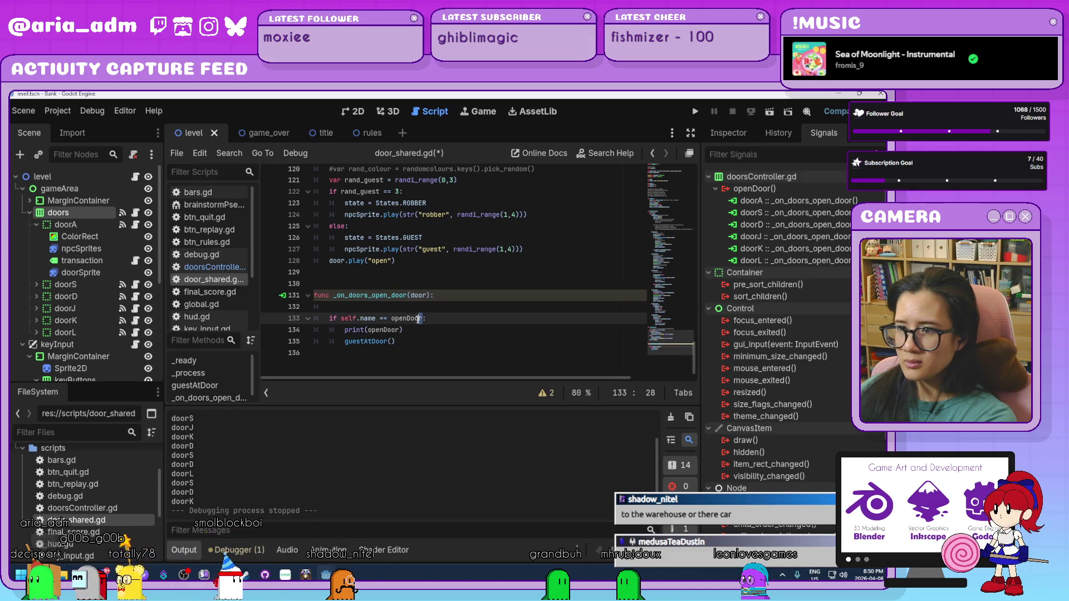
text(do)
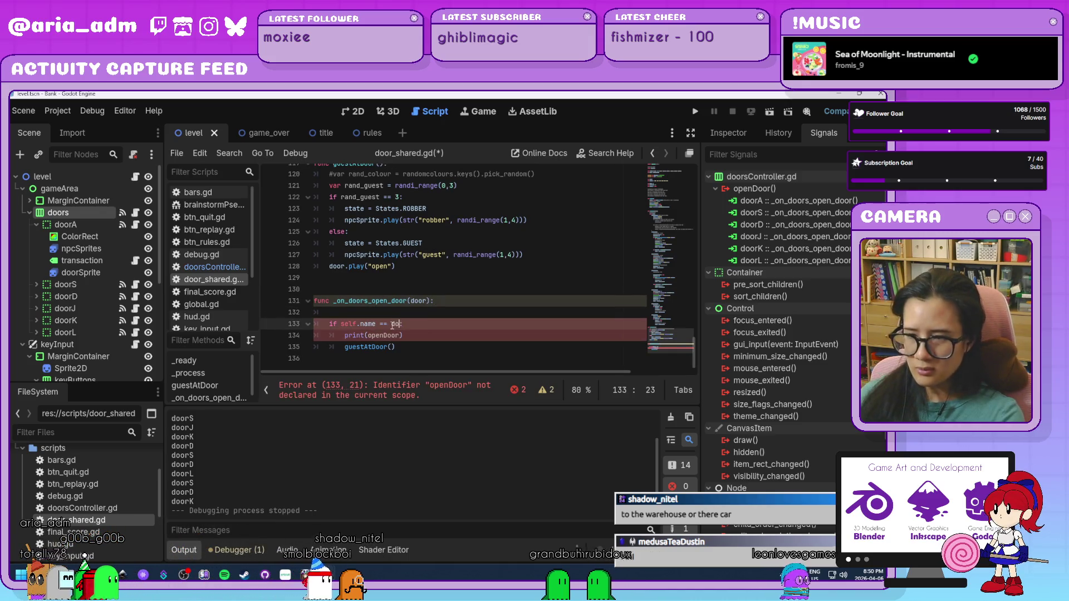
click(400, 335)
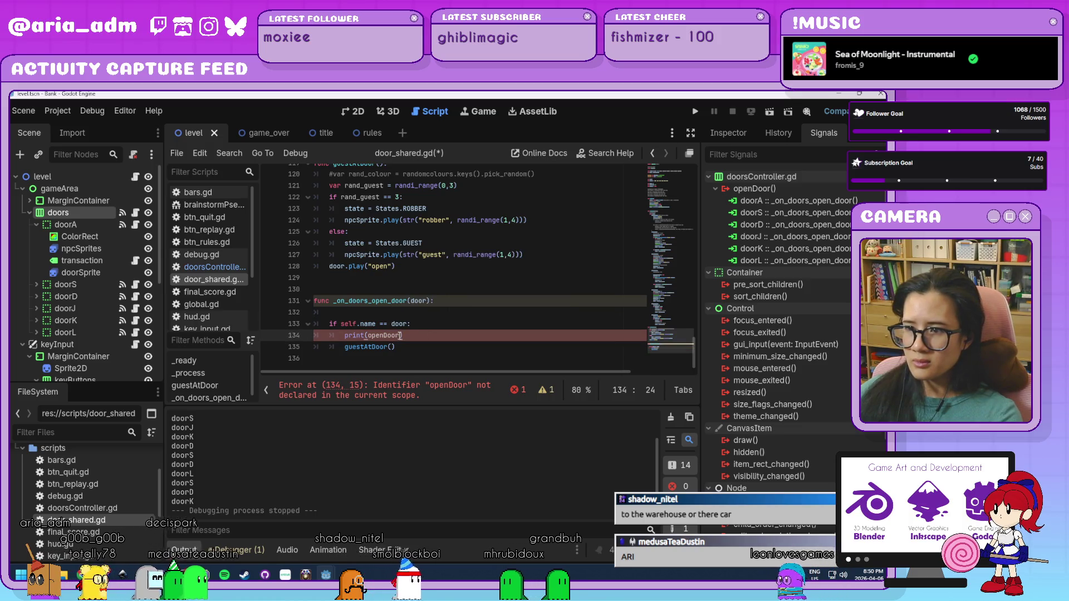
drag(383, 335, 368, 335)
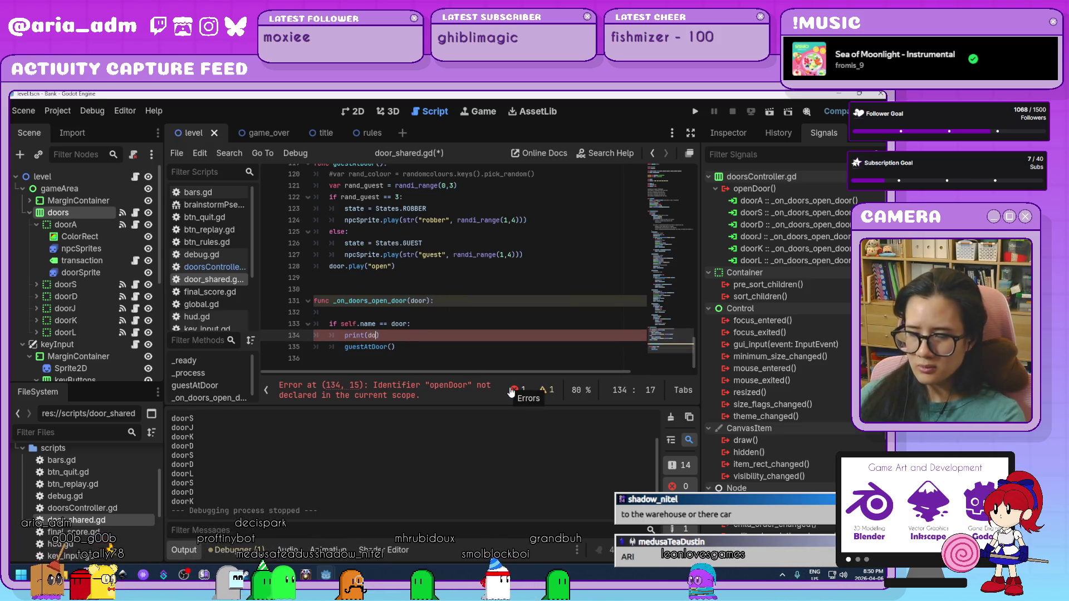
text(door)
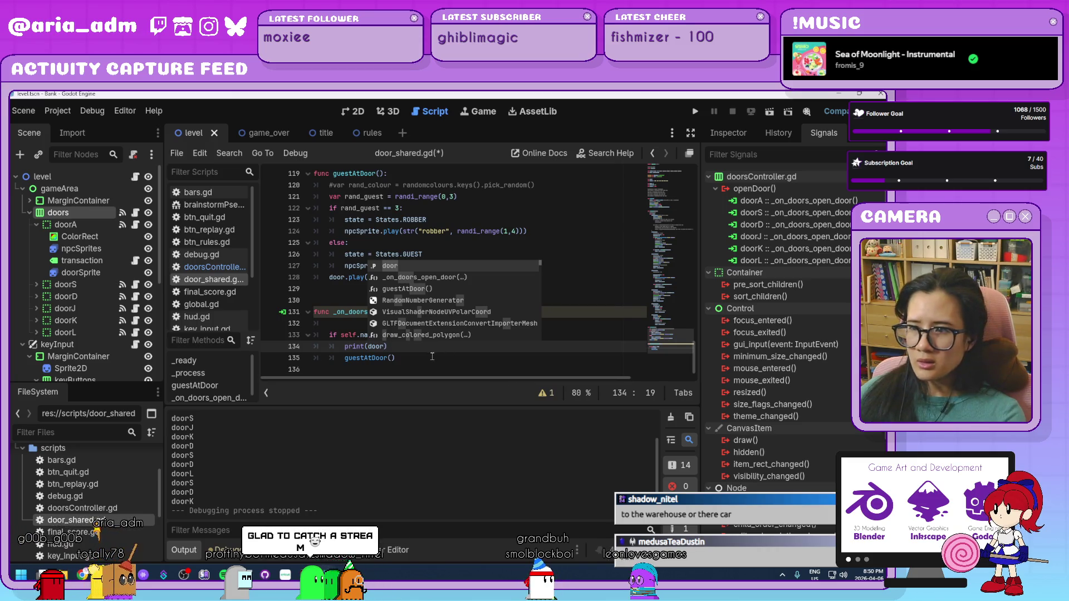
click(432, 358)
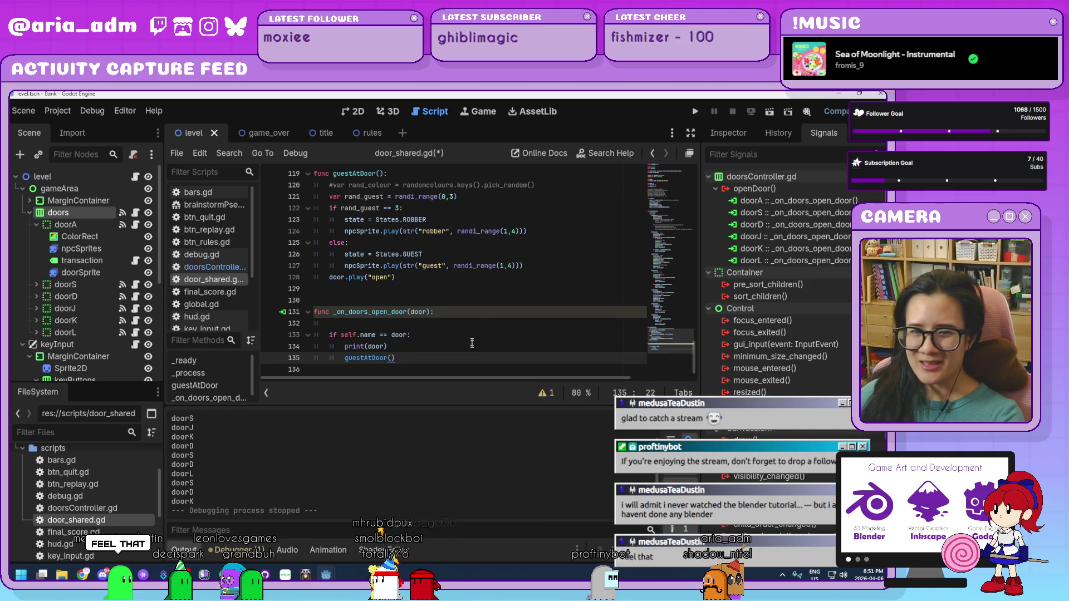
click(478, 323)
click(693, 112)
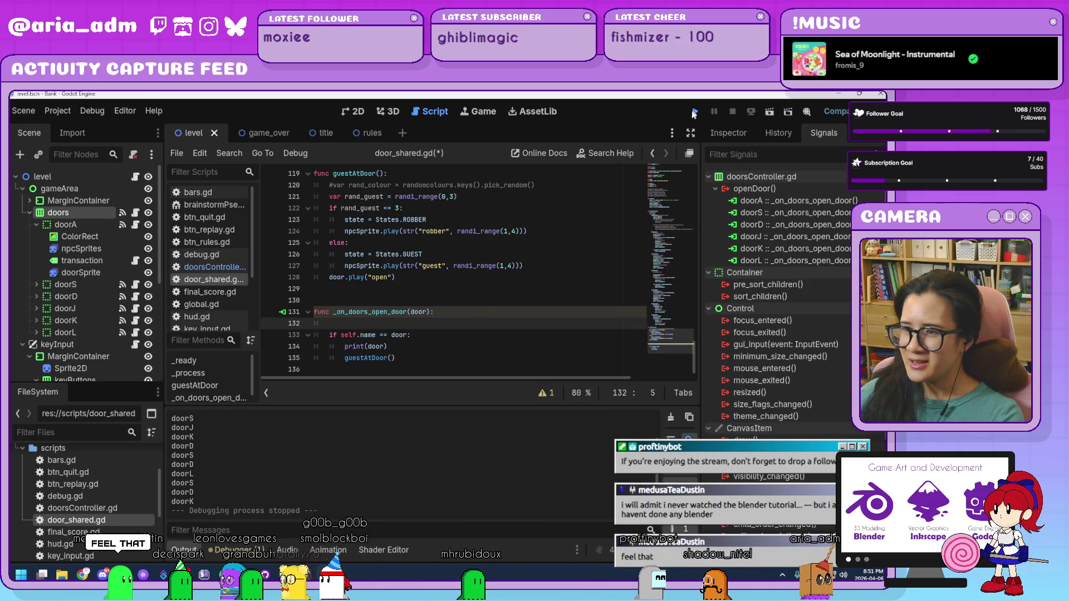
drag(548, 147, 661, 146)
click(607, 371)
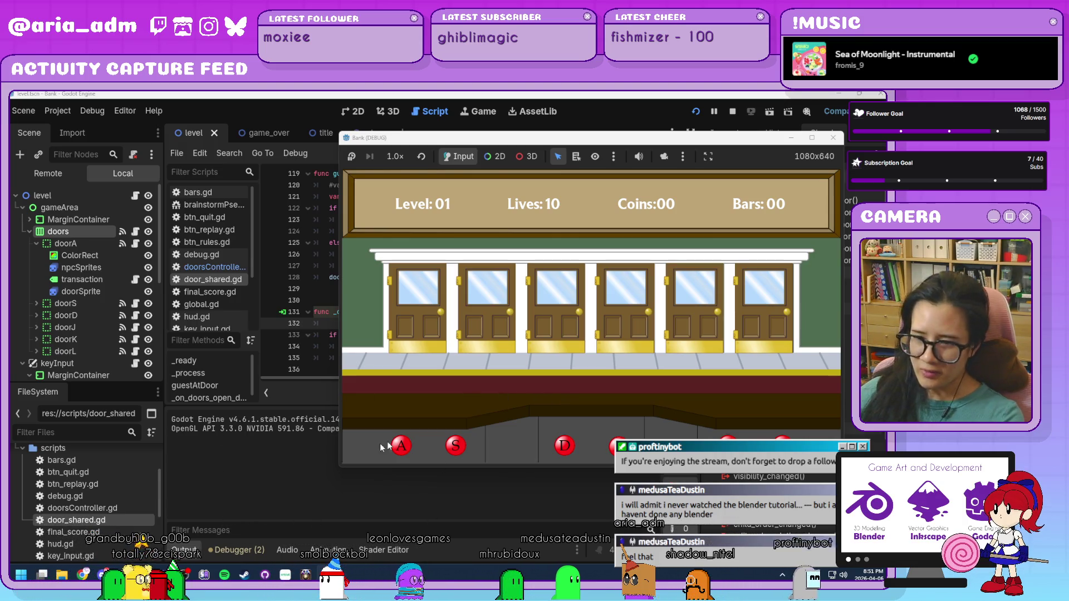
key(F8)
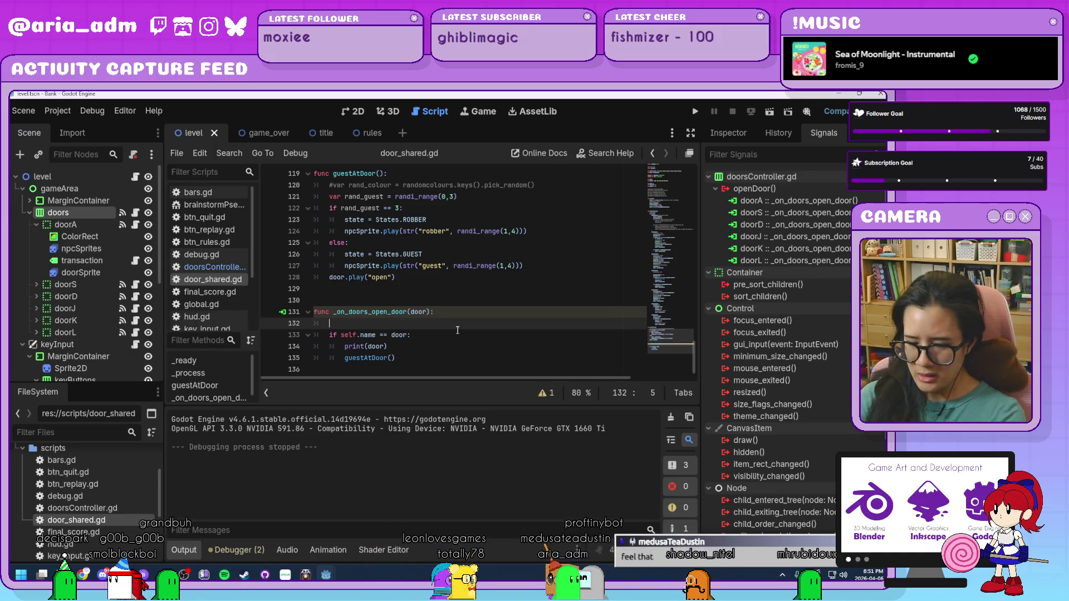
On line 132, add print("signal received") above the door-name check
text(print()
key(Left)
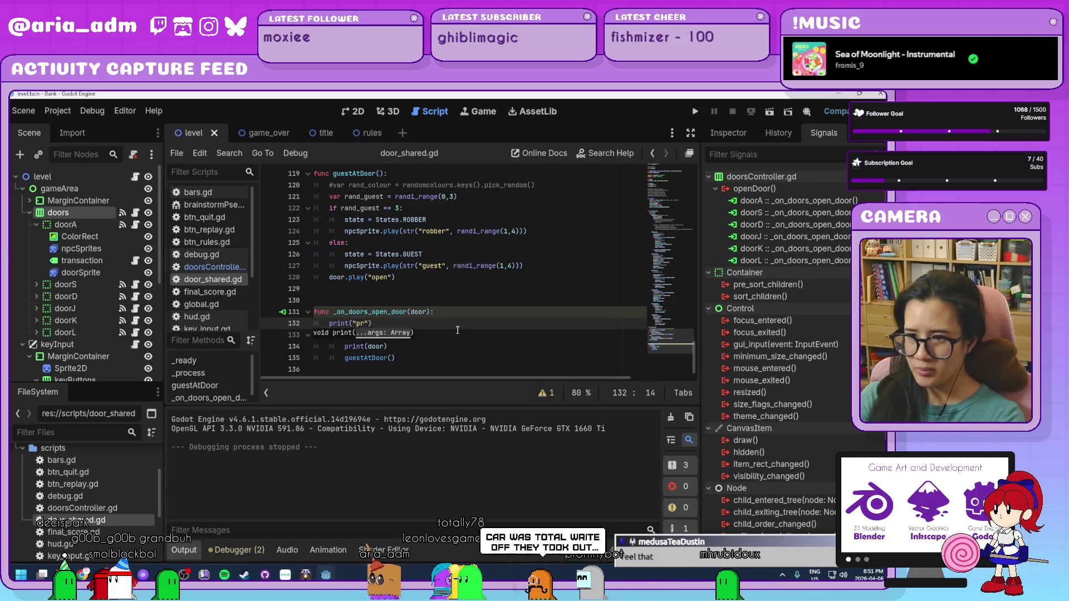
text(ignal received)
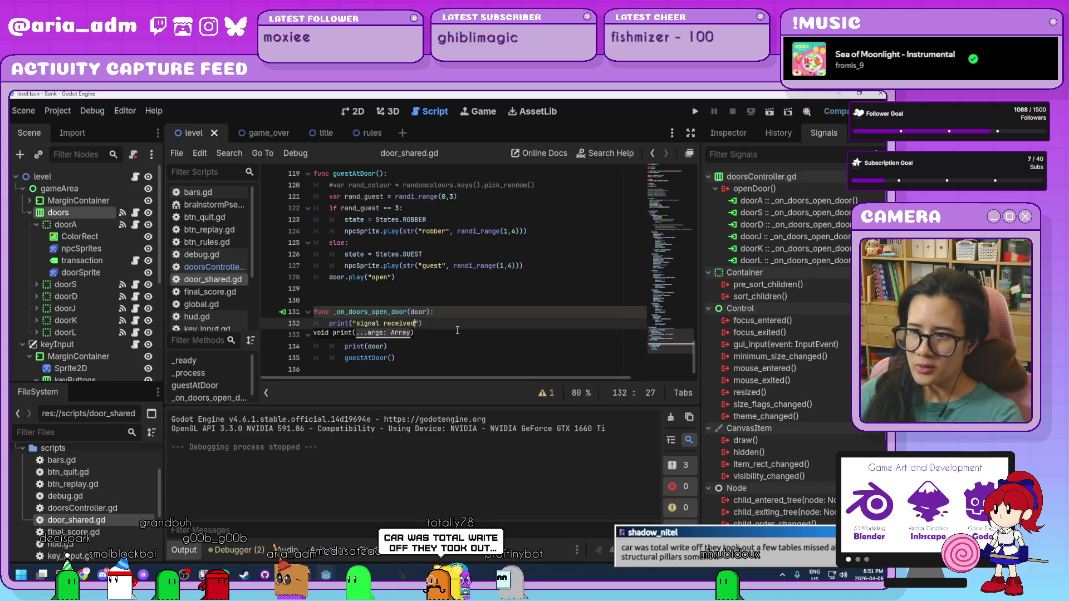
click(487, 351)
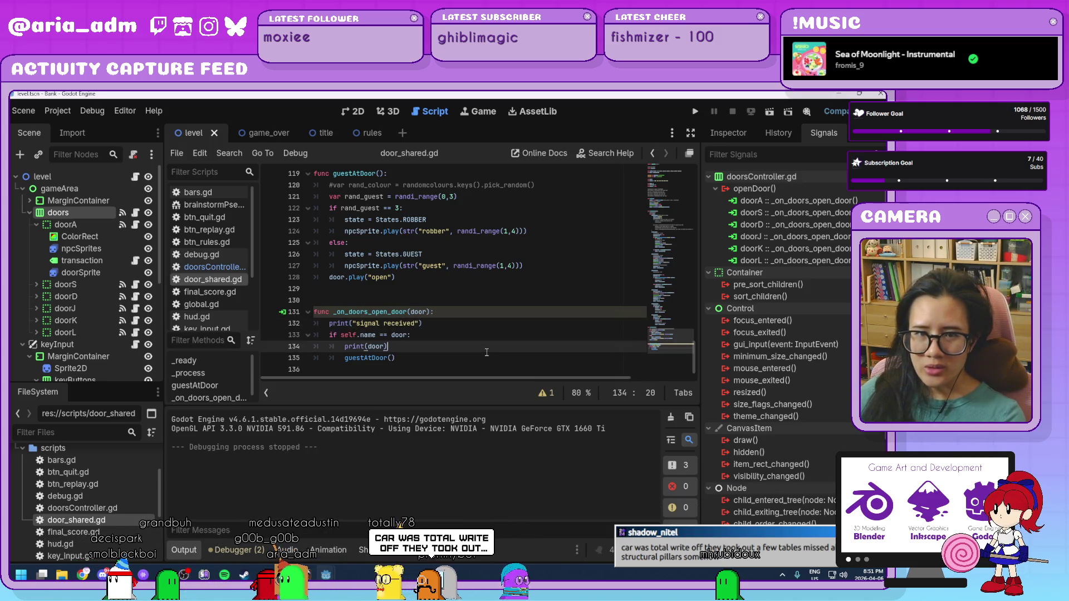
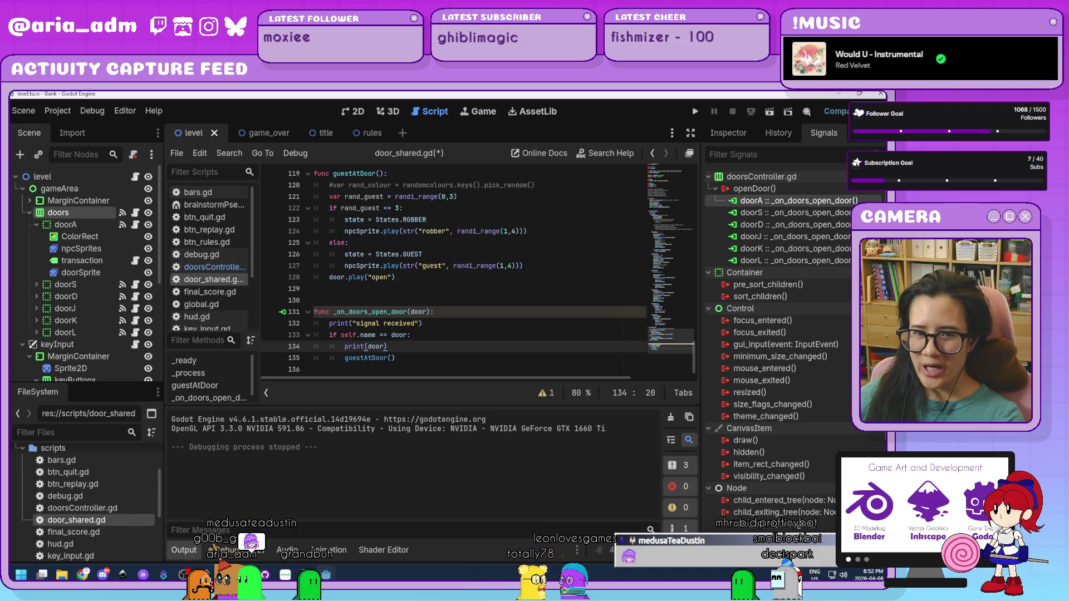
Add print("sending signal") after openDoor.emit(door) in doorsController.gd's open(), then run the project
click(463, 364)
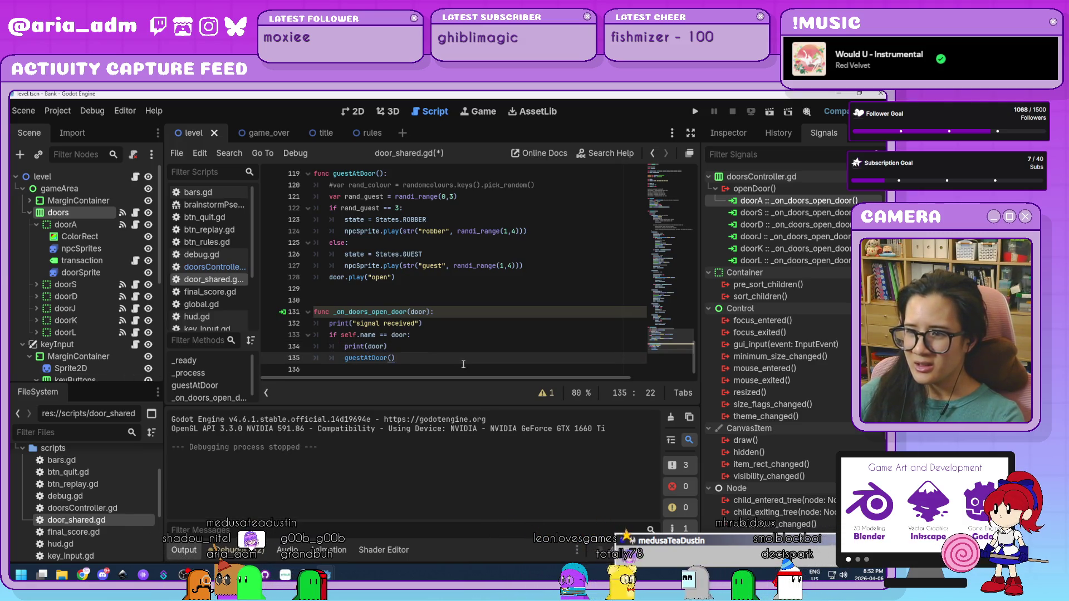
click(220, 268)
scroll(389, 283, down, 1)
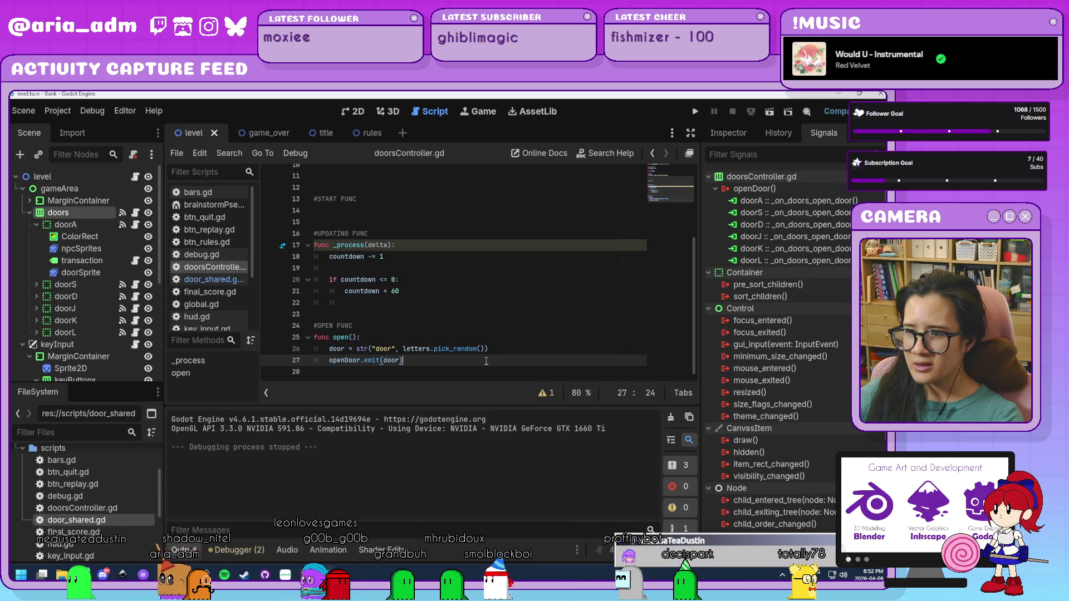
key(Return)
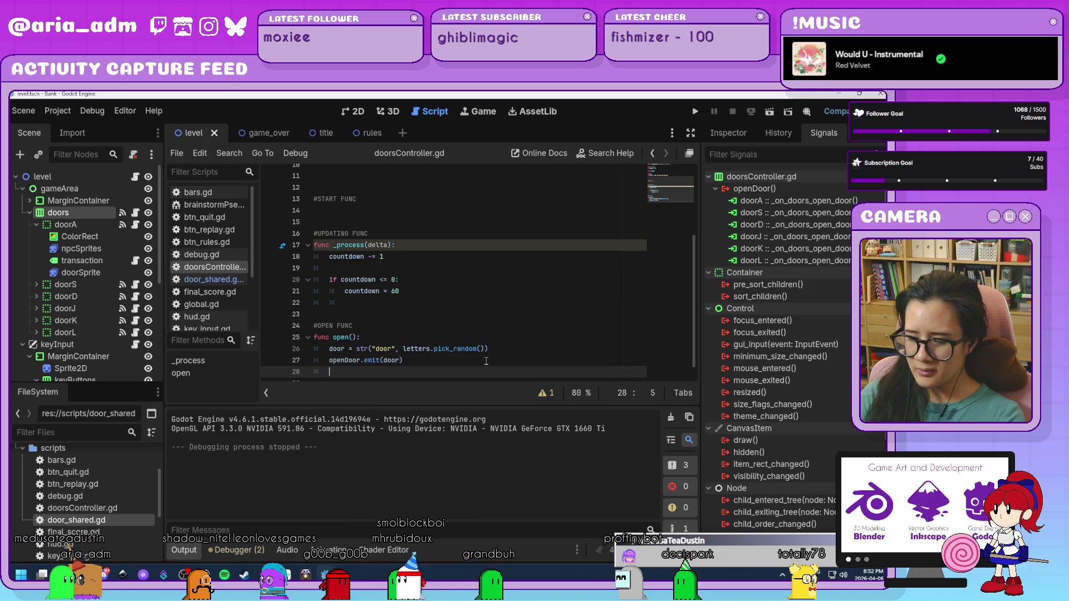
text(print)
key(BackSpace)
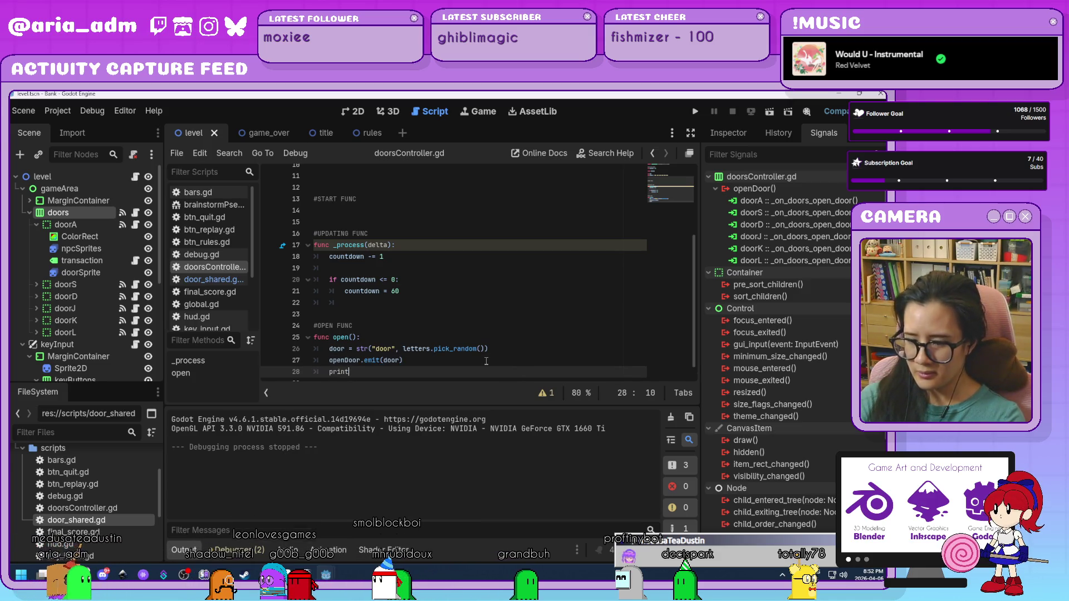
key(Left)
text(sending )
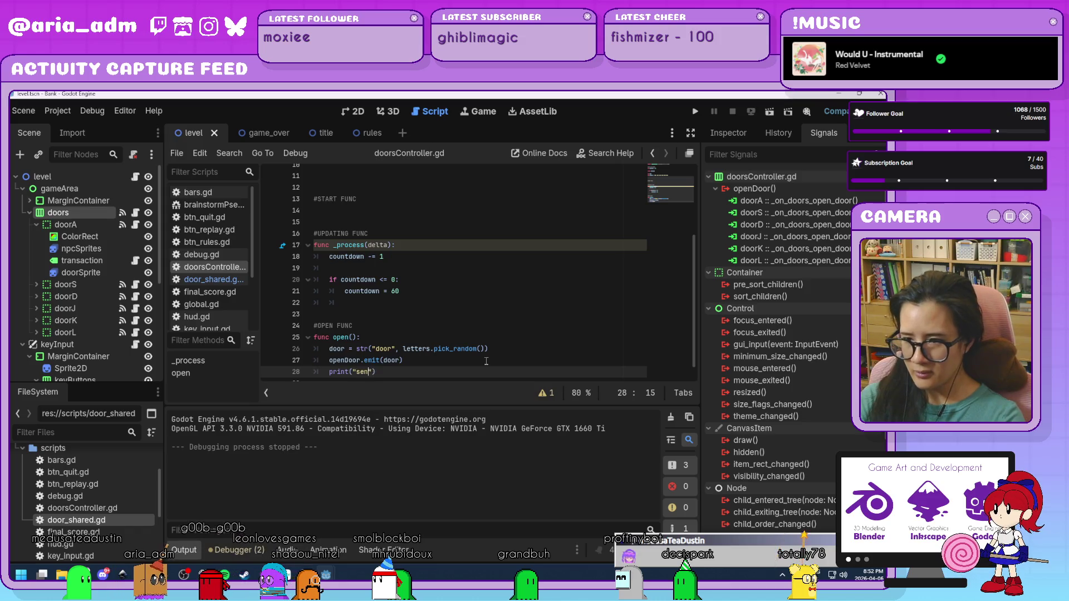
text(signal)
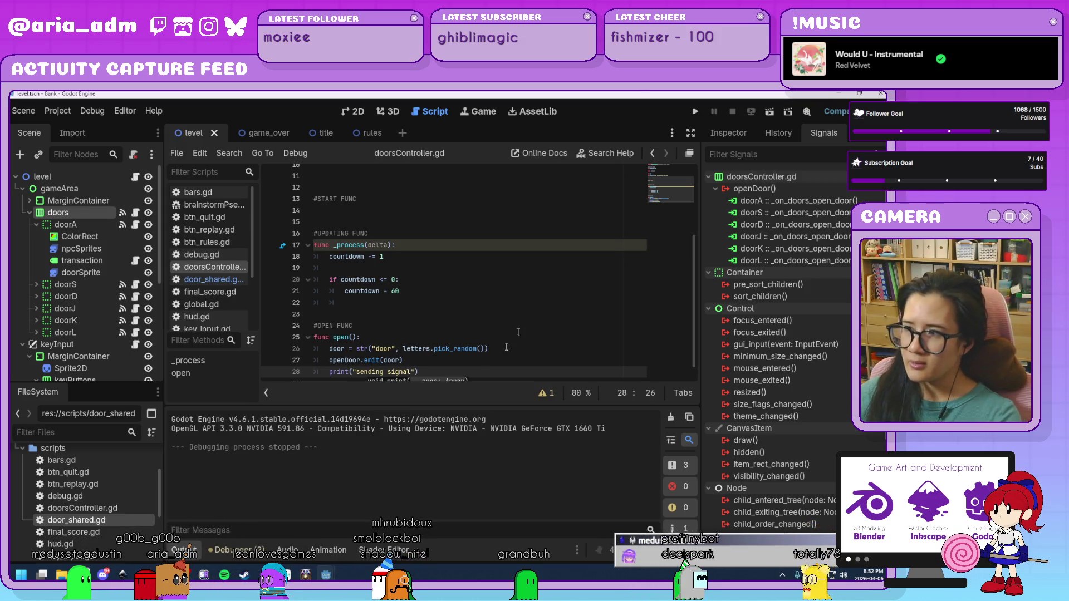
click(694, 110)
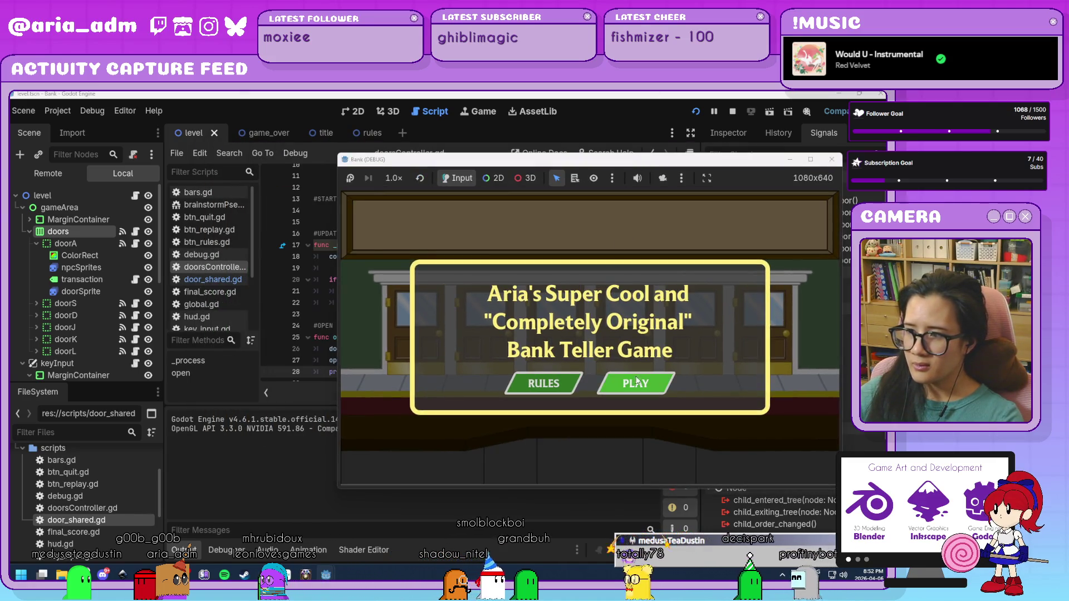
Test-play from the title screen, stop, and add open() under countdown = 60 in _process
click(649, 383)
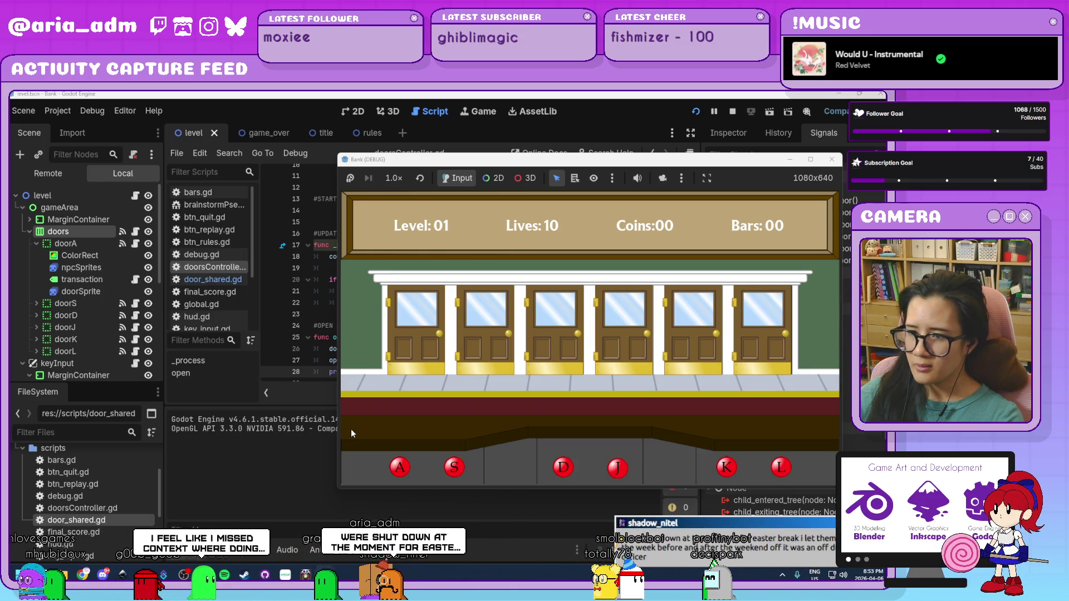
click(832, 159)
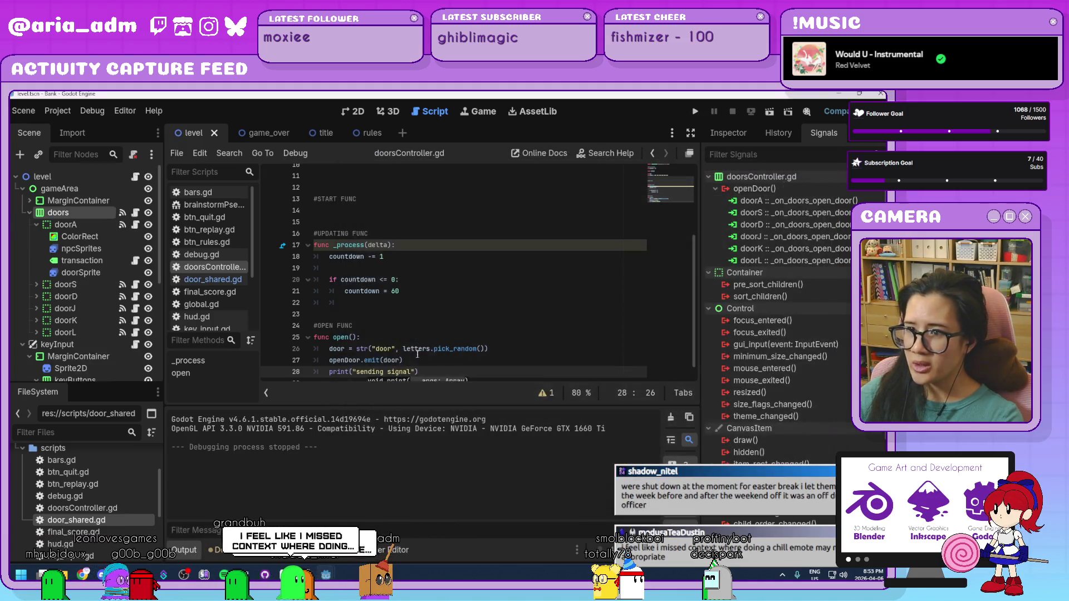
click(448, 280)
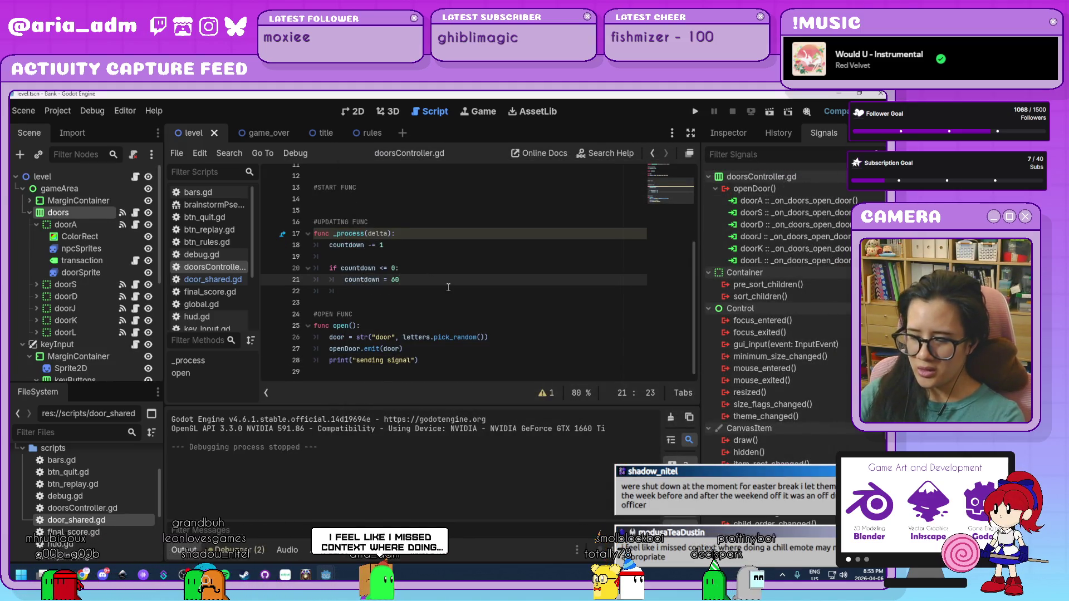
key(Return)
text(open())
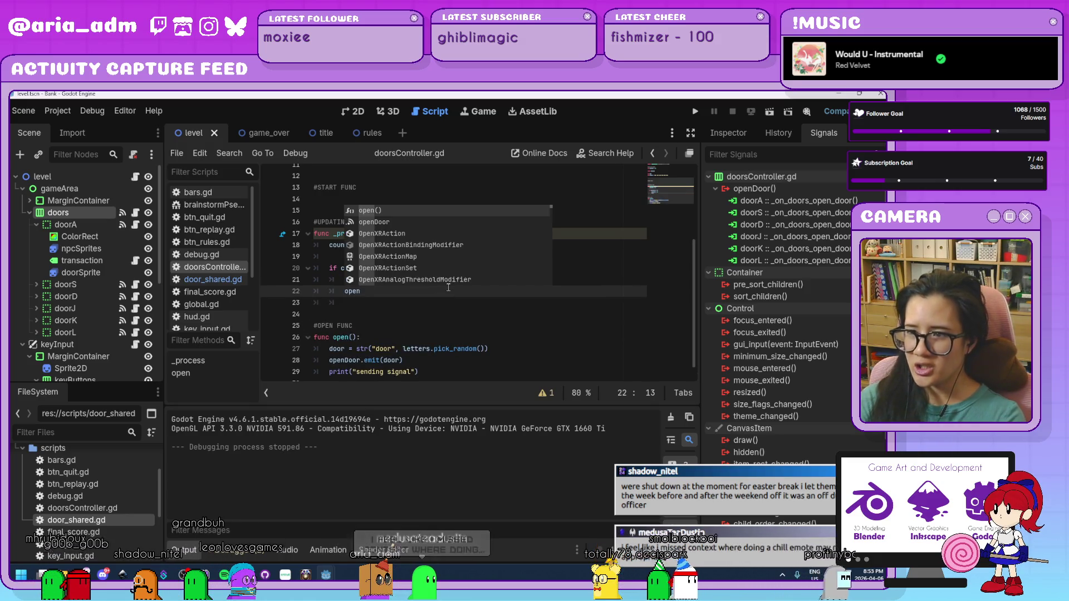
Review the code around the open() call and rerun the project to test the timer
click(504, 337)
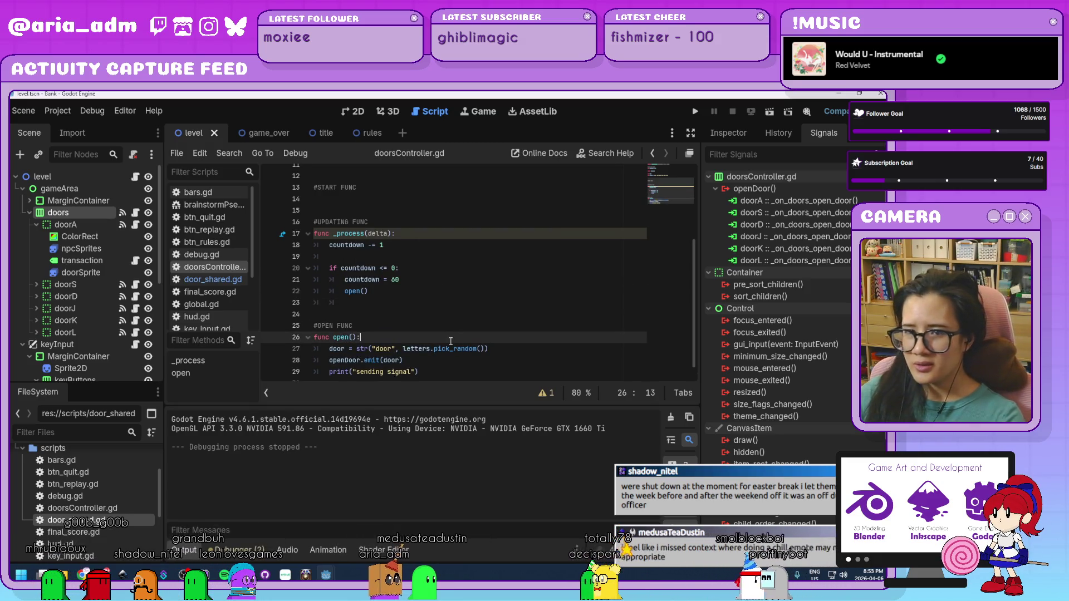
click(506, 324)
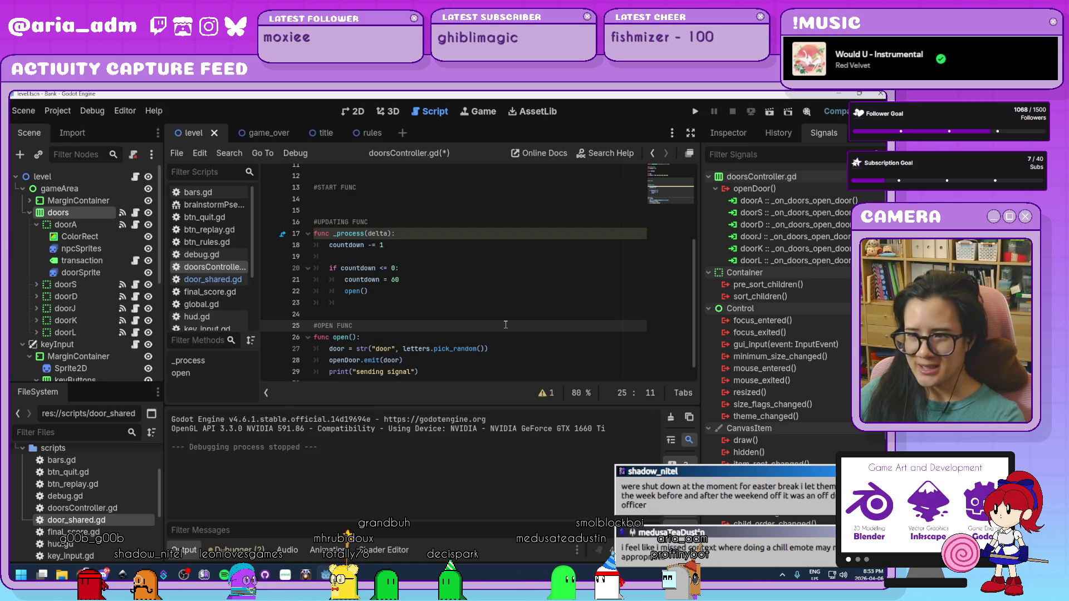
click(471, 308)
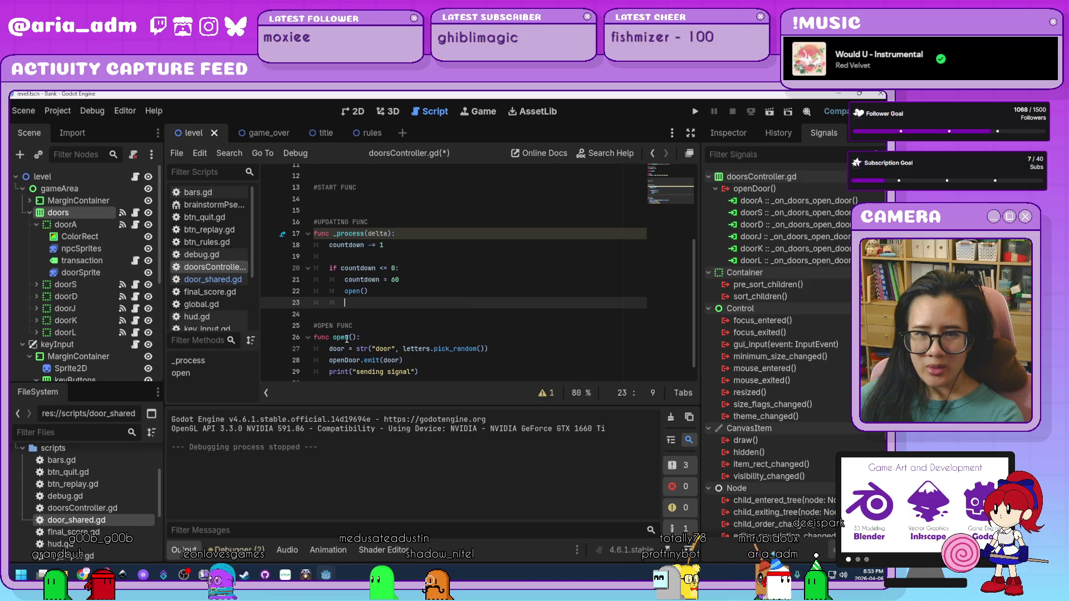
click(427, 295)
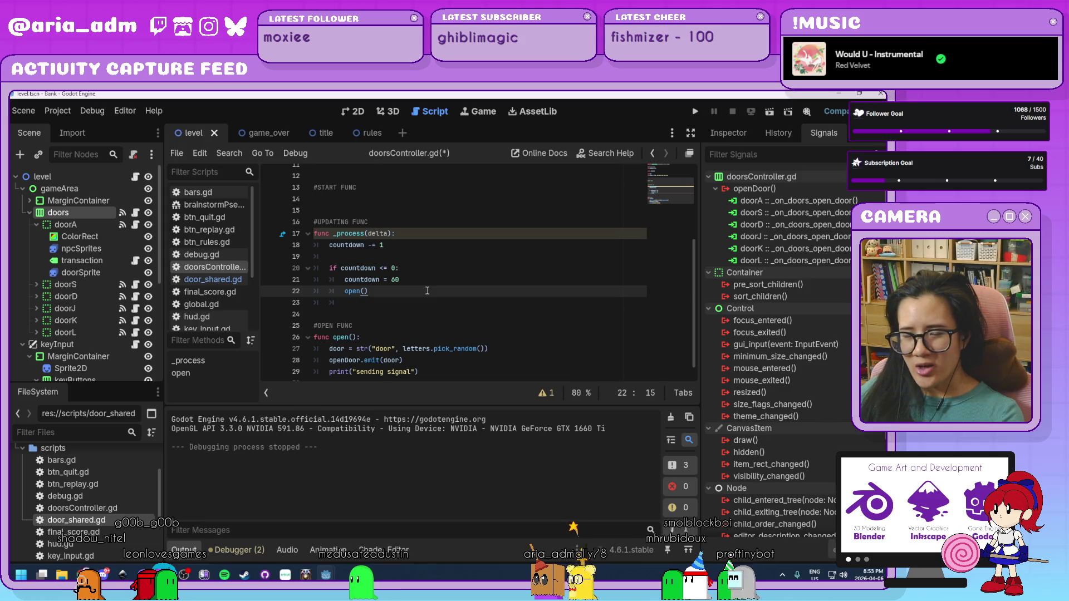
click(429, 313)
click(407, 295)
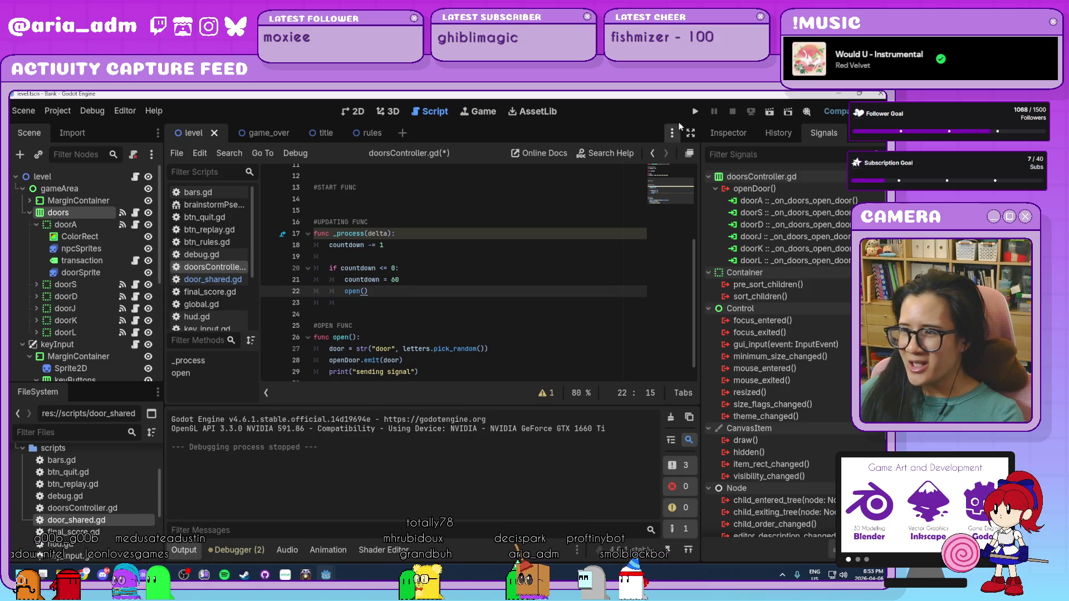
click(697, 113)
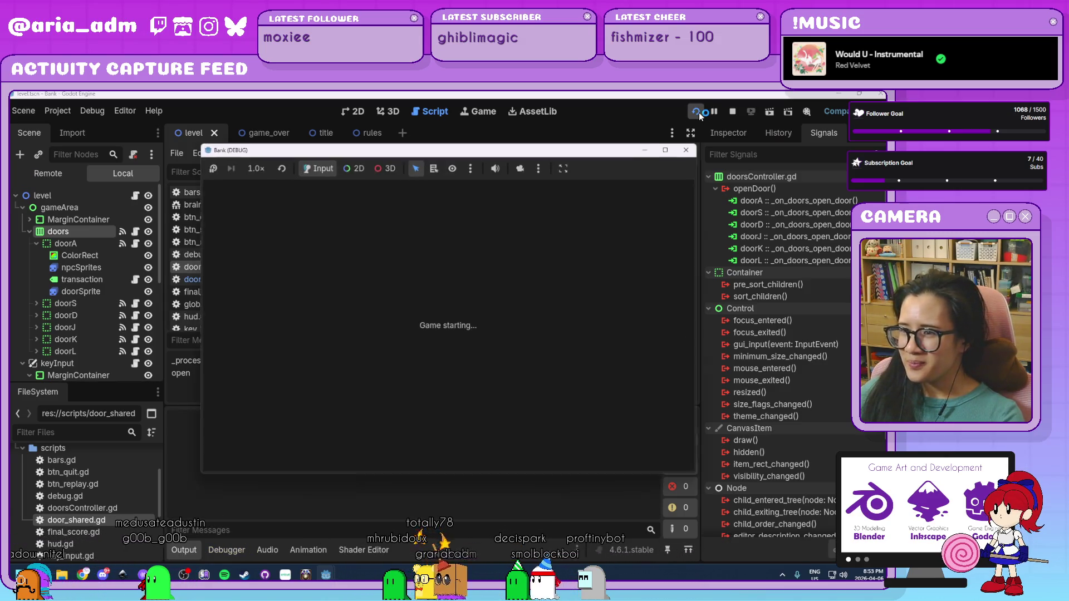
Play the game until doors open on their own revealing customers, then stop it with F8
drag(583, 150, 638, 171)
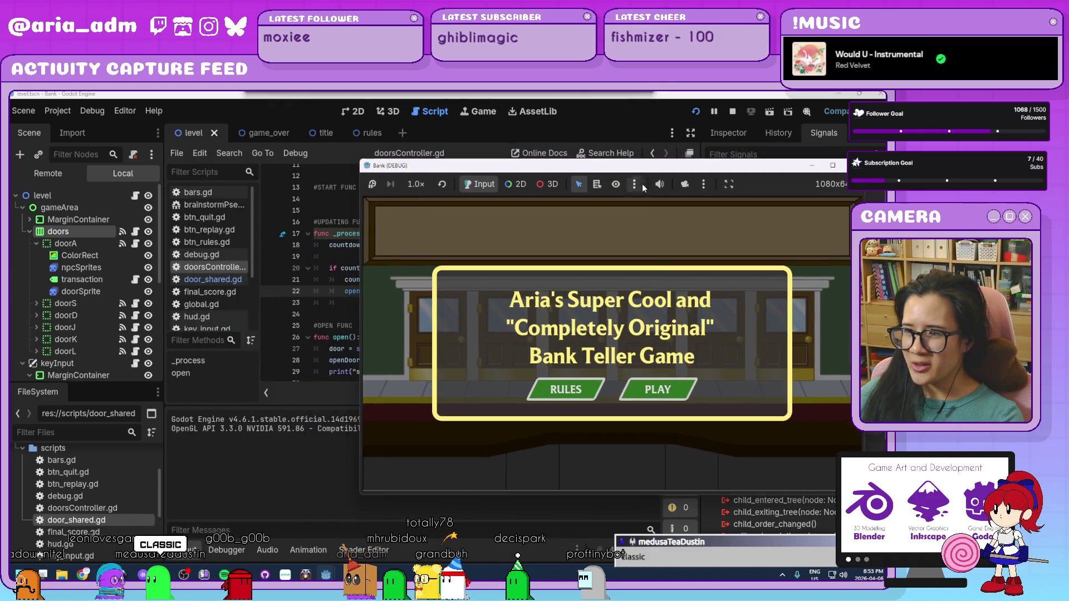
click(673, 393)
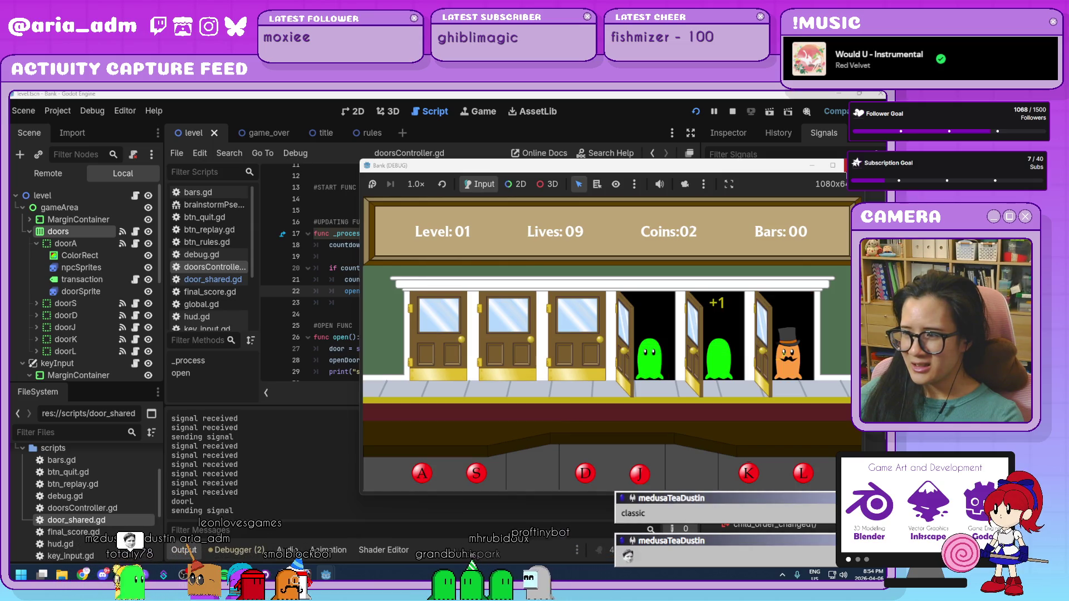
key(F8)
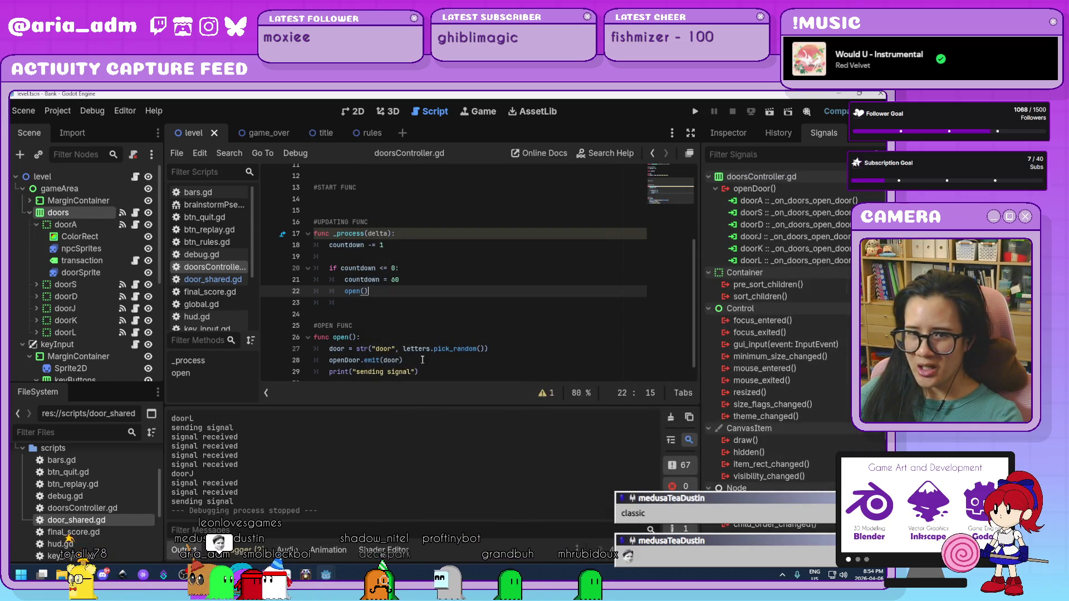
Check the sending signal print in doorsController.gd, then switch to door_shared.gd
scroll(446, 351, down, 1)
click(452, 365)
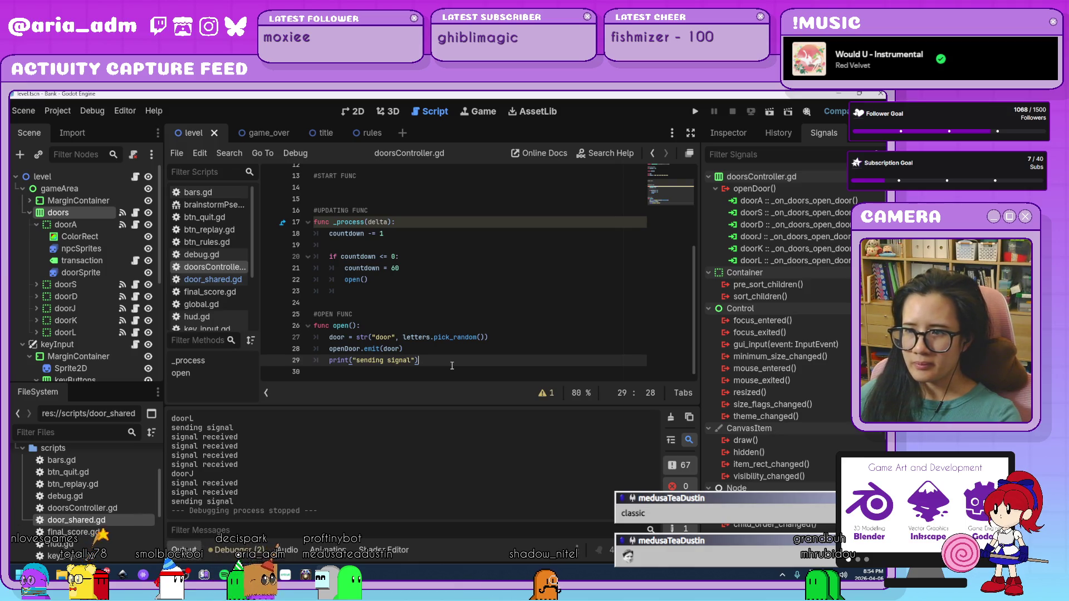
scroll(452, 366, up, 4)
scroll(452, 366, down, 4)
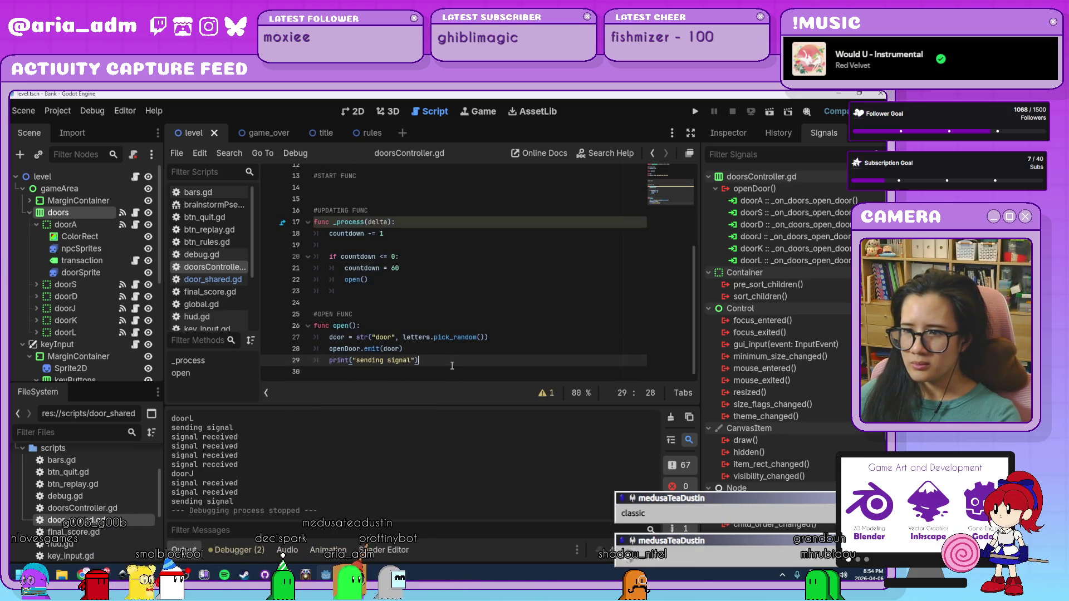
click(226, 279)
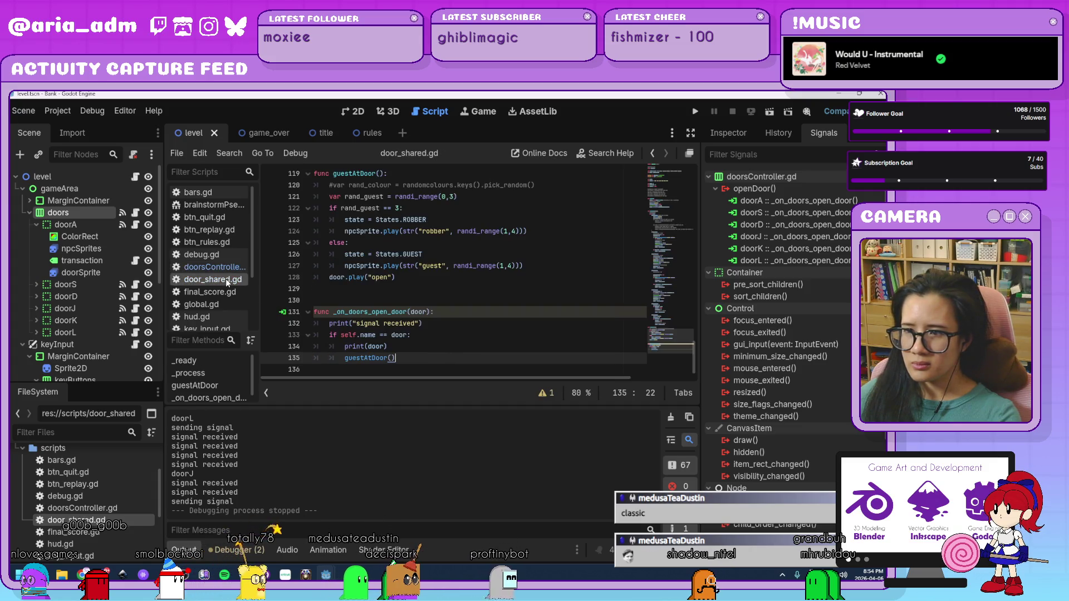
Add '&& state == States.CLOSED' to the door-name check in _on_doors_open_door and save door_shared.gd
click(423, 337)
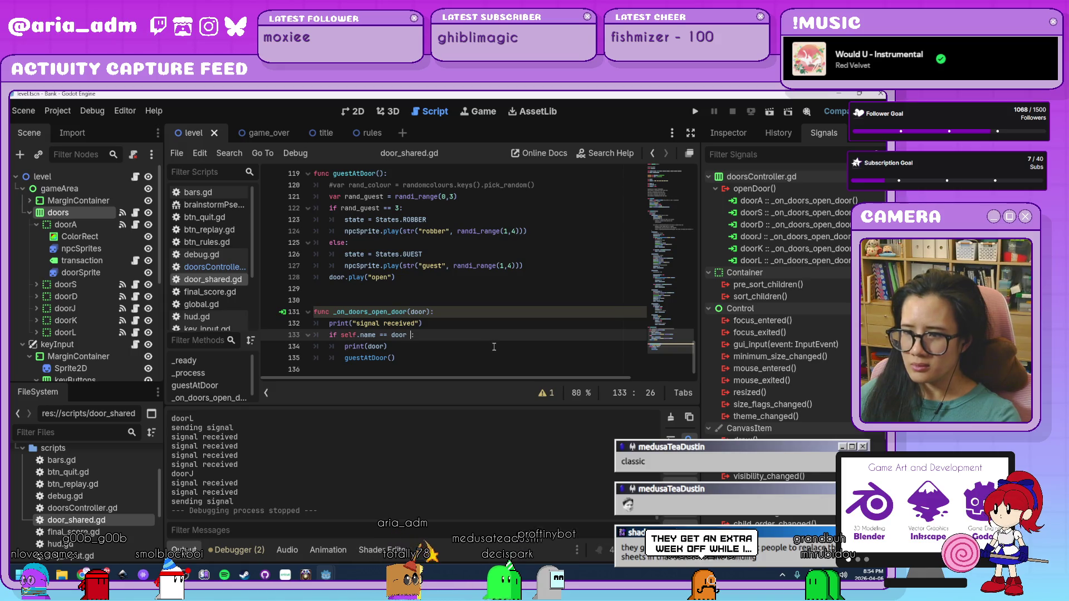
text(&& st)
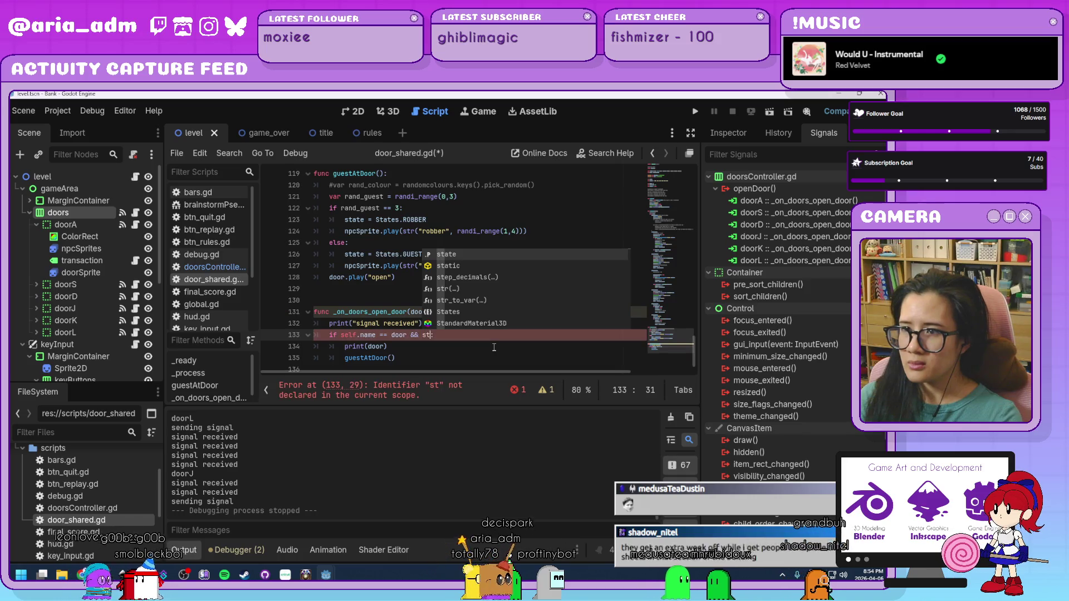
key(BackSpace)
key(BackSpace)
key(BackSpace)
text(stat)
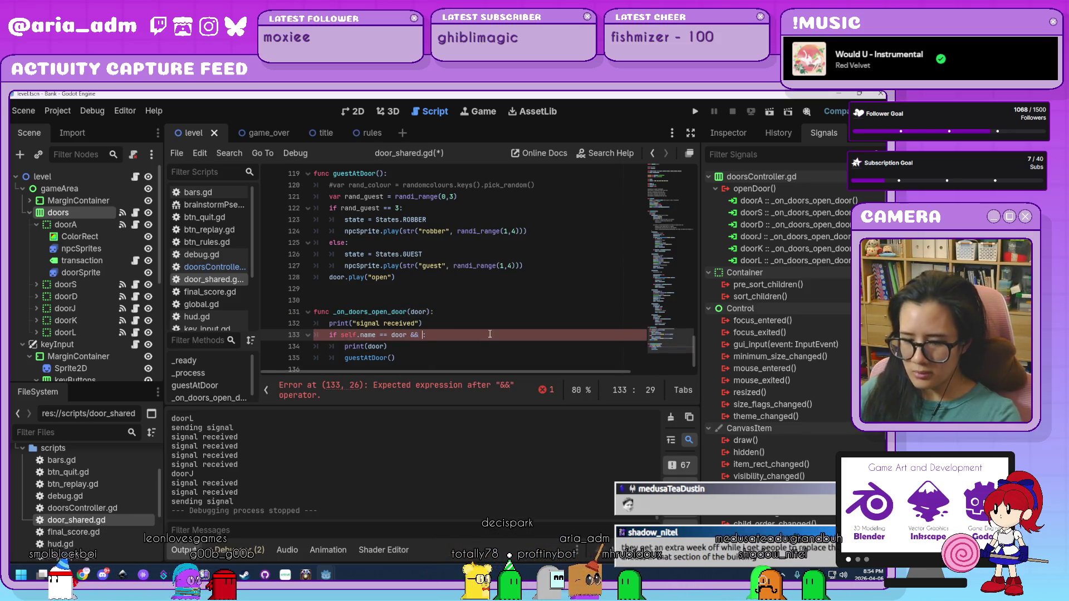
text(e =)
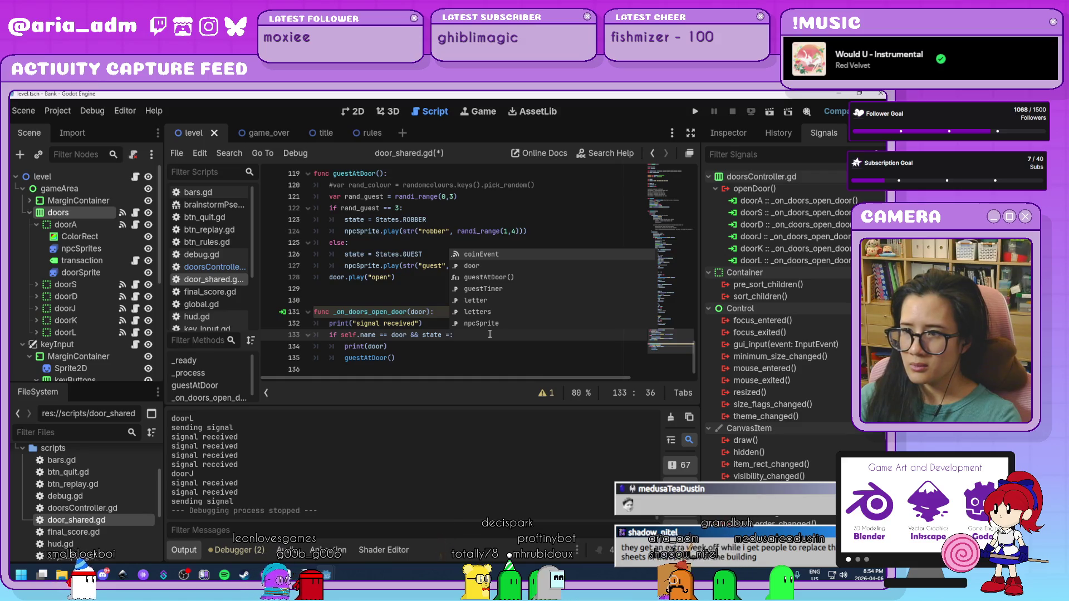
key(BackSpace)
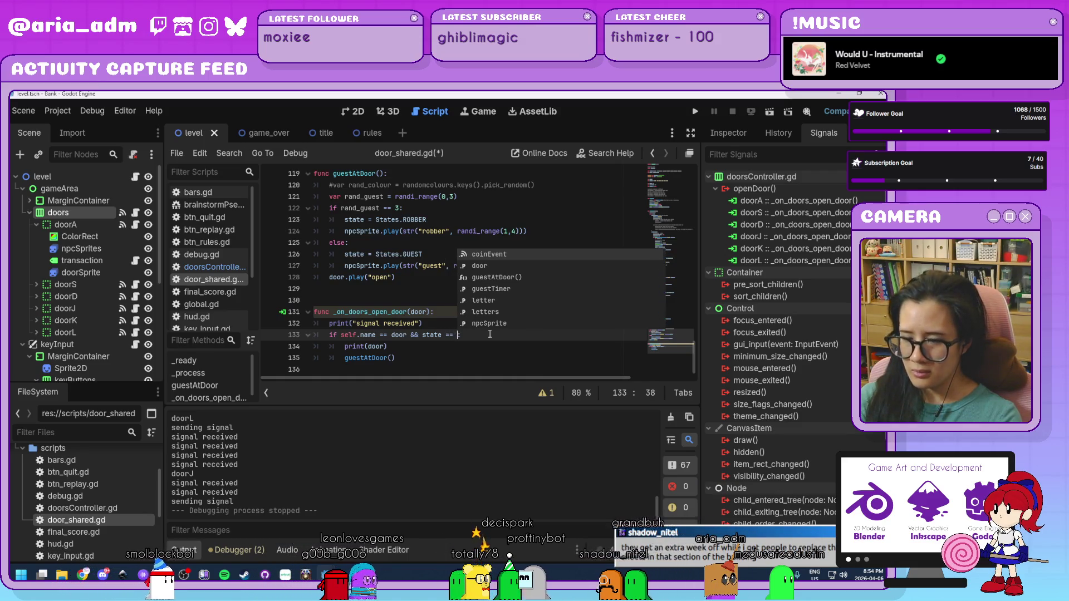
text(State)
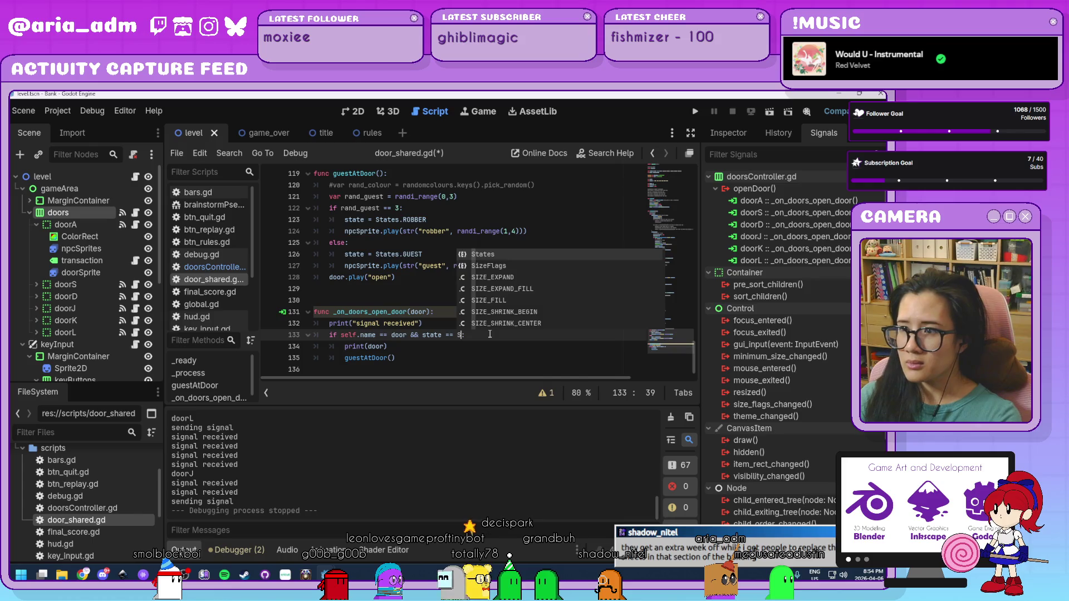
text(s.CLOSED)
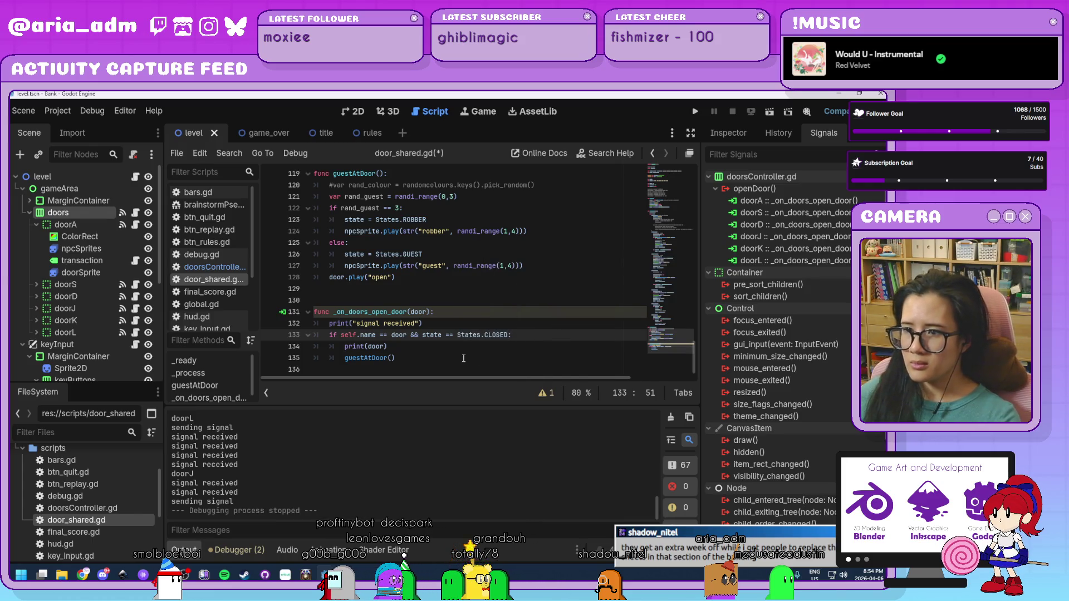
click(463, 359)
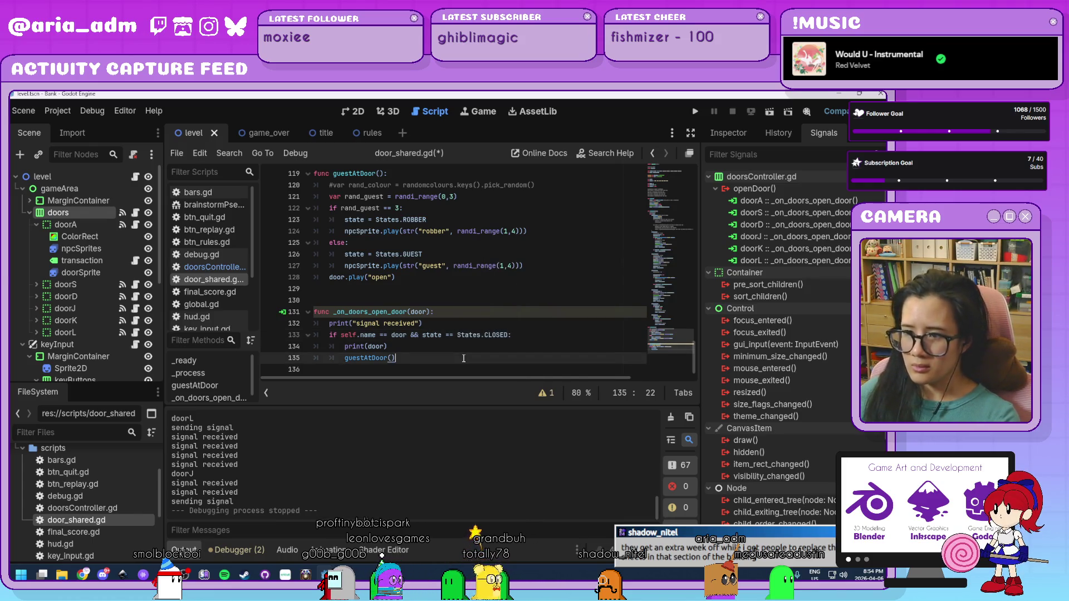
key(ctrl+s)
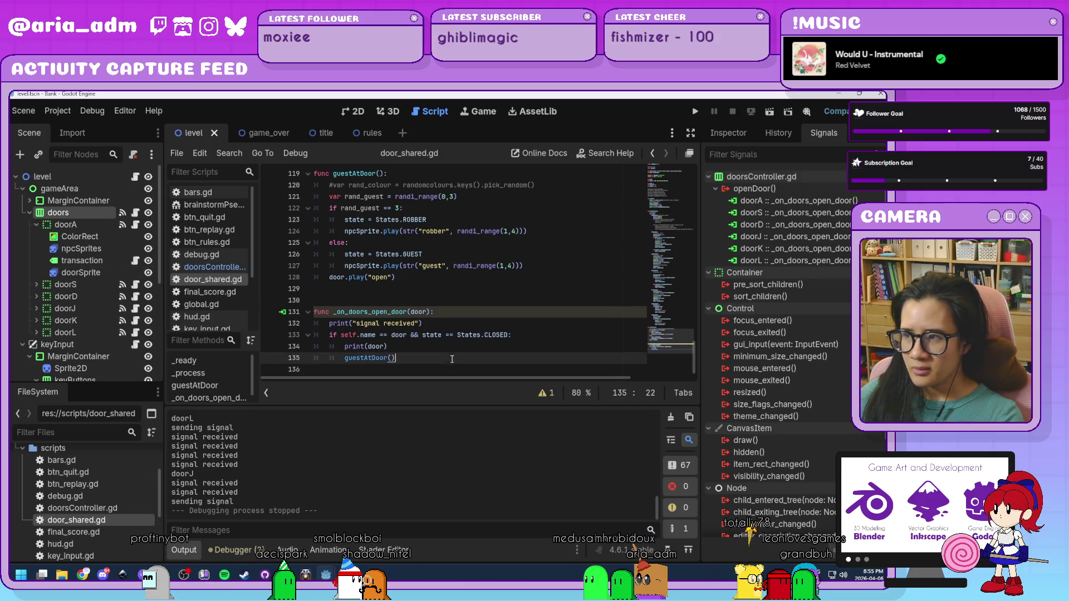
click(695, 112)
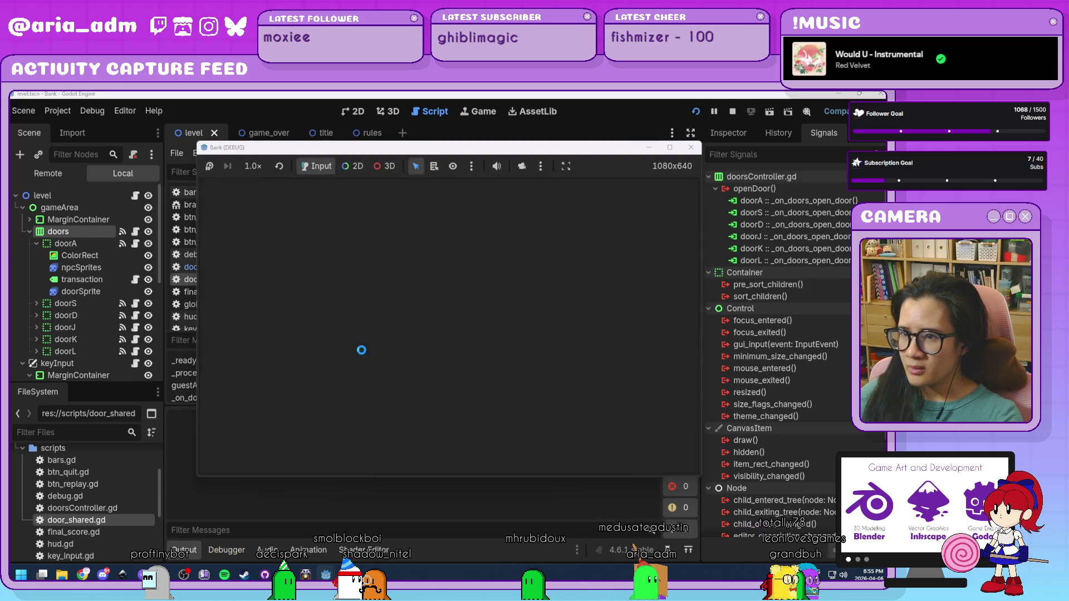
drag(544, 150, 686, 152)
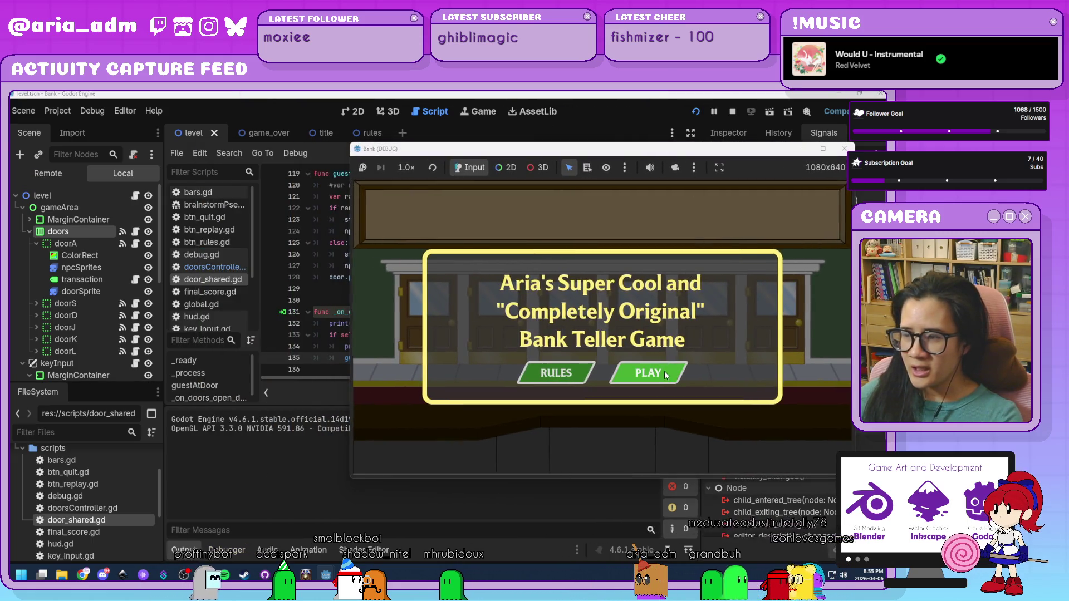
click(663, 371)
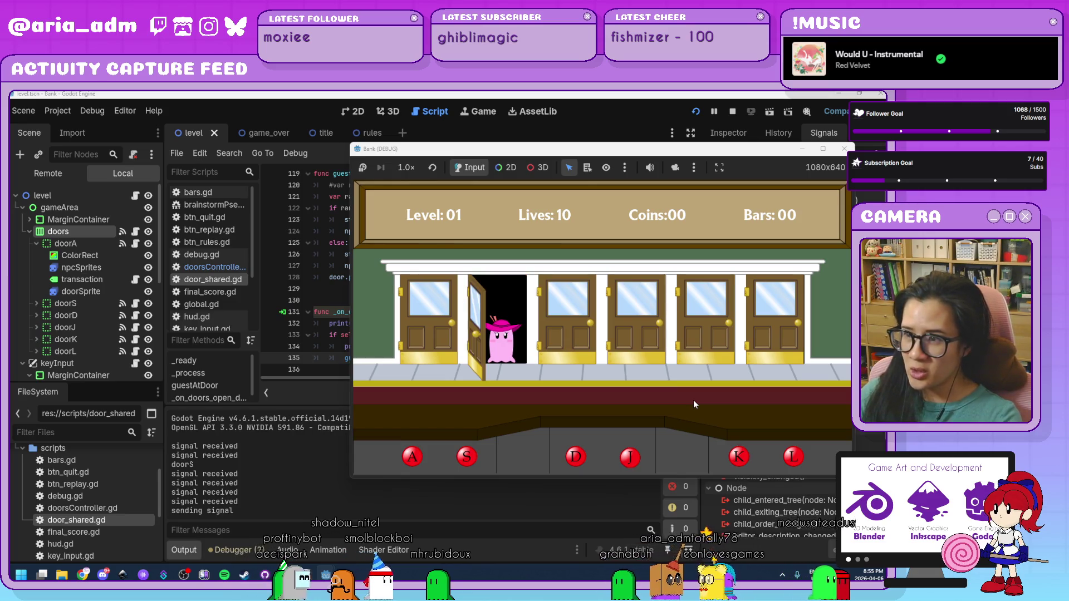
key(s)
key(a)
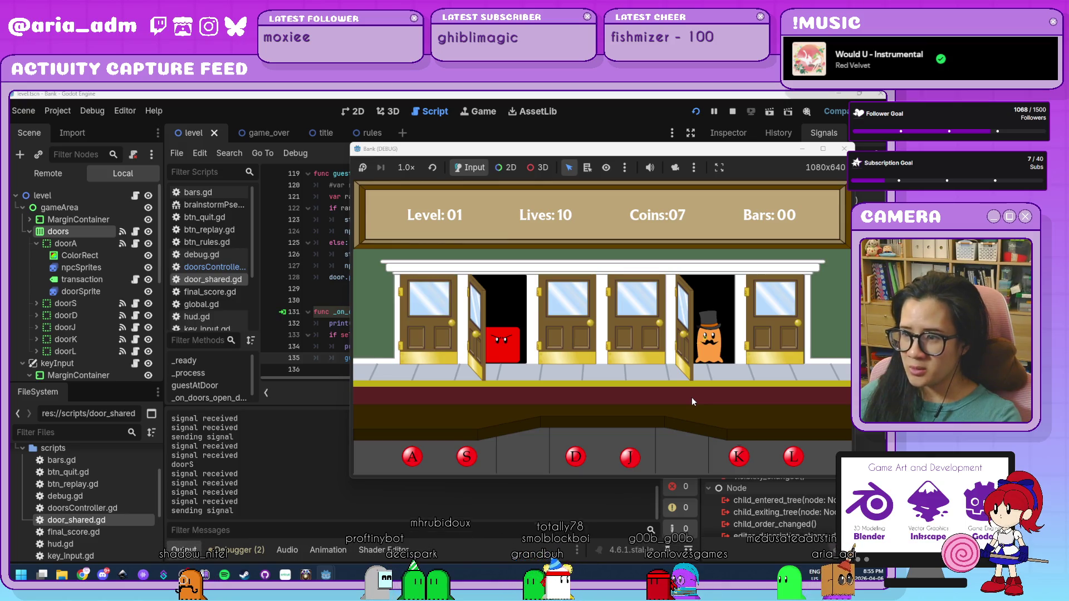
key(k)
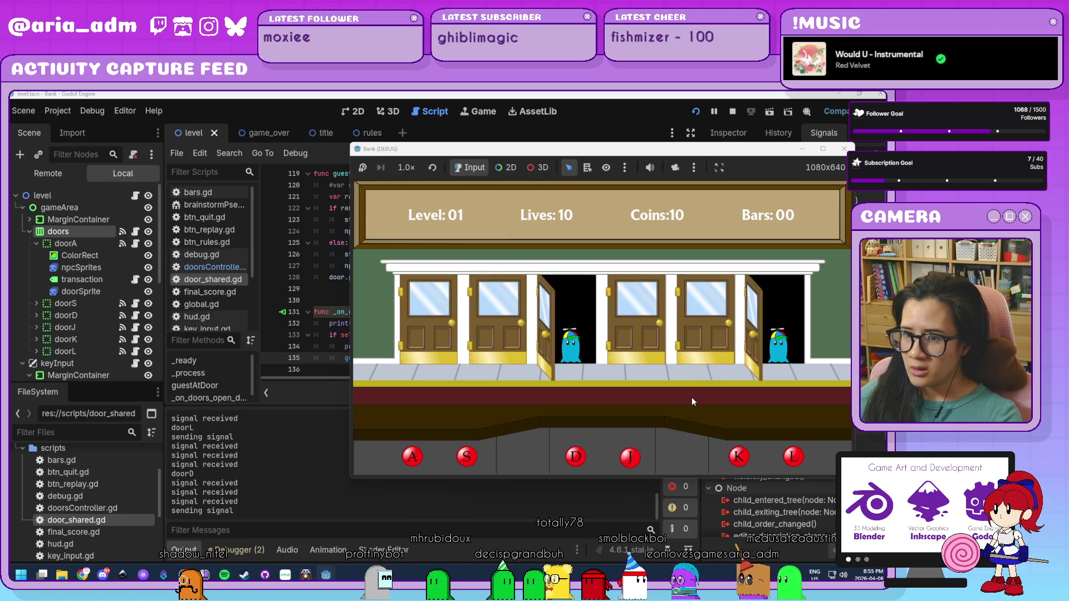
key(l)
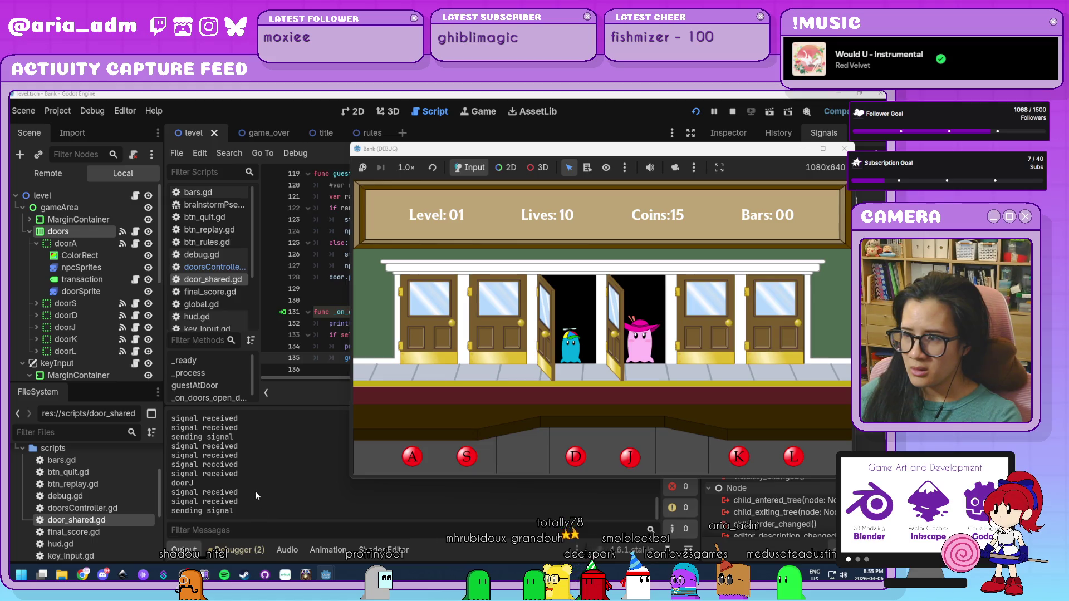
key(d)
key(j)
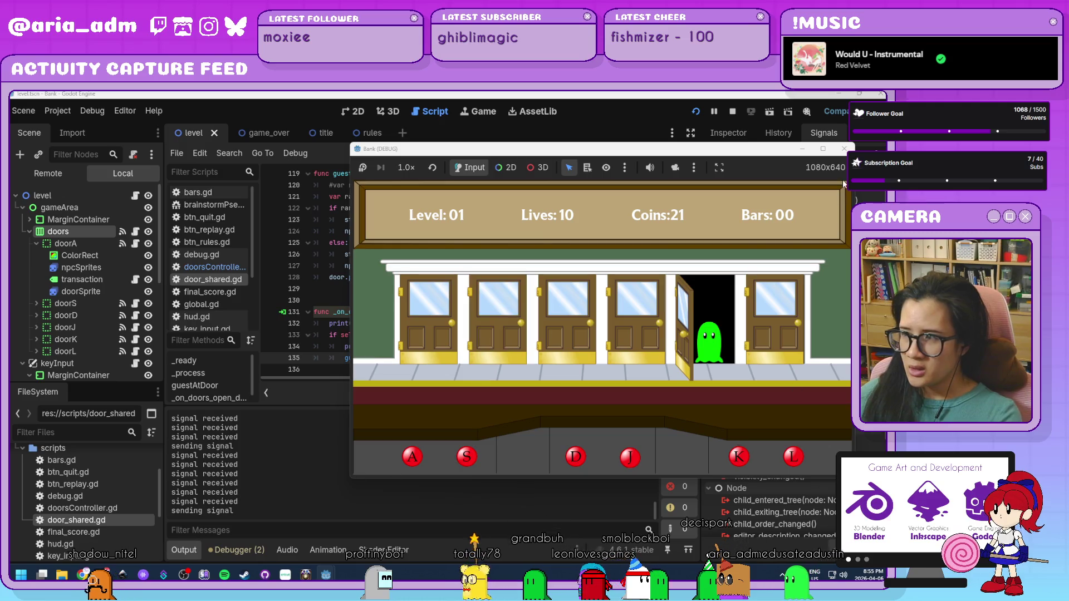
click(843, 149)
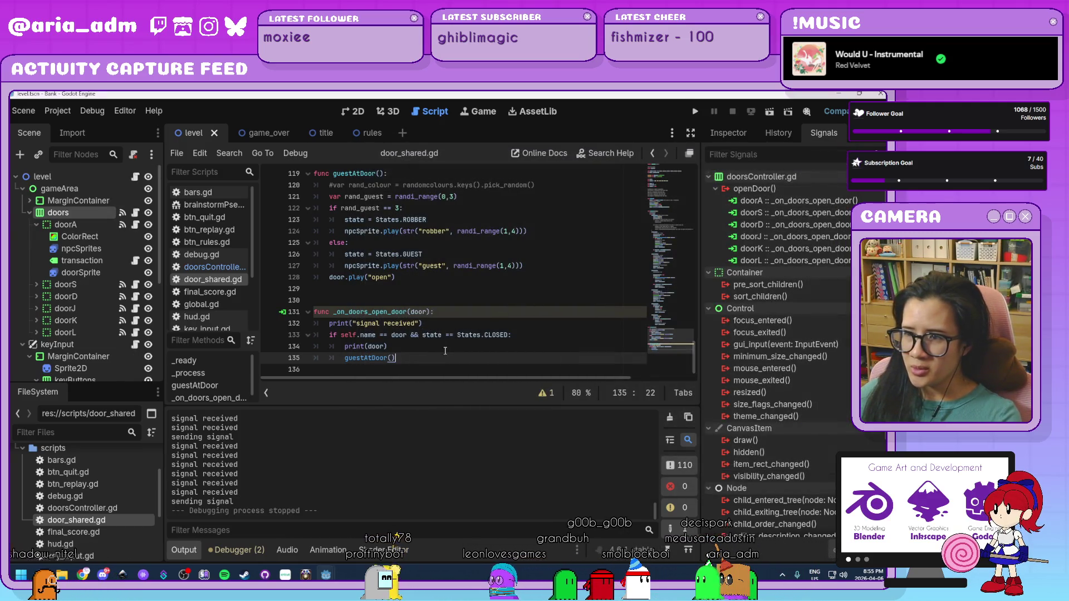
Collapse the bottom output panel with Ctrl+J and scroll through door_shared.gd's guestAtDoor()
click(541, 334)
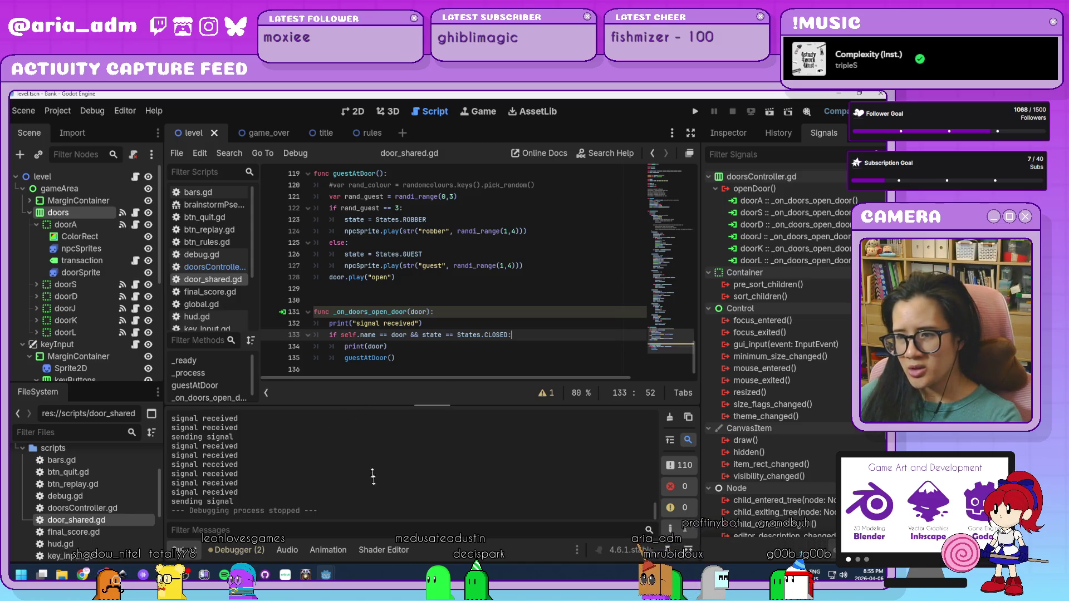
key(ctrl+j)
scroll(478, 411, up, 20)
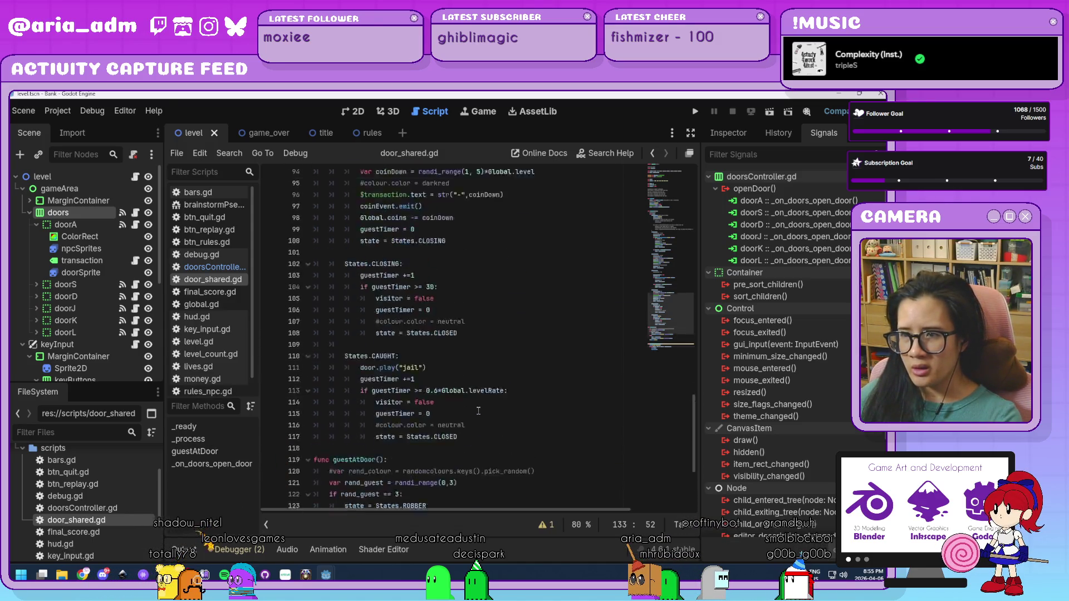
scroll(478, 410, up, 4)
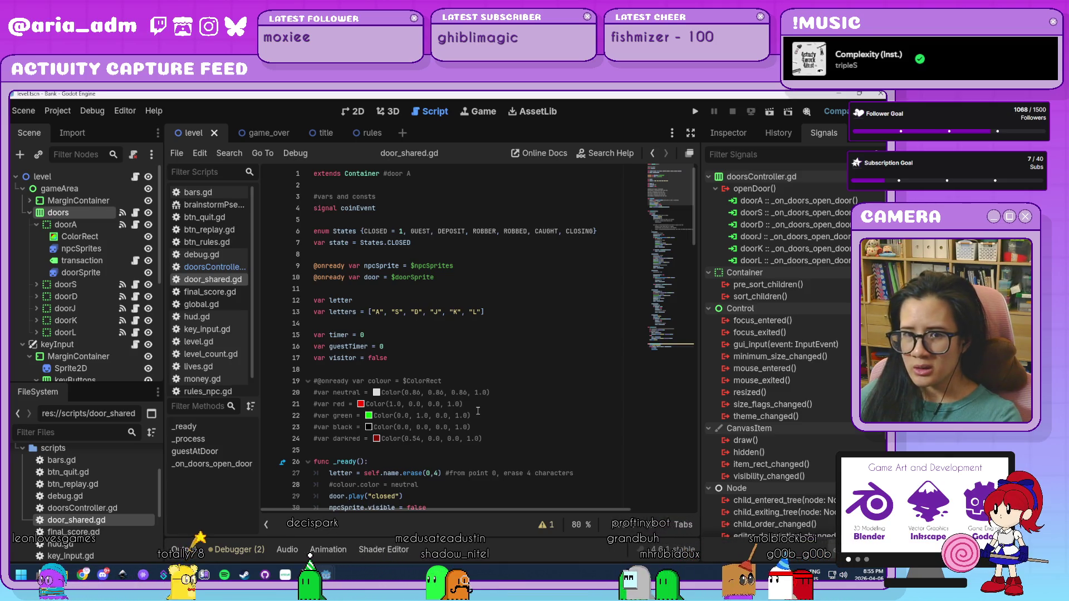
scroll(477, 411, down, 4)
scroll(478, 410, down, 8)
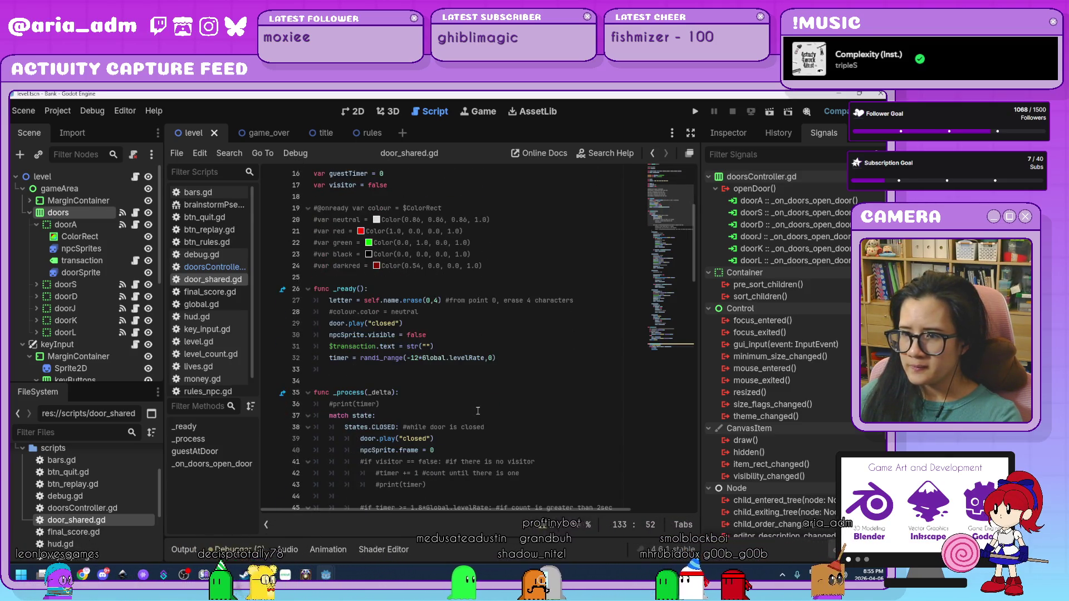
scroll(477, 411, down, 20)
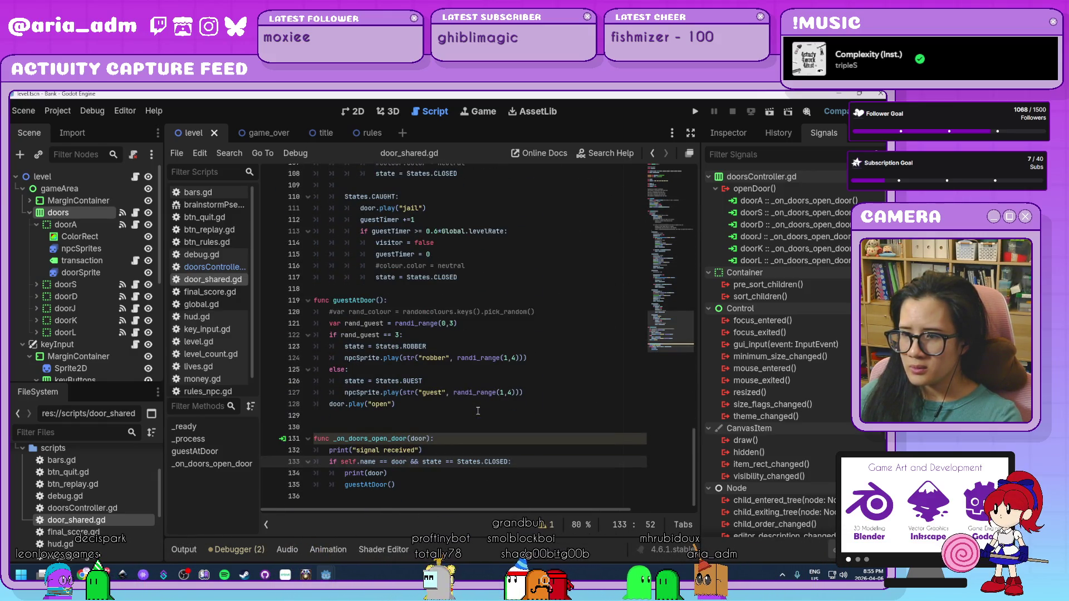
Change the countdown value and its reset from 60 to 120 in doorsController.gd
click(217, 268)
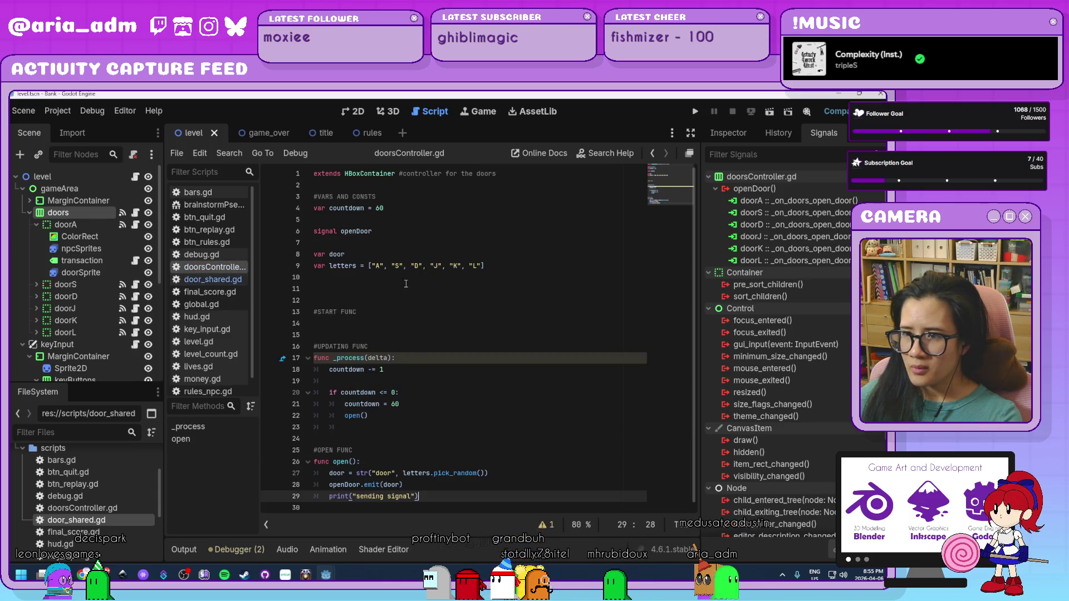
click(374, 208)
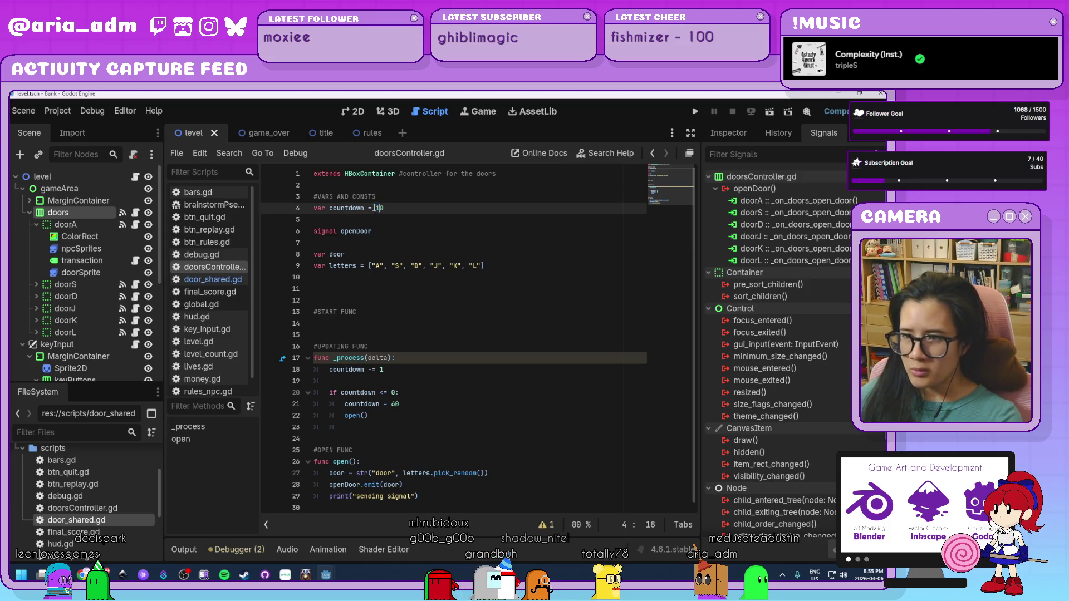
click(392, 404)
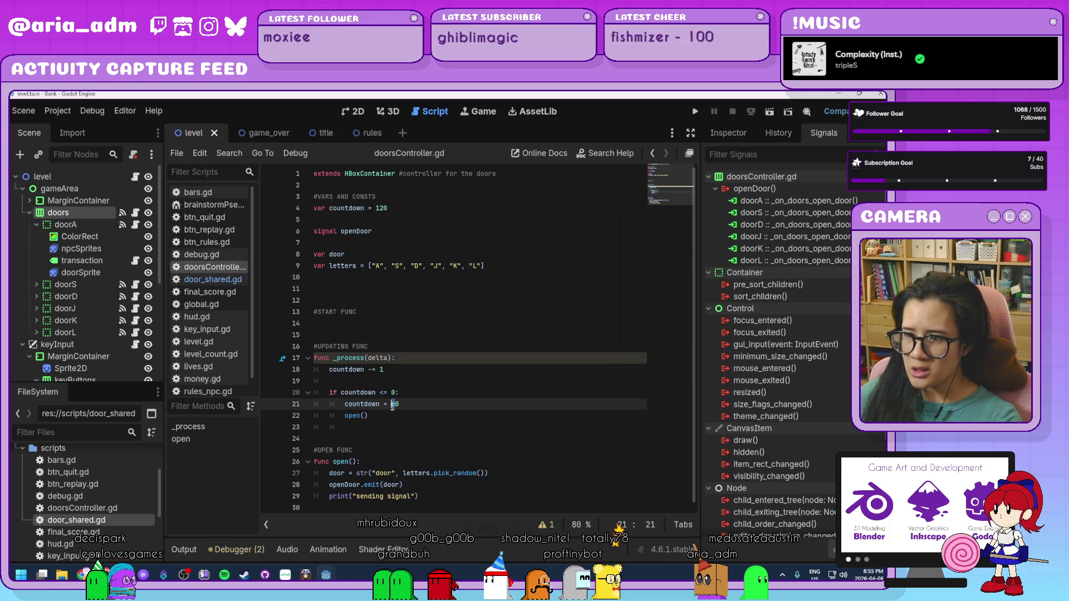
click(476, 497)
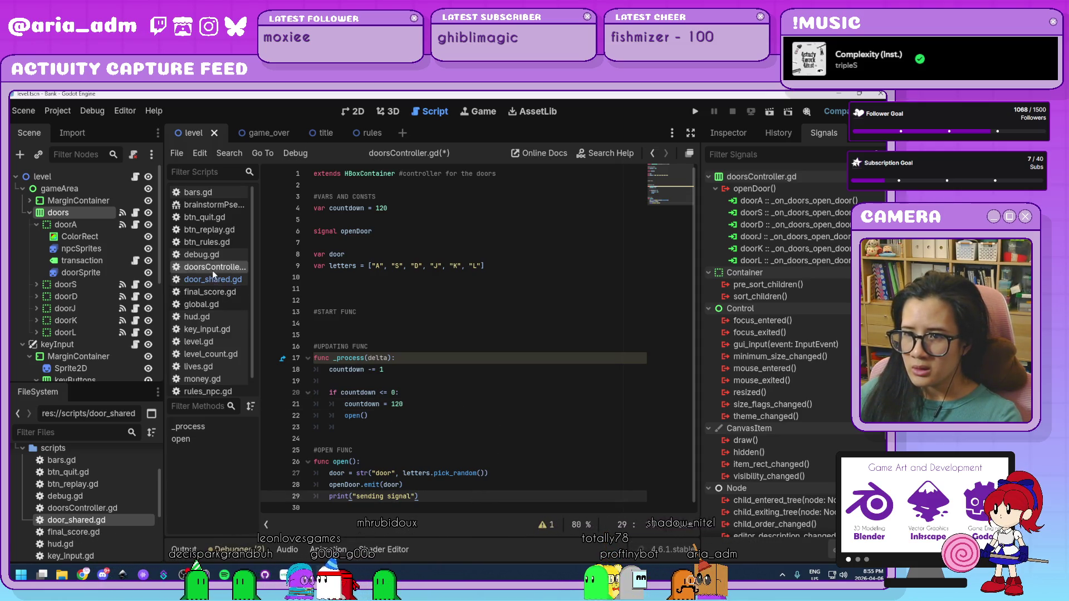
Comment out print(door) and print("signal received") in door_shared.gd
click(217, 280)
scroll(501, 445, down, 1)
click(535, 474)
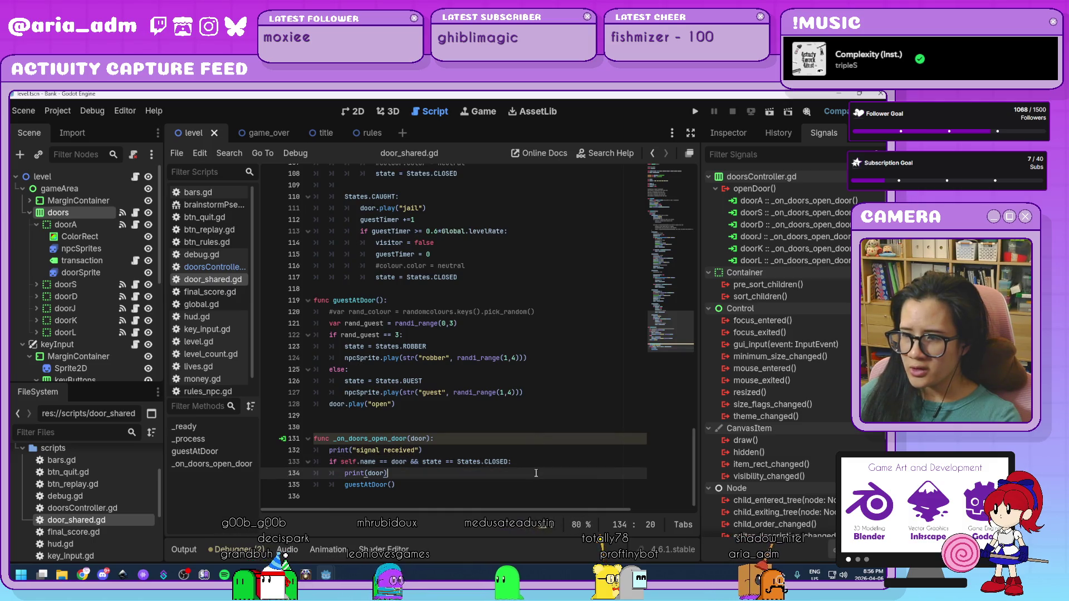
click(541, 463)
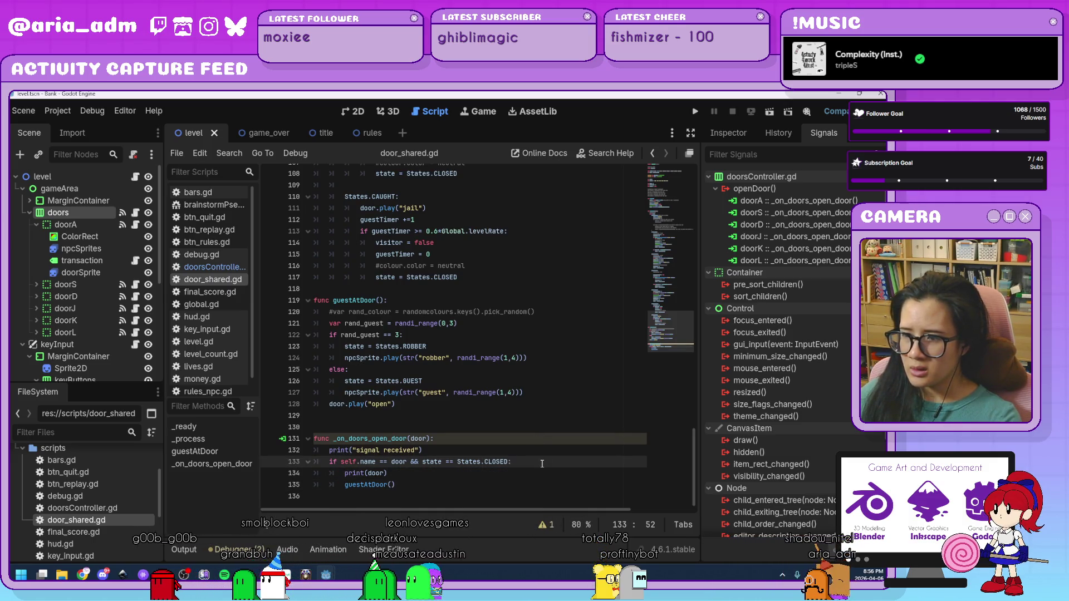
click(345, 474)
text(#)
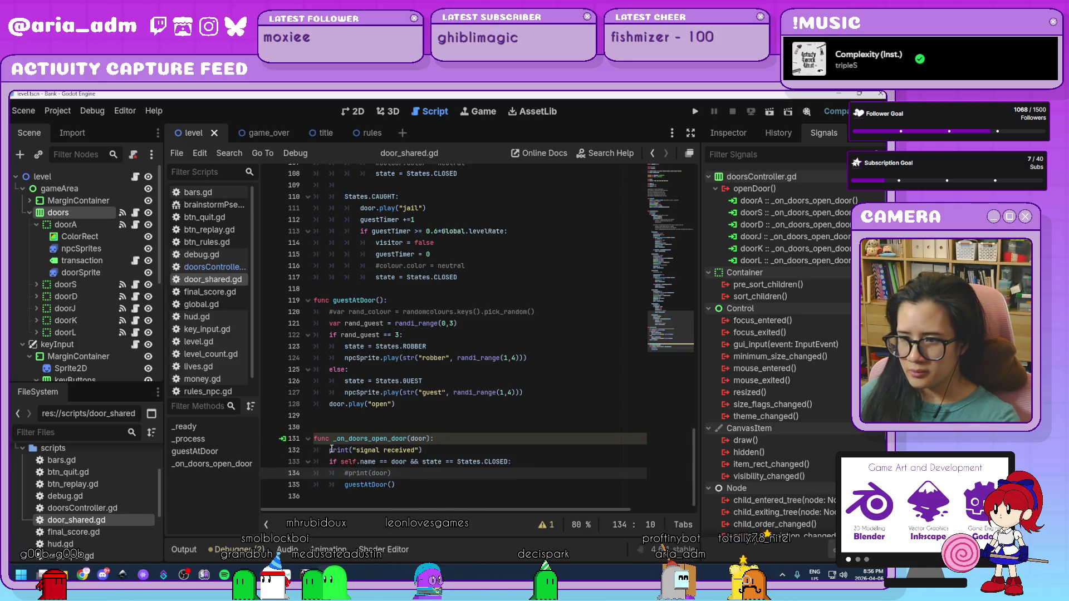
click(330, 449)
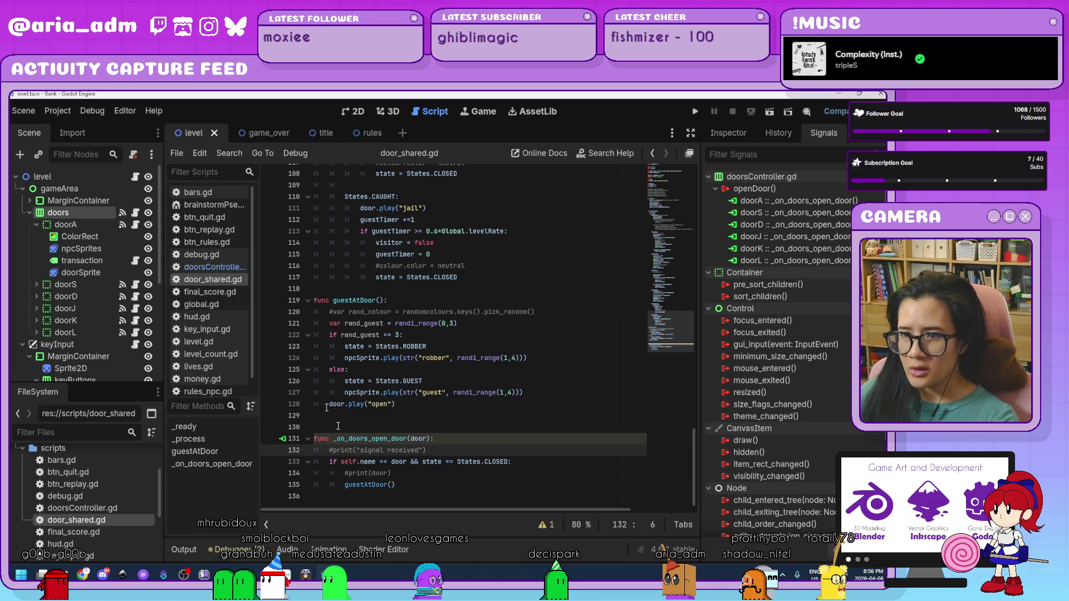
Comment out print("sending signal") in doorsController.gd, then return to door_shared.gd
click(232, 268)
click(328, 496)
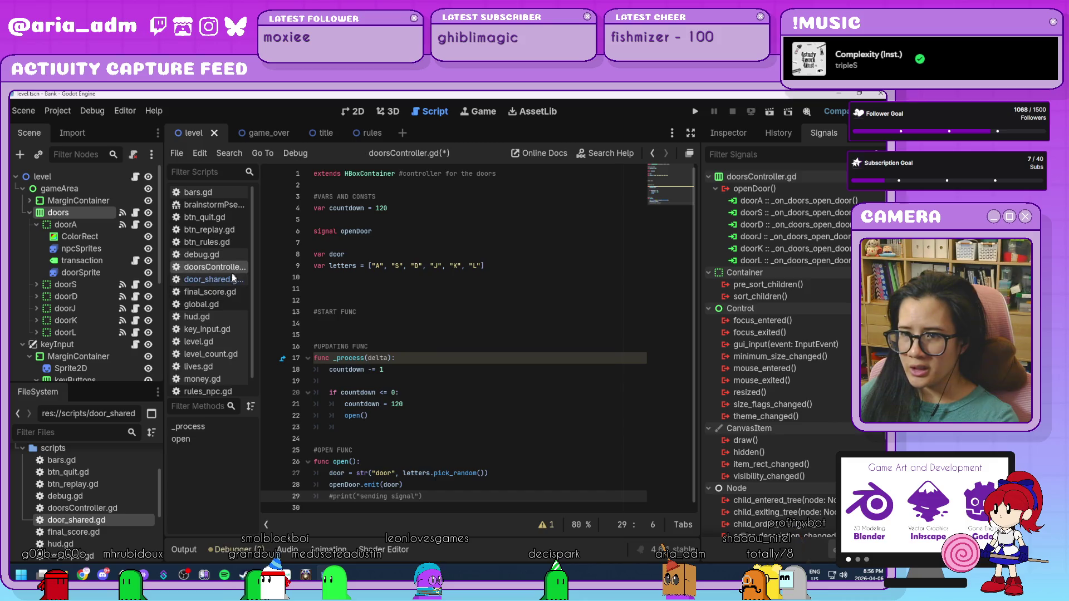
click(215, 279)
scroll(532, 464, up, 20)
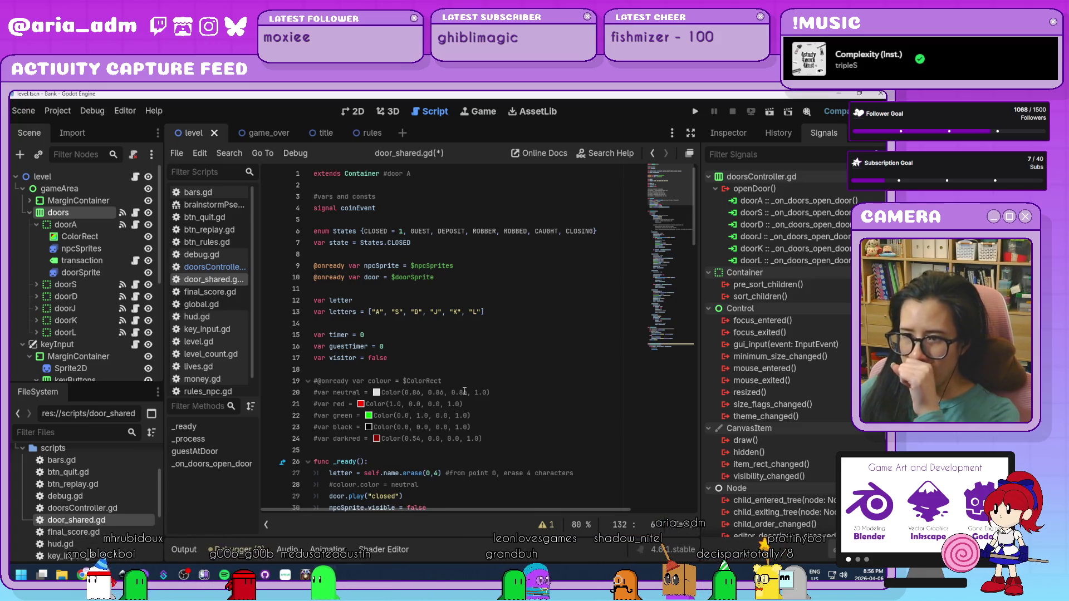
Declare var openDoorCount = 0 below the visitor variable and scroll down to _on_doors_open_door
click(441, 357)
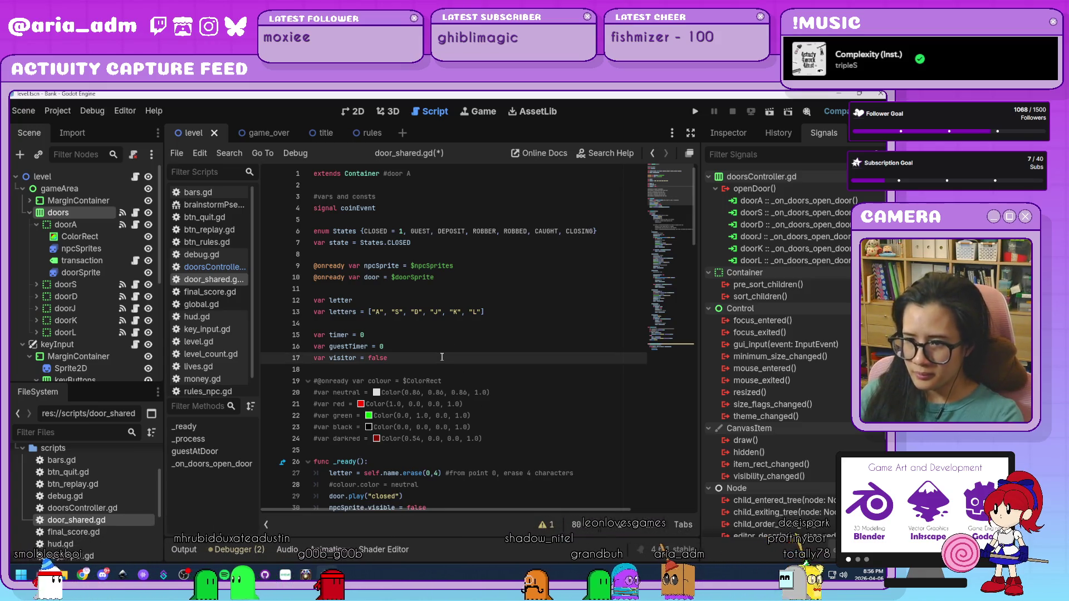
key(Return)
key(Return)
text(var doorCount)
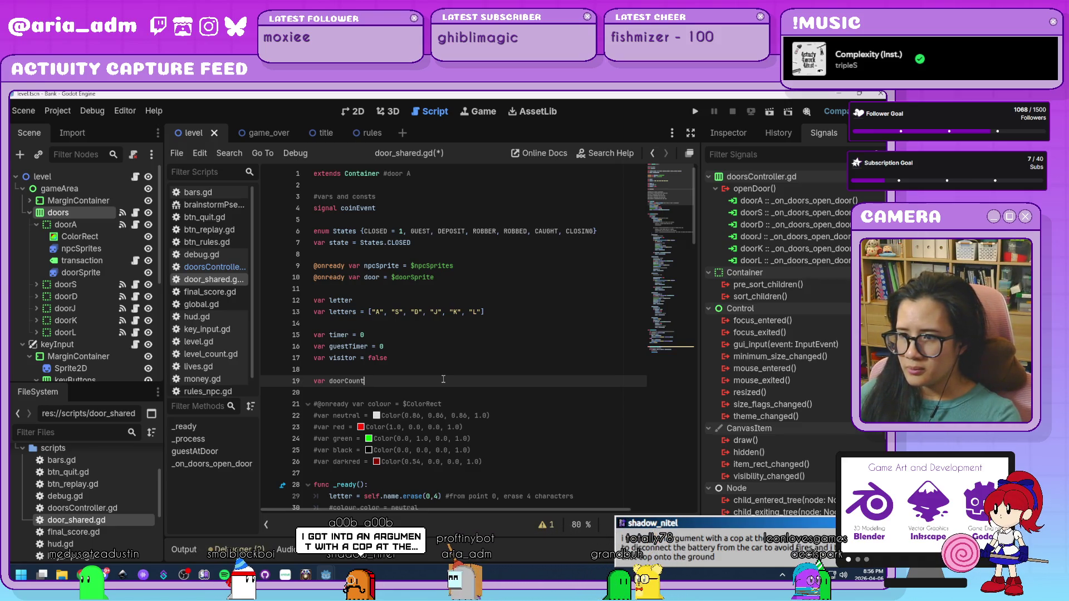
text( = 0)
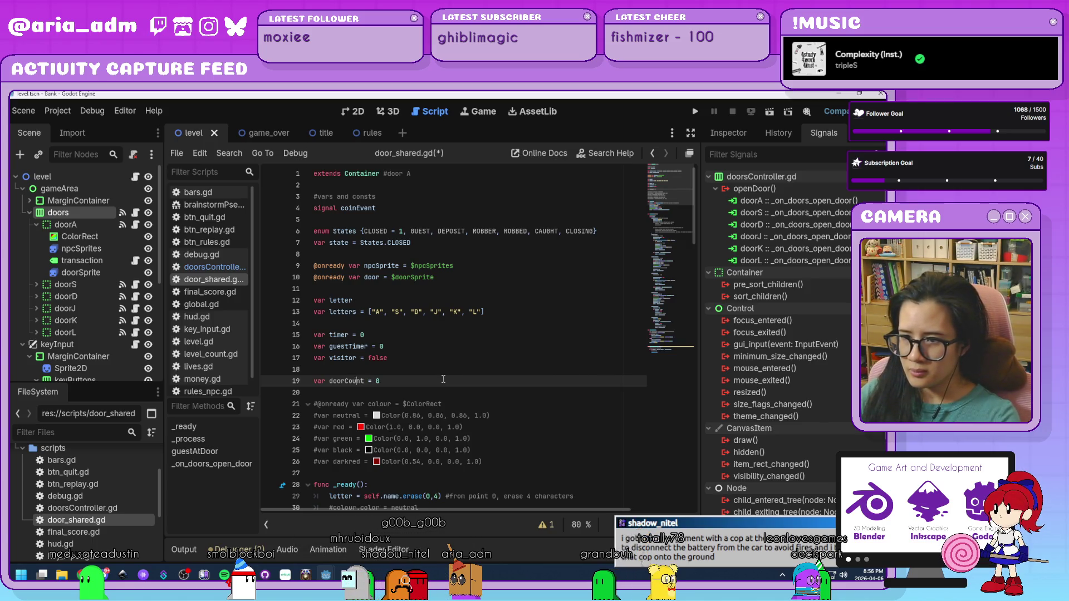
key(ctrl+Left)
key(ctrl+Left)
key(ctrl+Left)
key(Delete)
text(openD)
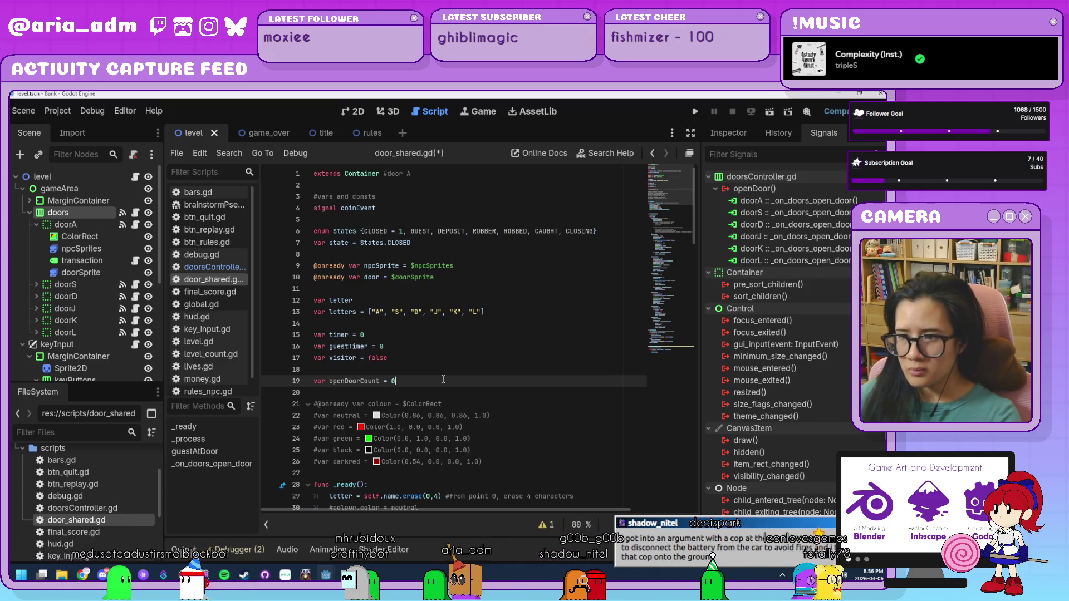
scroll(444, 378, down, 12)
scroll(445, 376, down, 6)
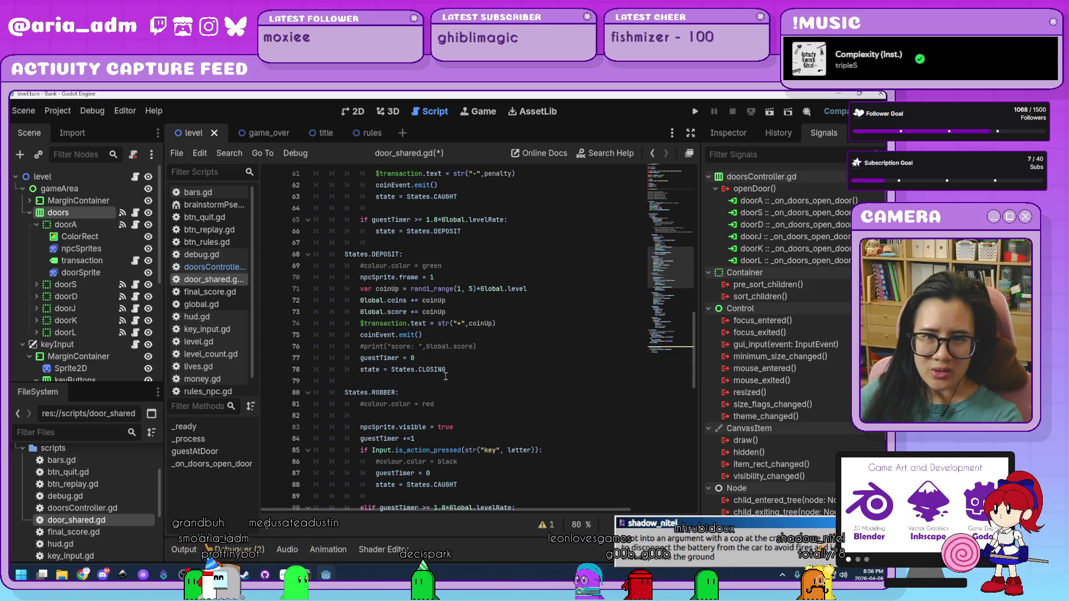
scroll(445, 376, down, 2)
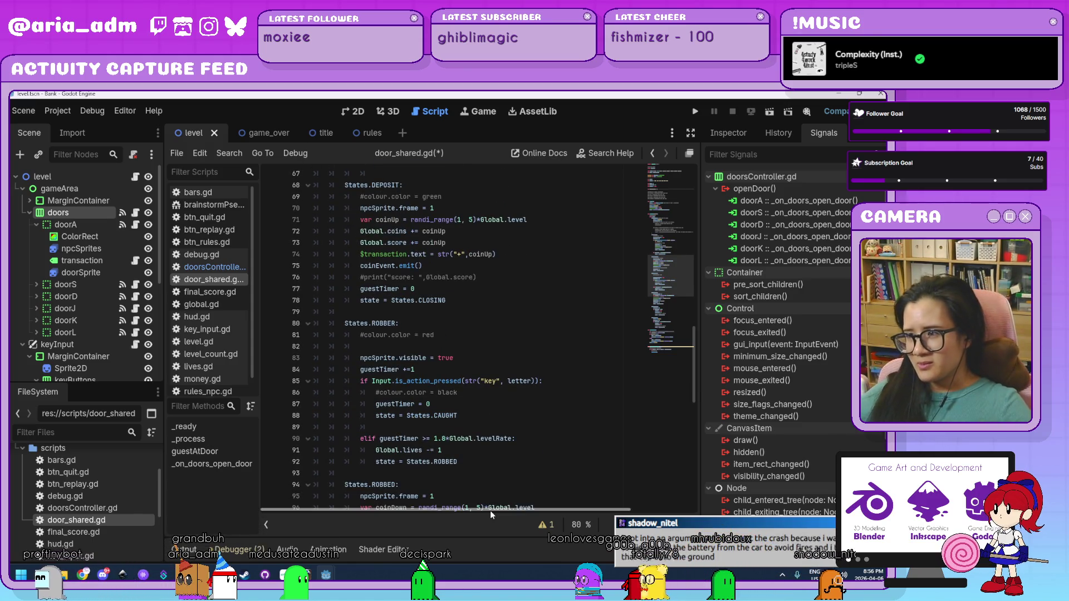
scroll(514, 391, down, 14)
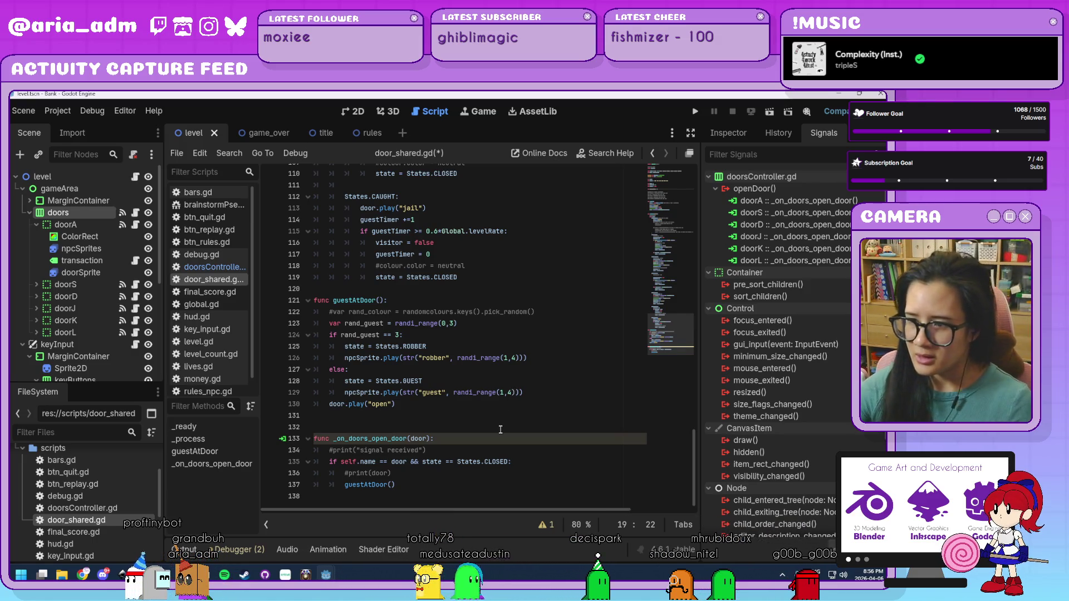
Append '&& openDoorCount <= Global.level' to the closed-door condition on line 135
click(509, 462)
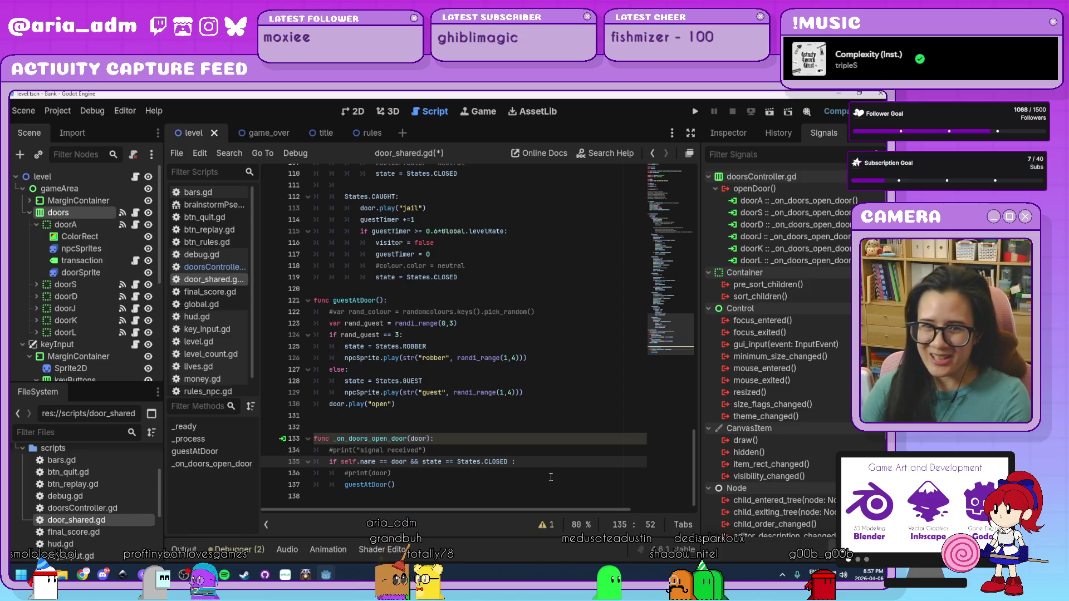
text(:)
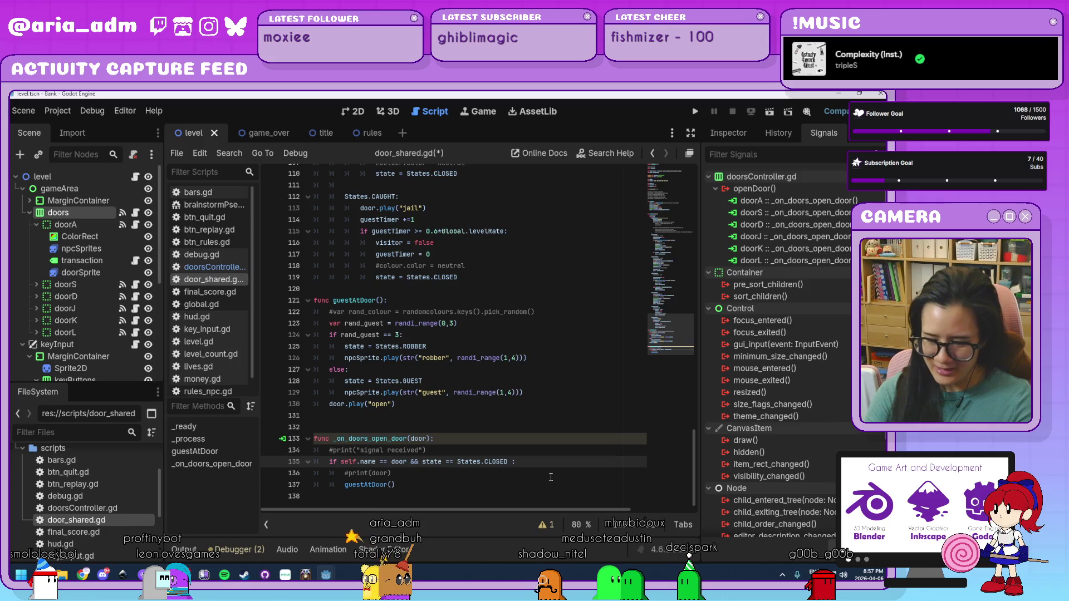
text(&& )
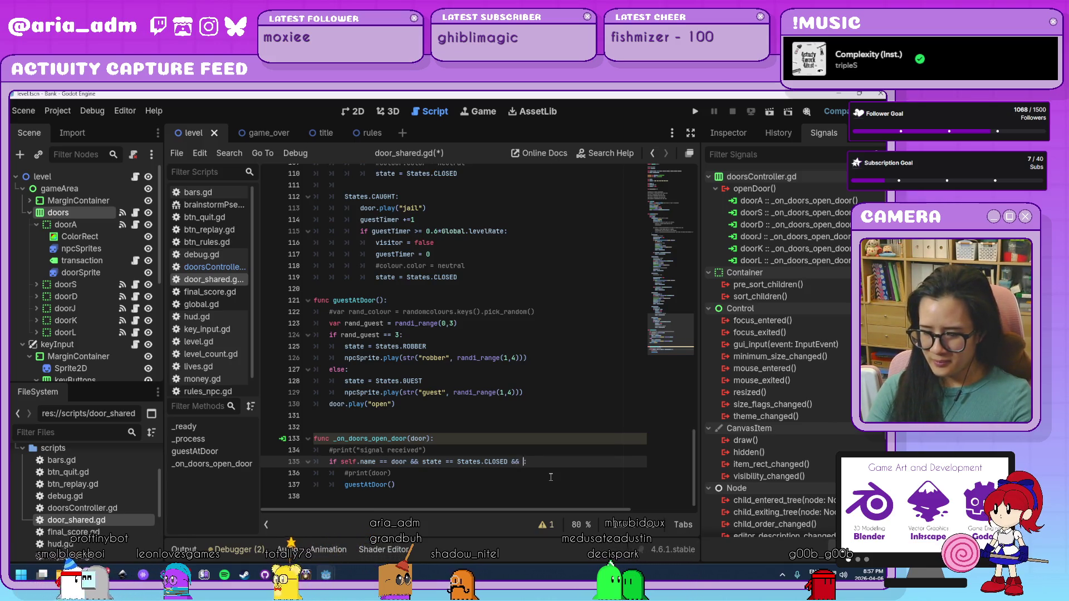
text(ope)
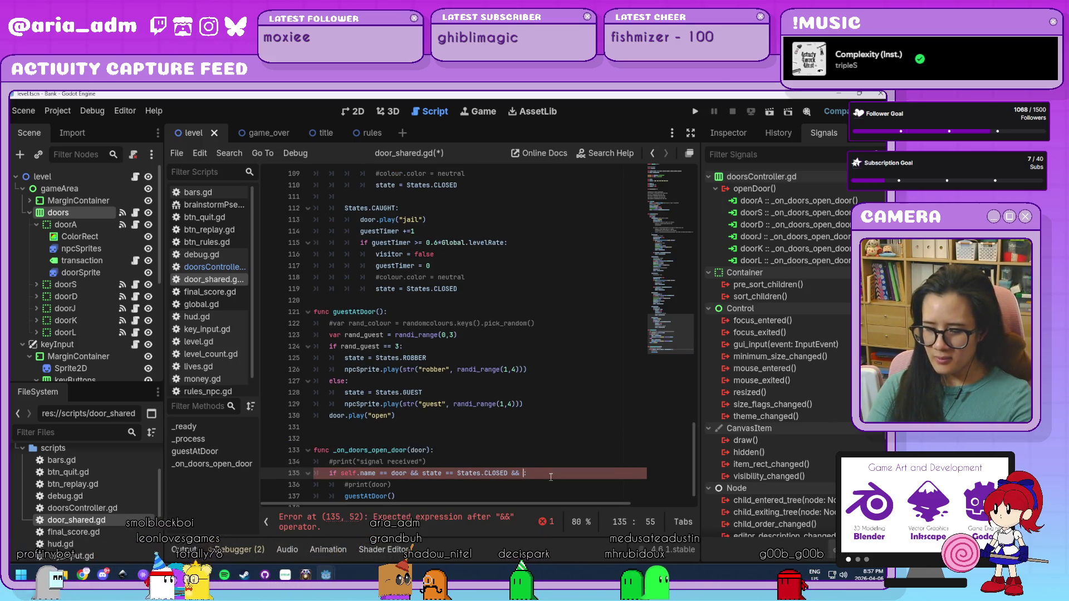
text(nDoorCount)
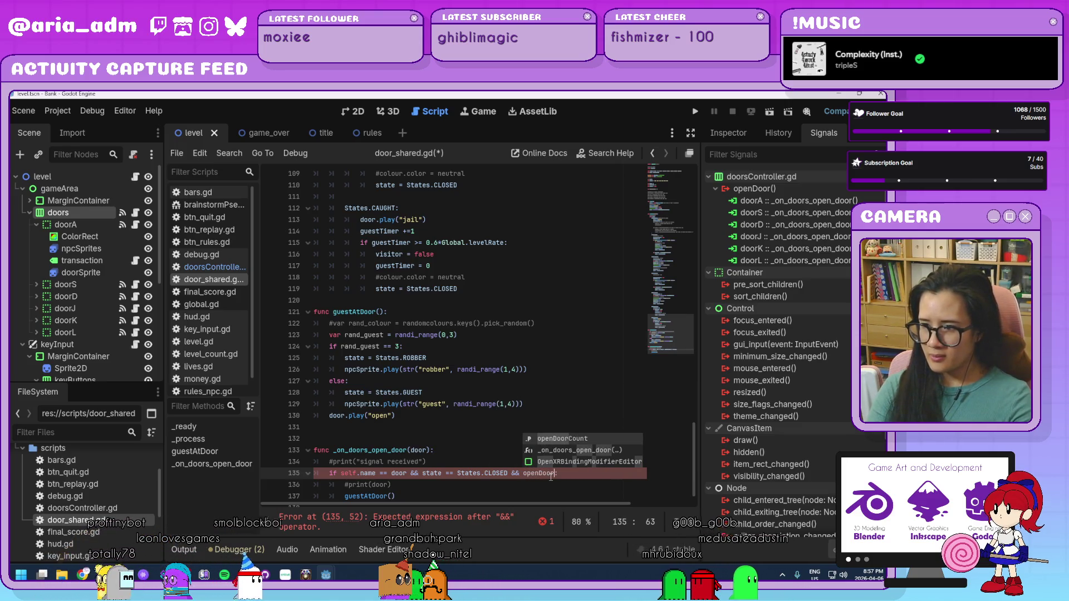
text( <)
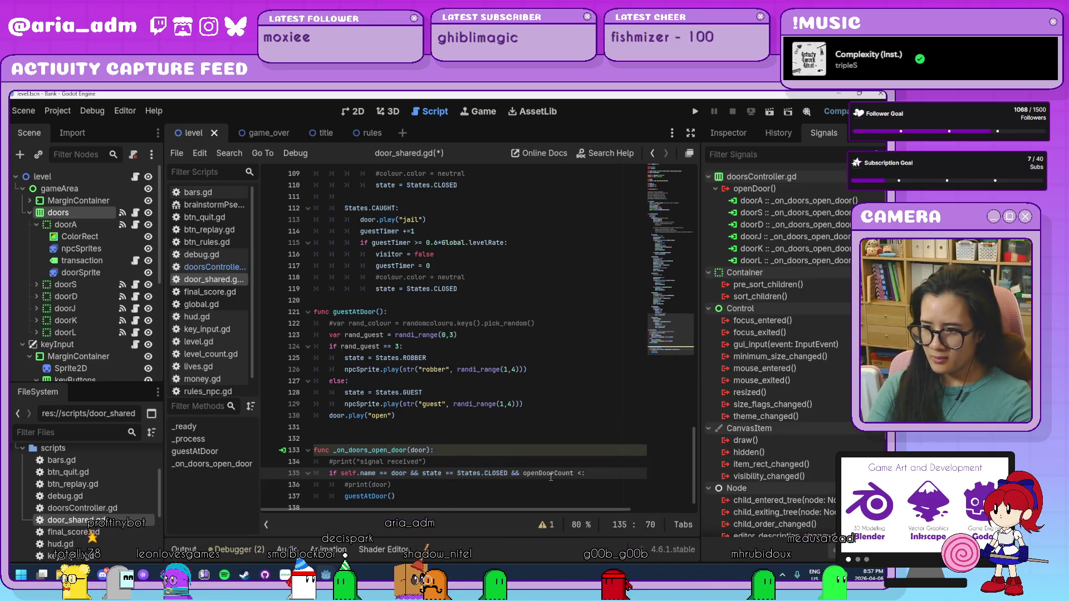
text(= )
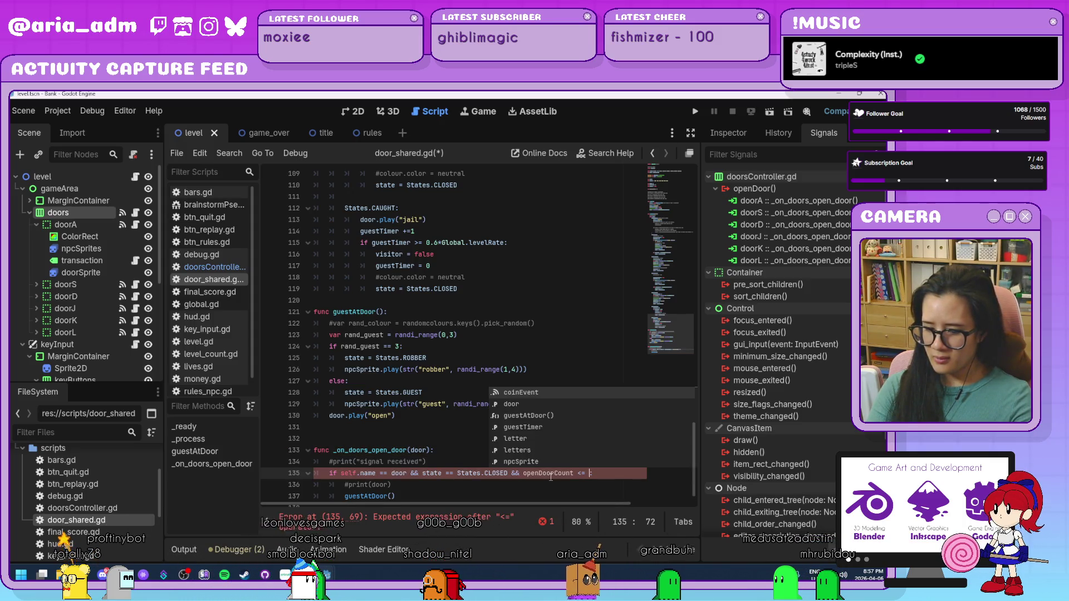
text(lobal.L)
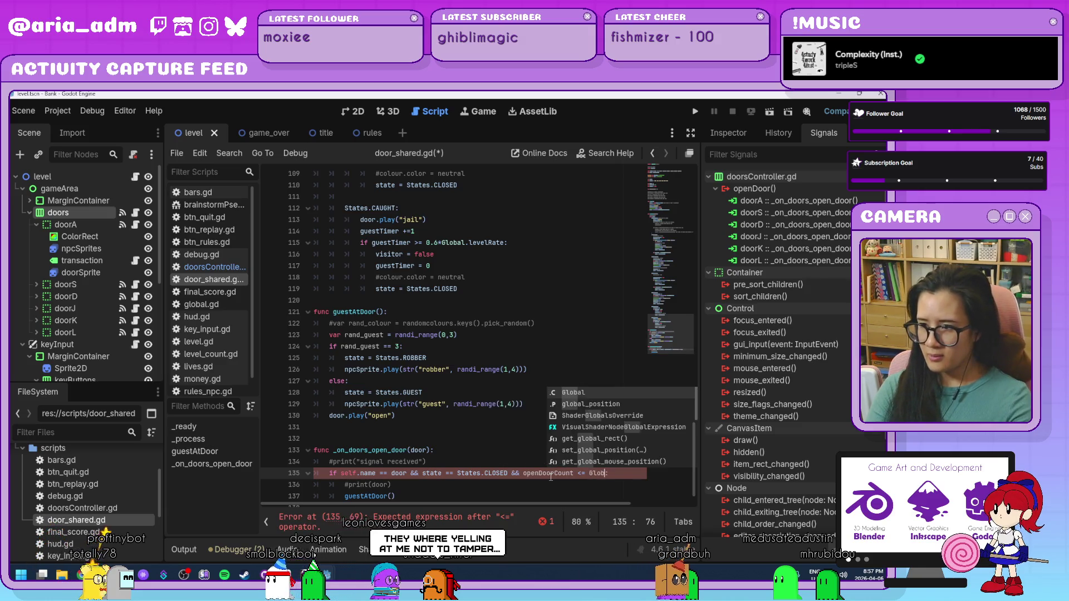
key(Return)
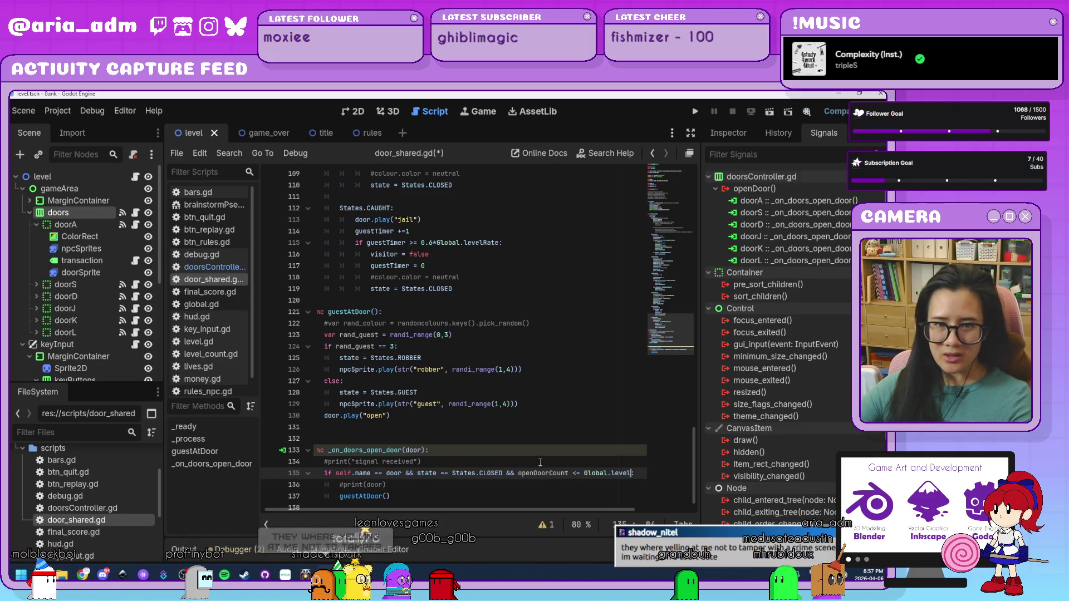
scroll(512, 488, up, 3)
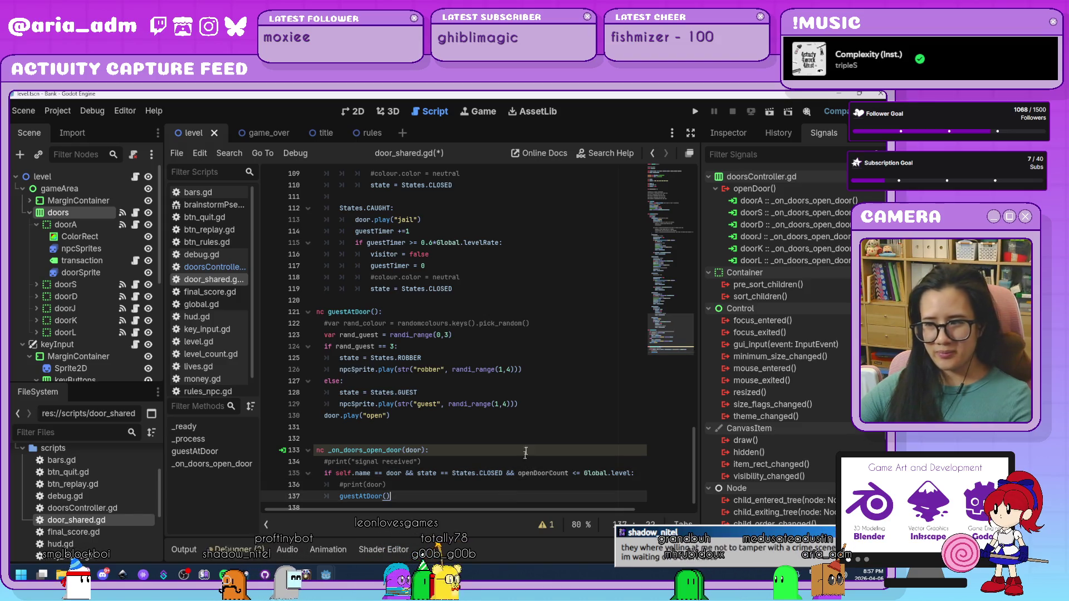
scroll(528, 431, down, 3)
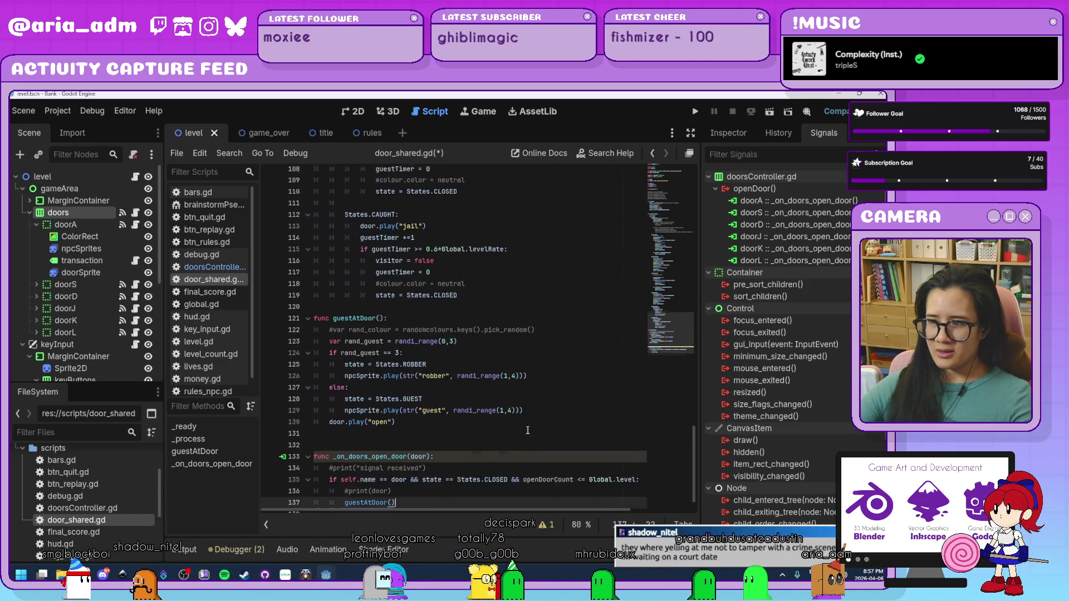
text())
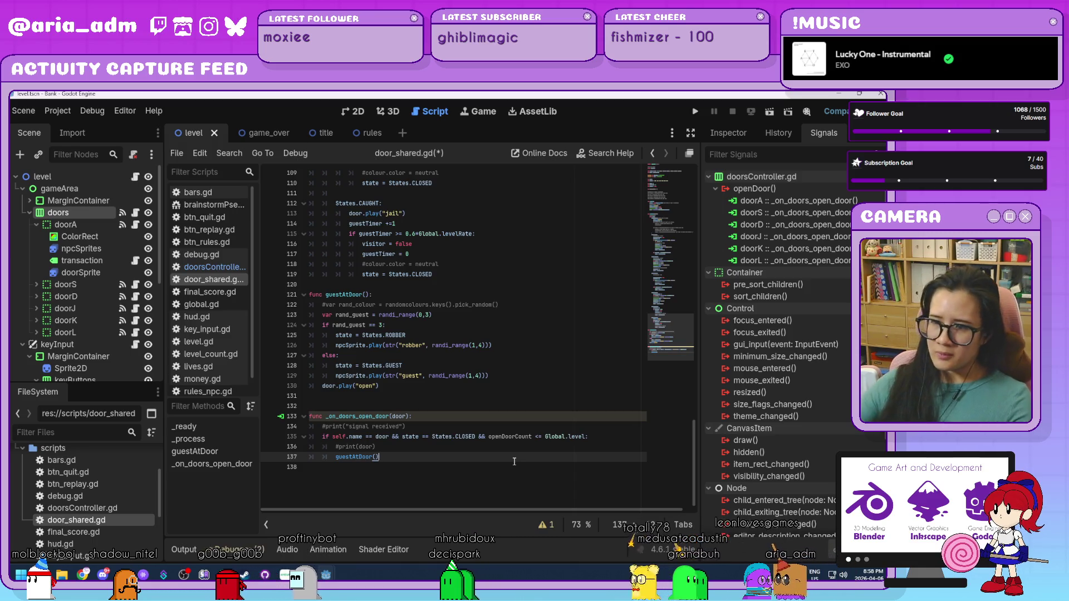
click(504, 450)
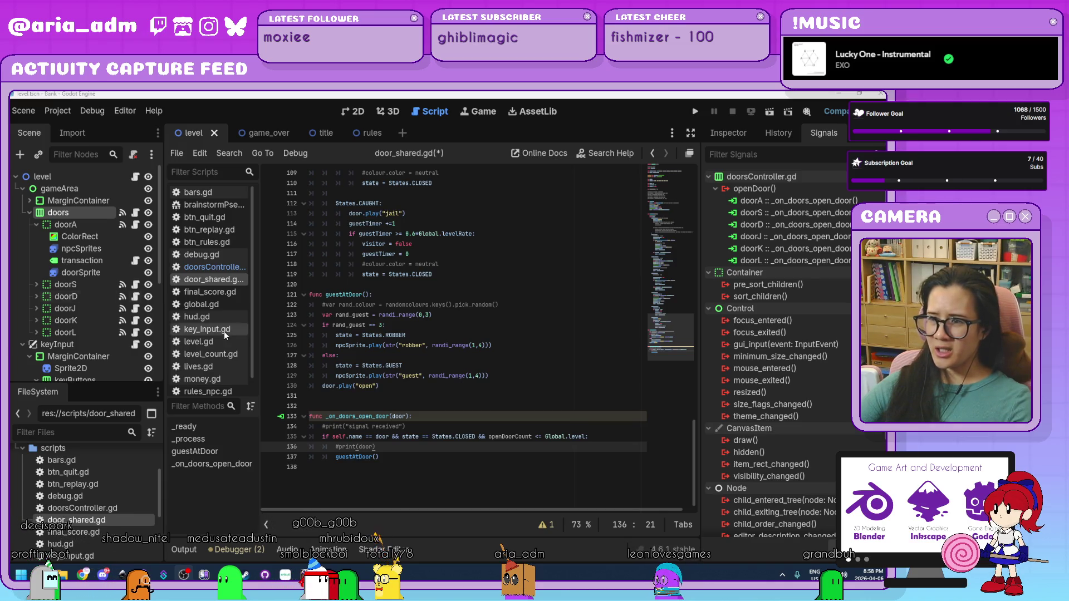
click(481, 462)
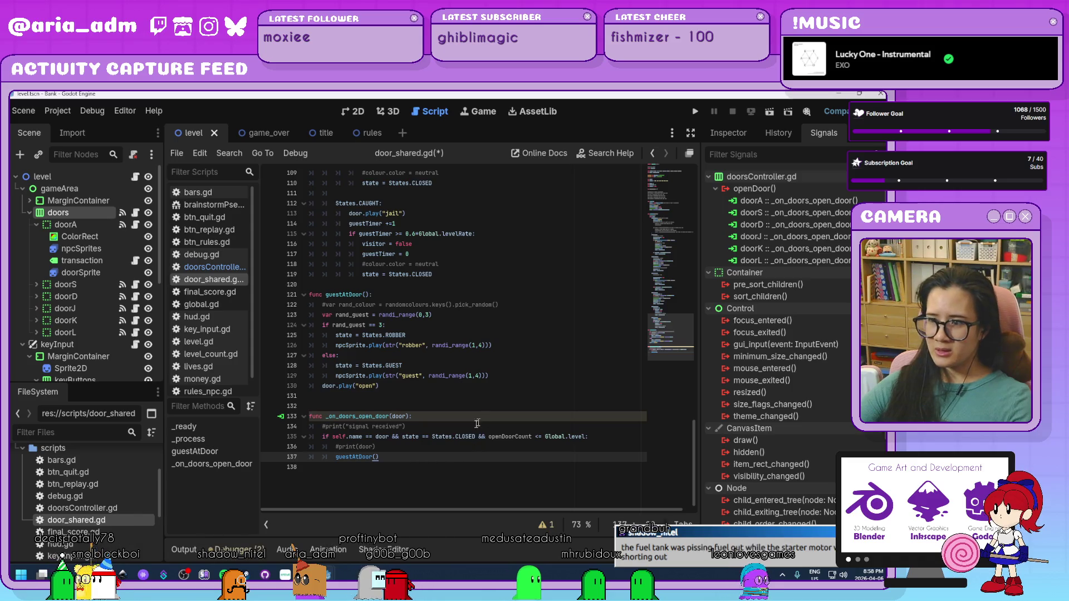
key(Up)
click(486, 461)
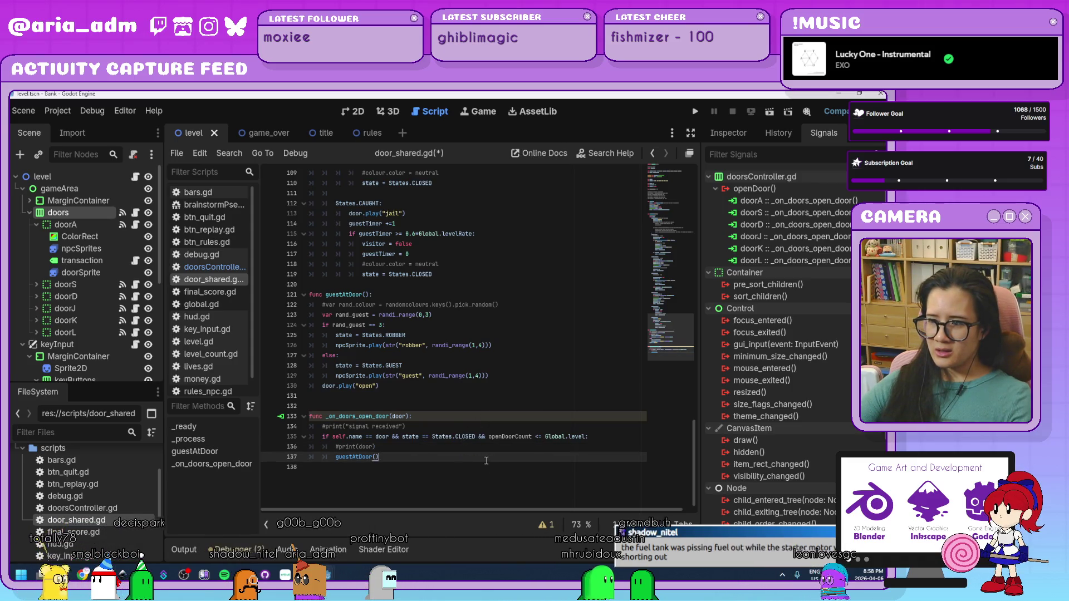
key(Up)
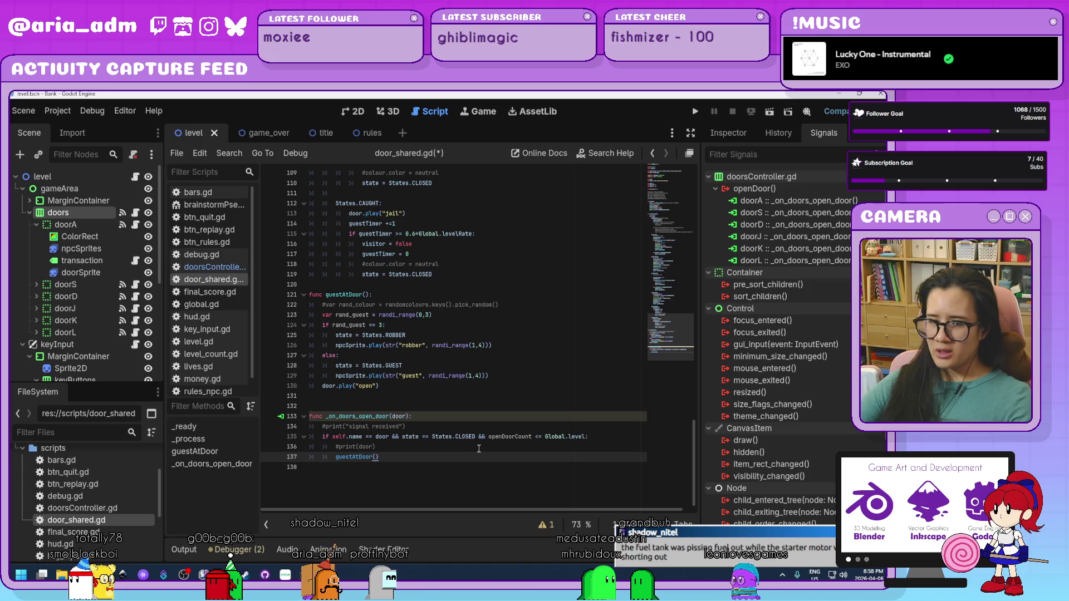
click(475, 458)
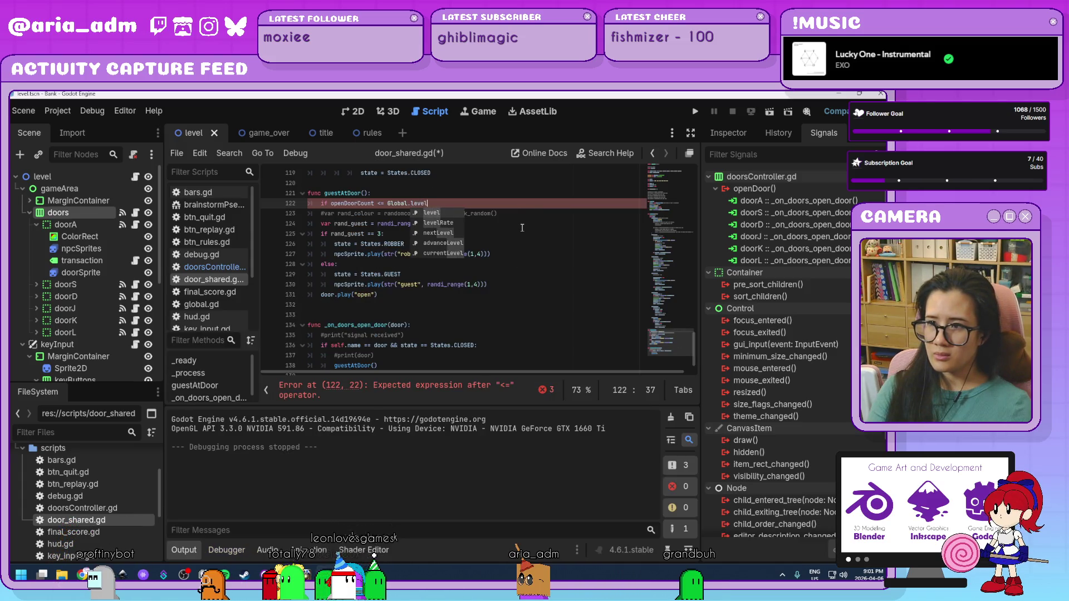
Complete 'if openDoorCount <= Global.level:' in guestAtDoor and indent its body beneath it
key(BackSpace)
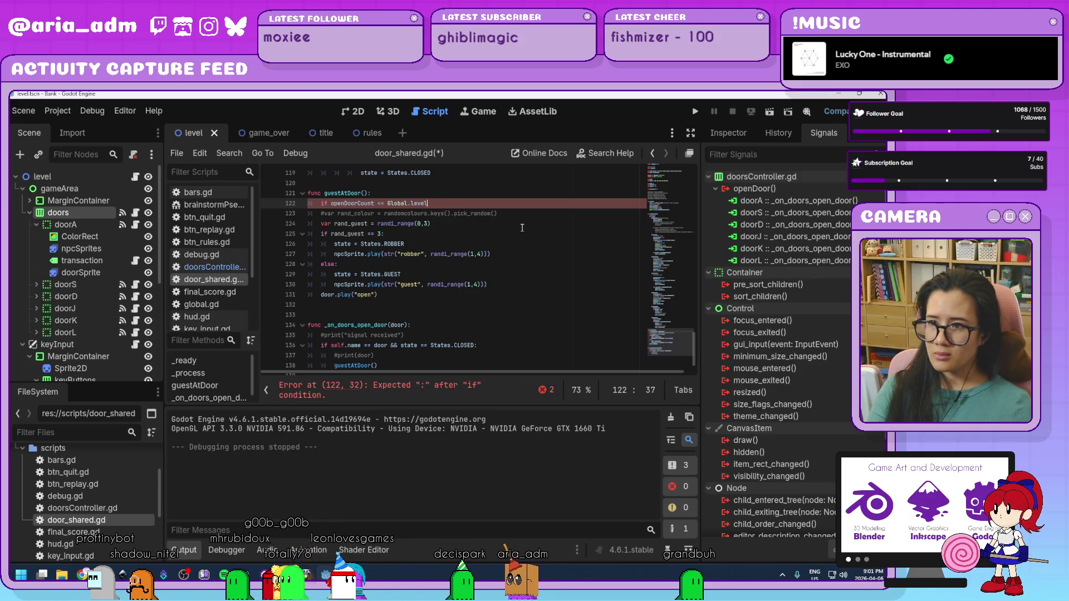
key(BackSpace)
key(BackSpace)
text(vel)
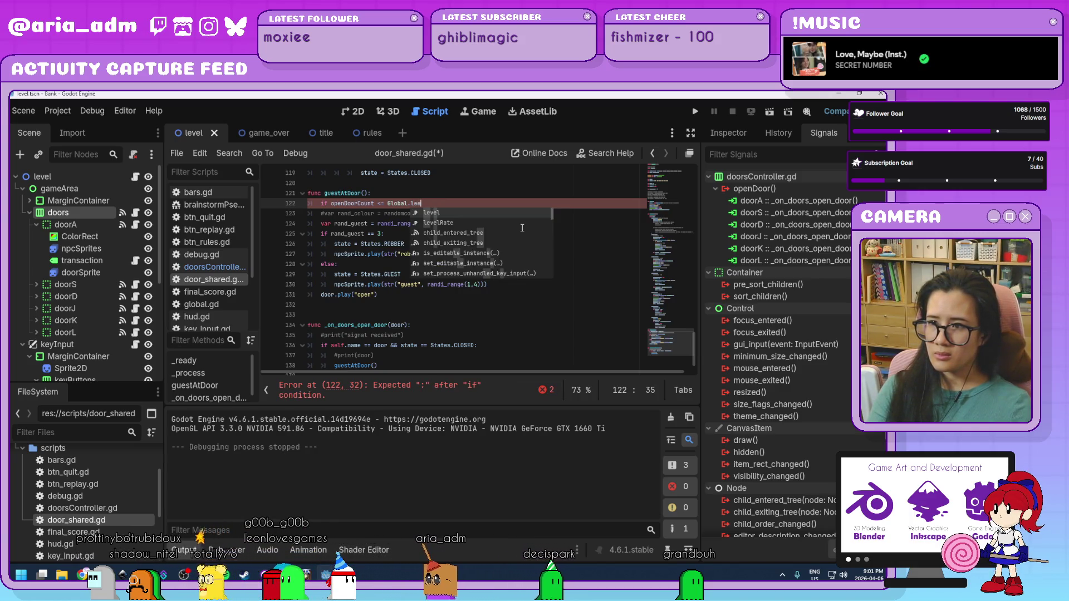
text(:)
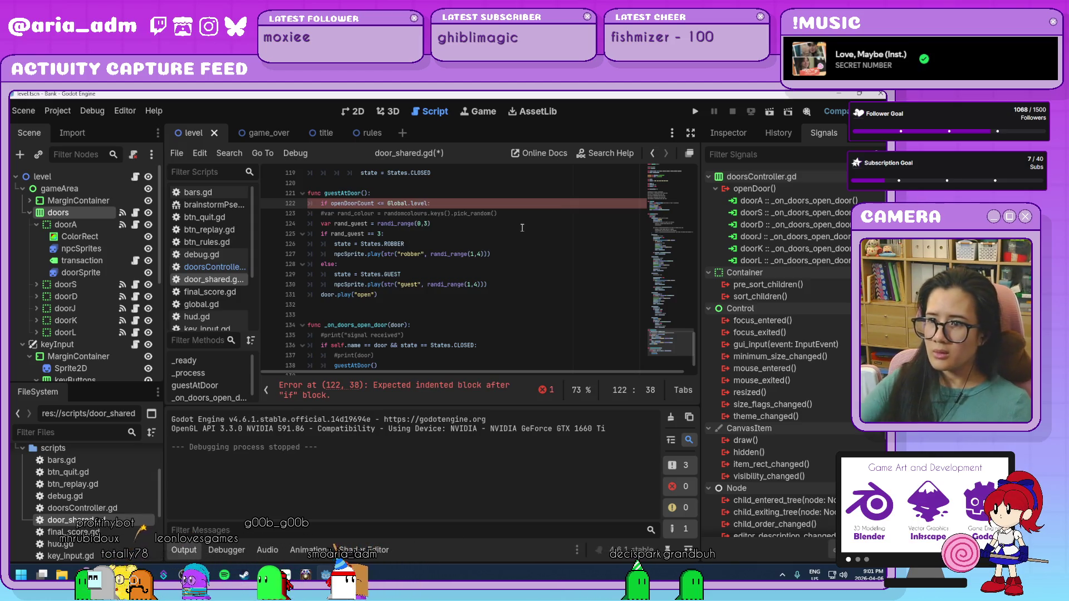
drag(394, 298, 317, 214)
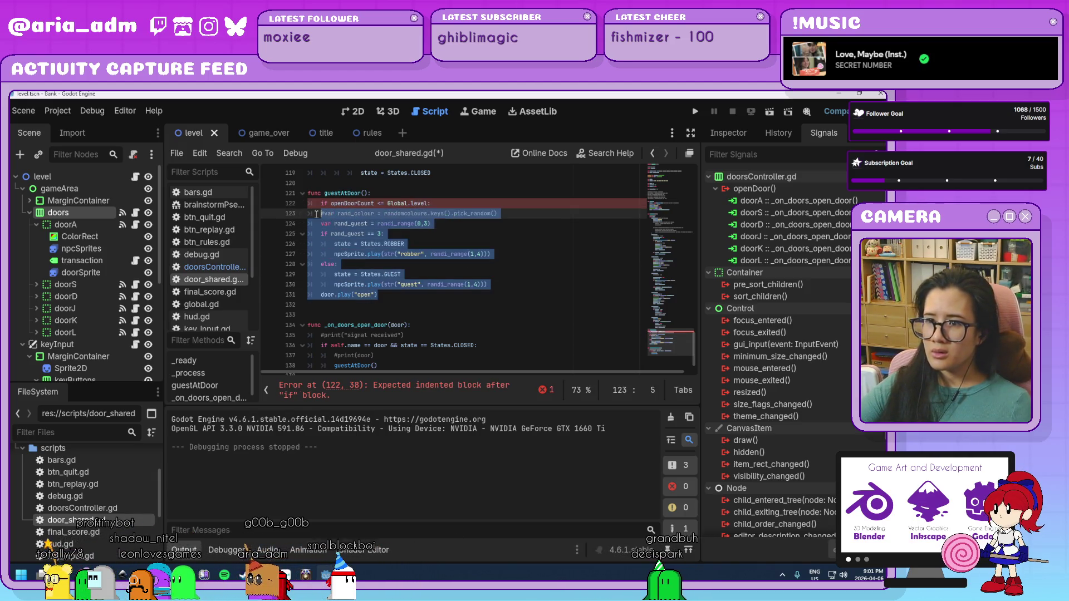
key(Tab)
click(475, 297)
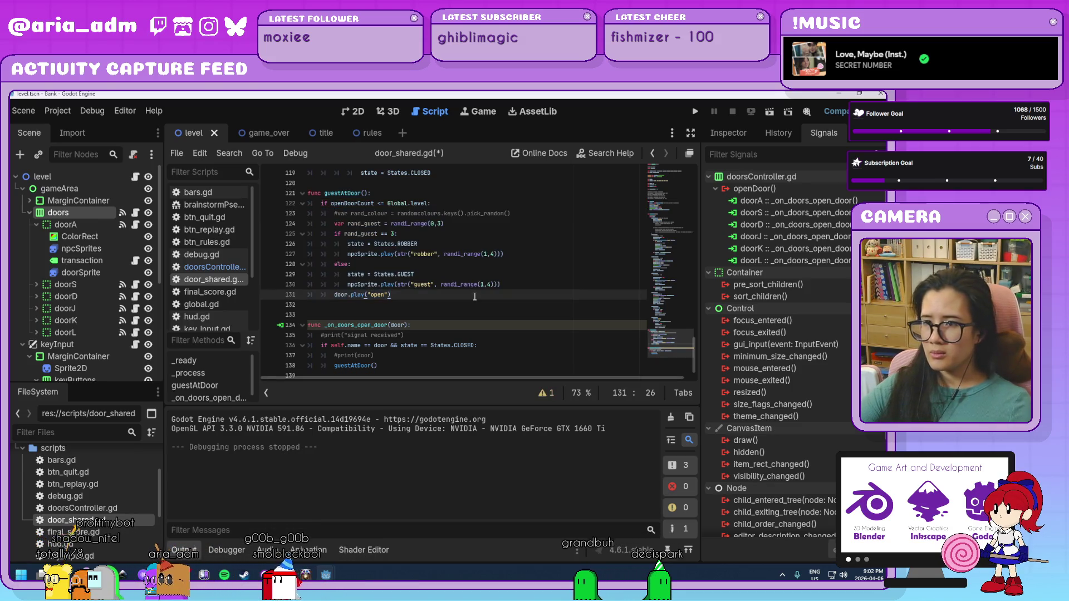
scroll(480, 312, down, 1)
click(440, 352)
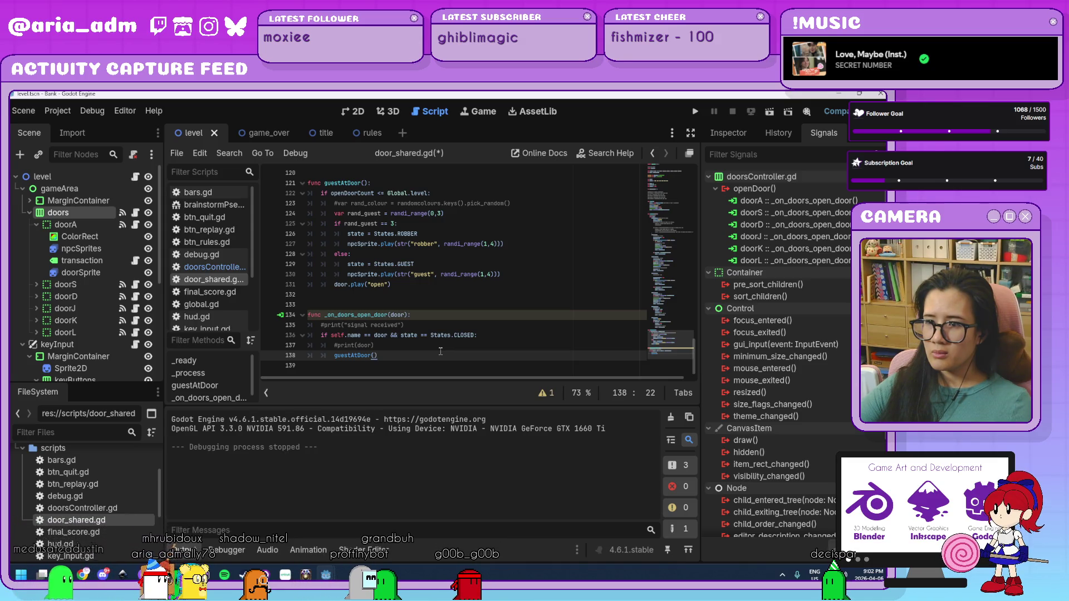
Undo that, and move the openDoorCount <= Global.level line into the door handler after #print(door)
key(ctrl+z)
key(ctrl+z)
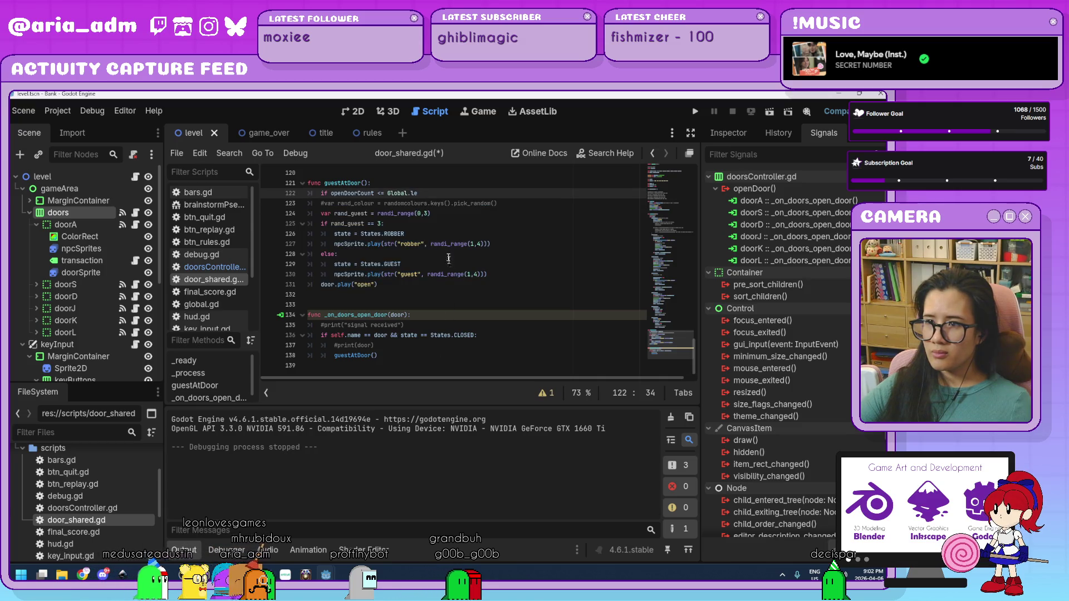
drag(438, 195, 311, 194)
key(ctrl+c)
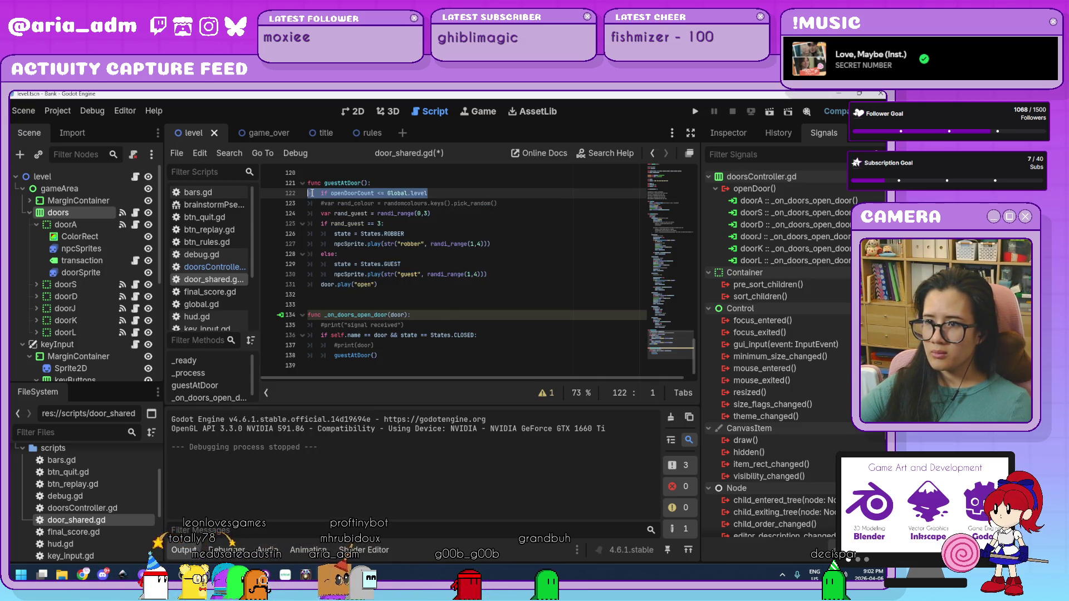
key(BackSpace)
key(BackSpace)
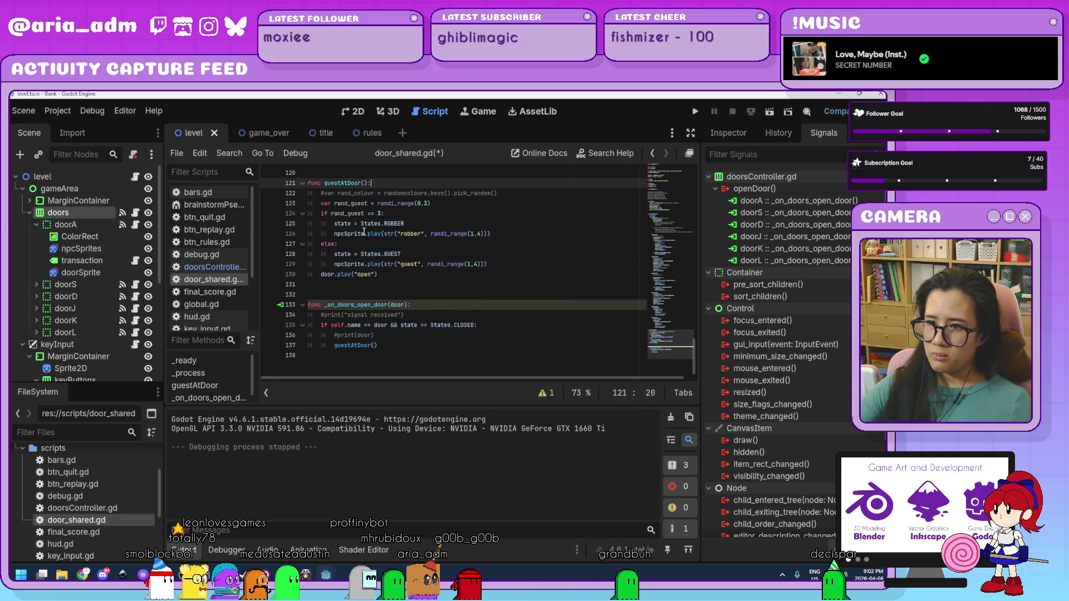
click(393, 336)
key(Return)
key(ctrl+v)
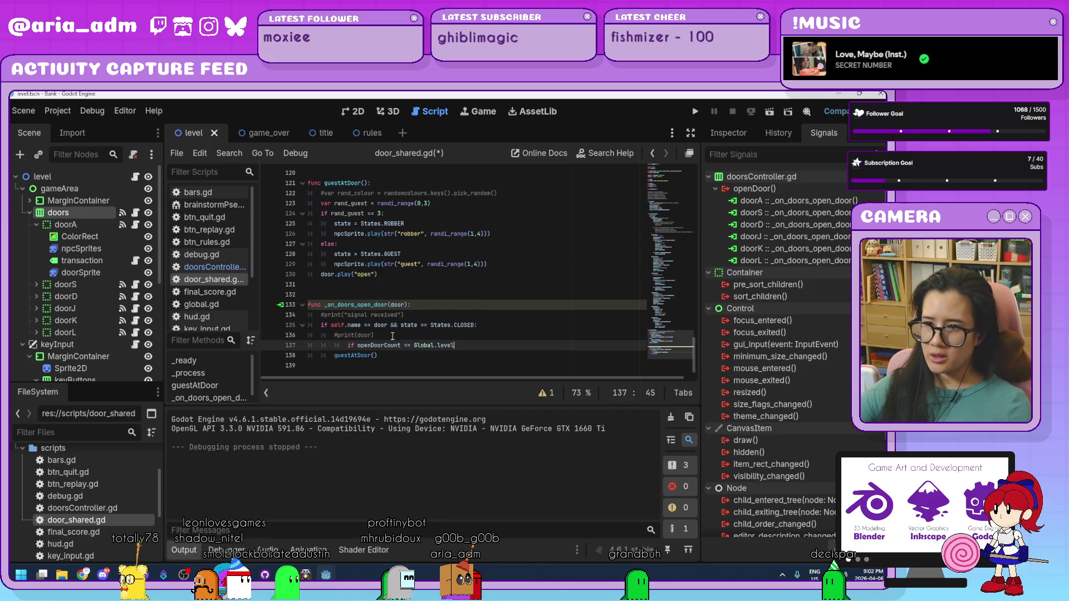
key(BackSpace)
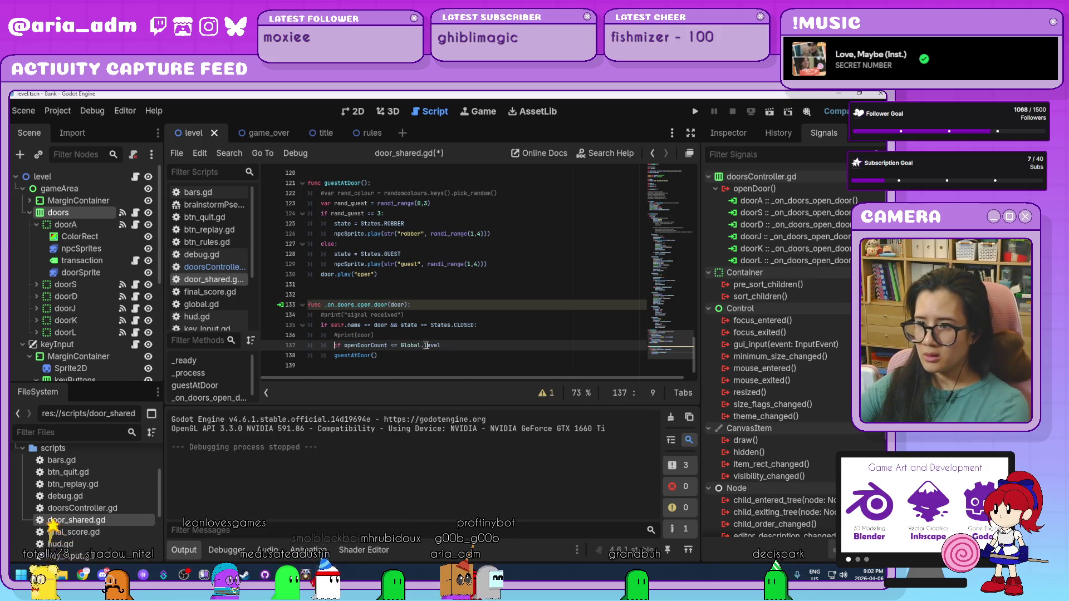
End the condition with a colon, indent guestAtDoor() beneath it, and run the game
click(450, 345)
text(:)
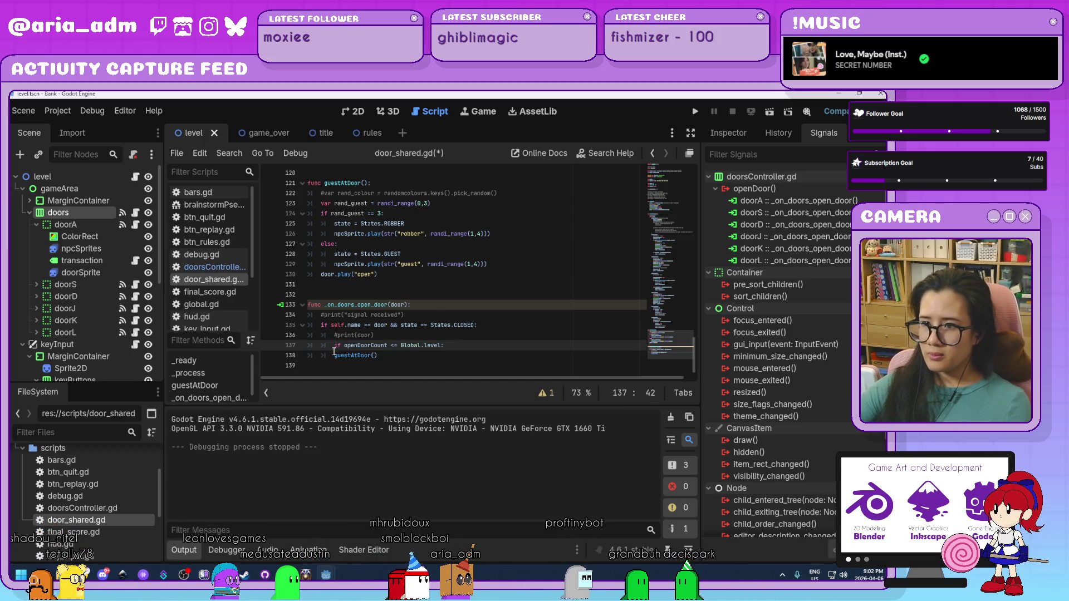
key(Down)
key(Home)
key(Tab)
key(Up)
key(Up)
key(Down)
key(Down)
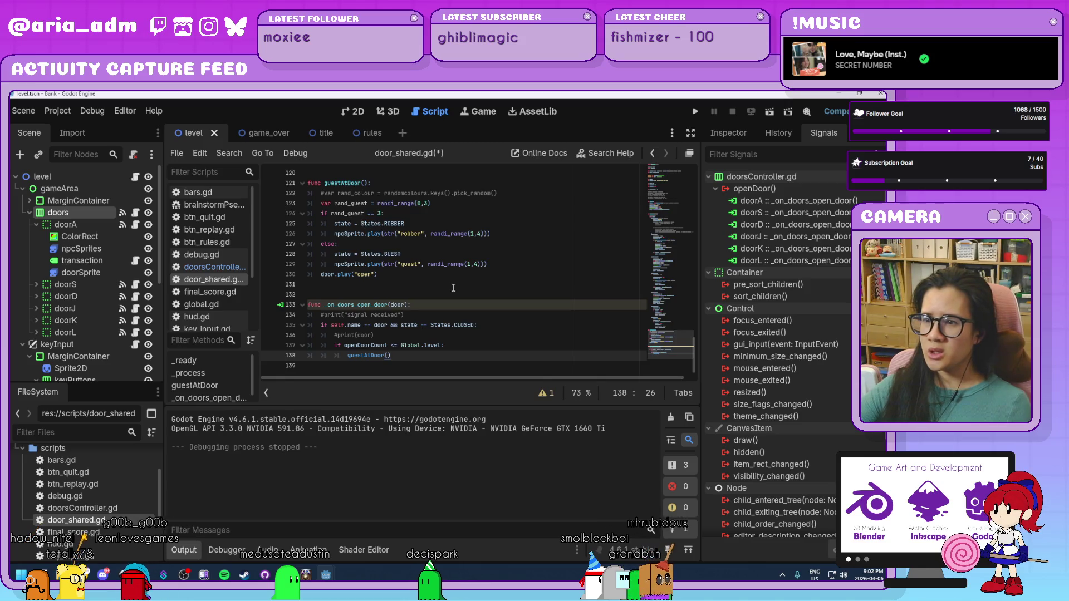
click(694, 112)
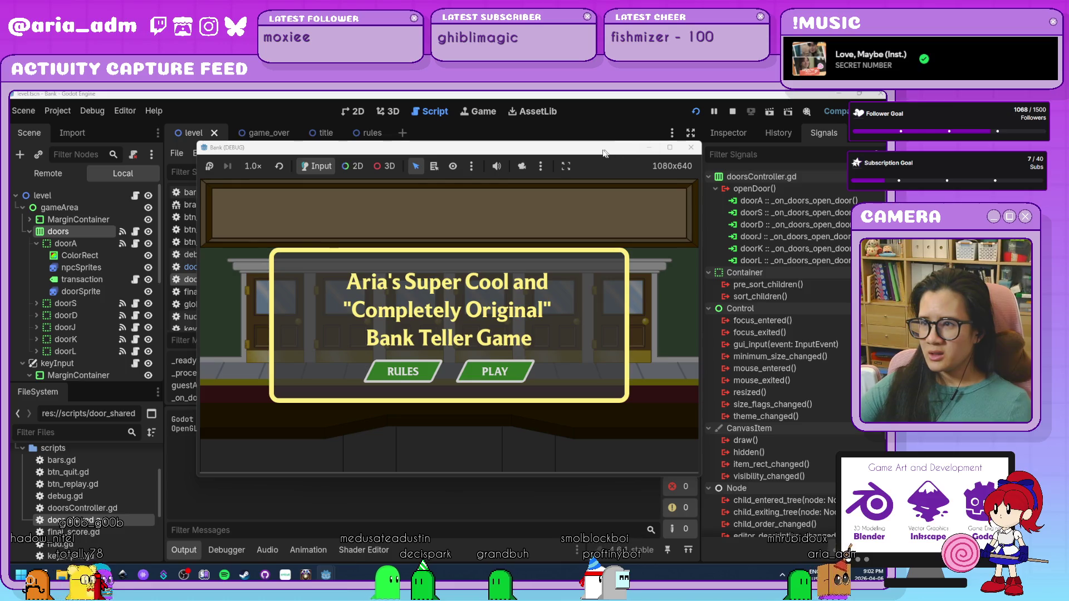
drag(632, 153, 777, 150)
click(655, 371)
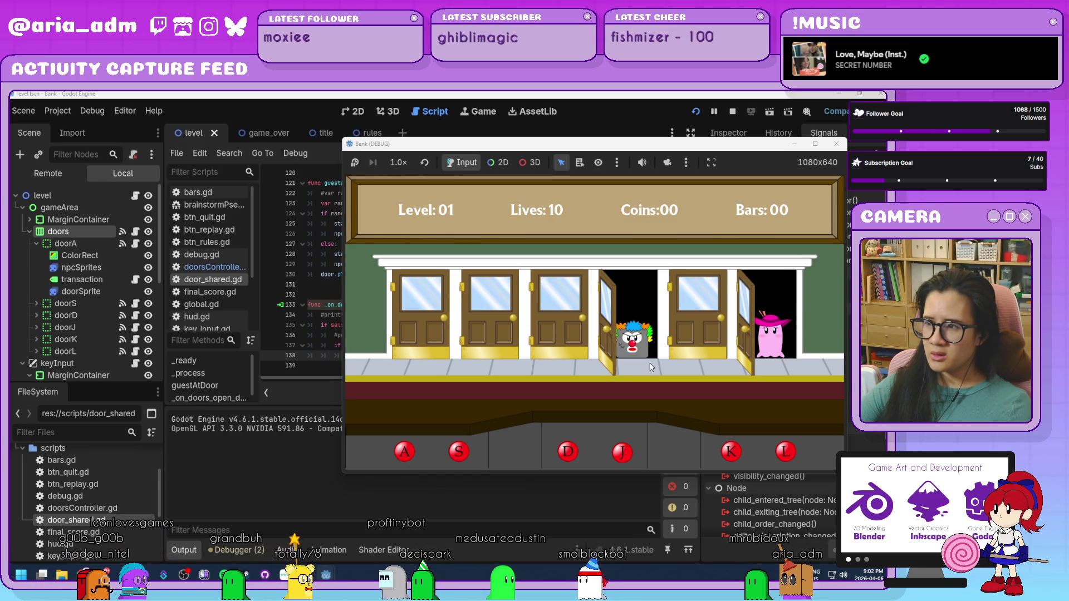
click(835, 144)
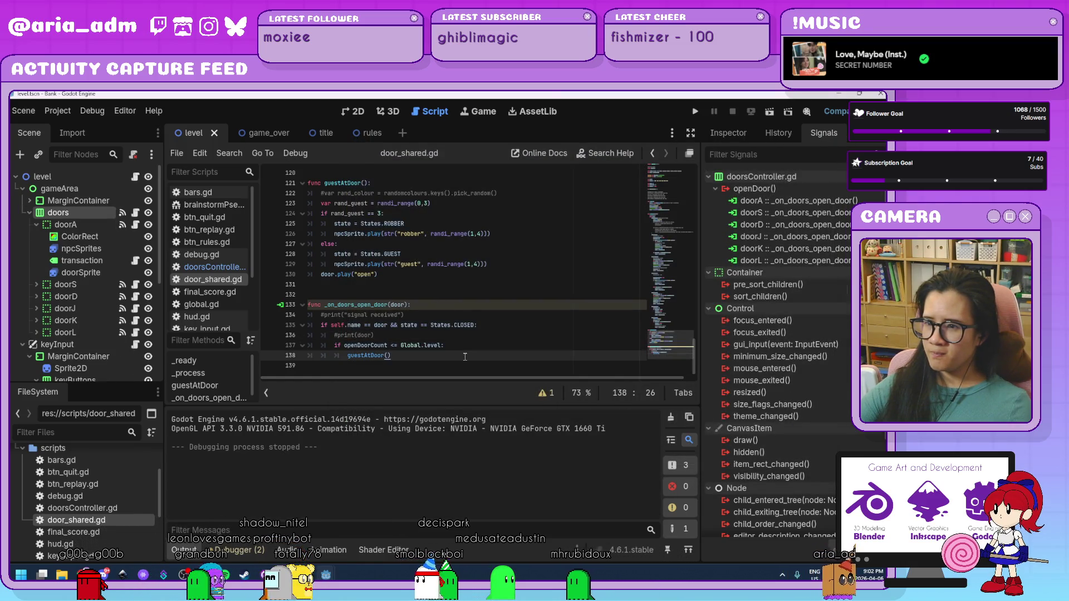
Add 'openDoorCount += 1' on a new line after door.play("open")
scroll(464, 356, up, 6)
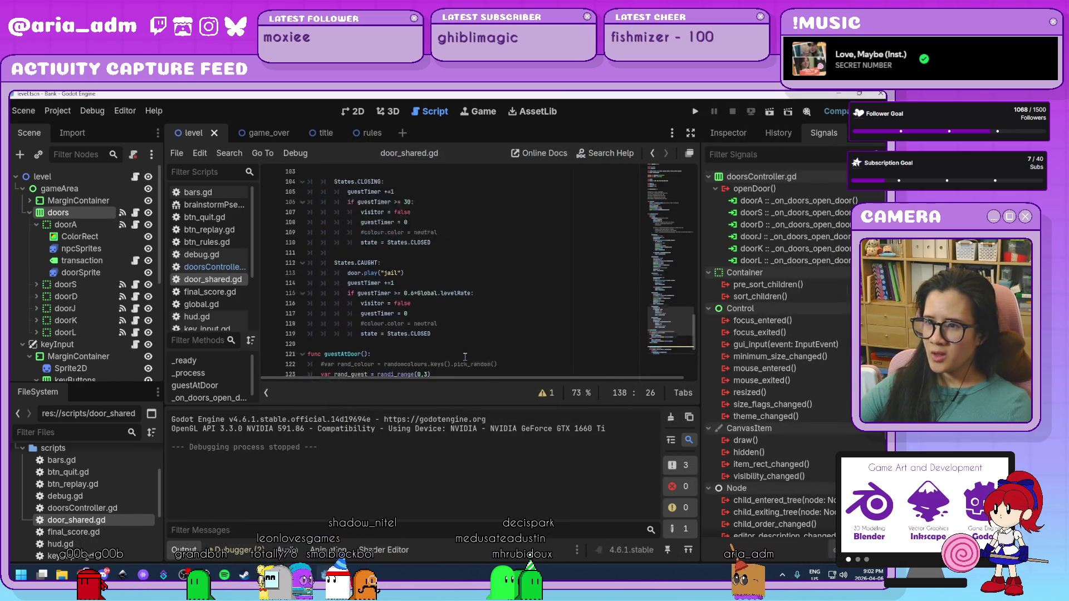
scroll(465, 357, up, 5)
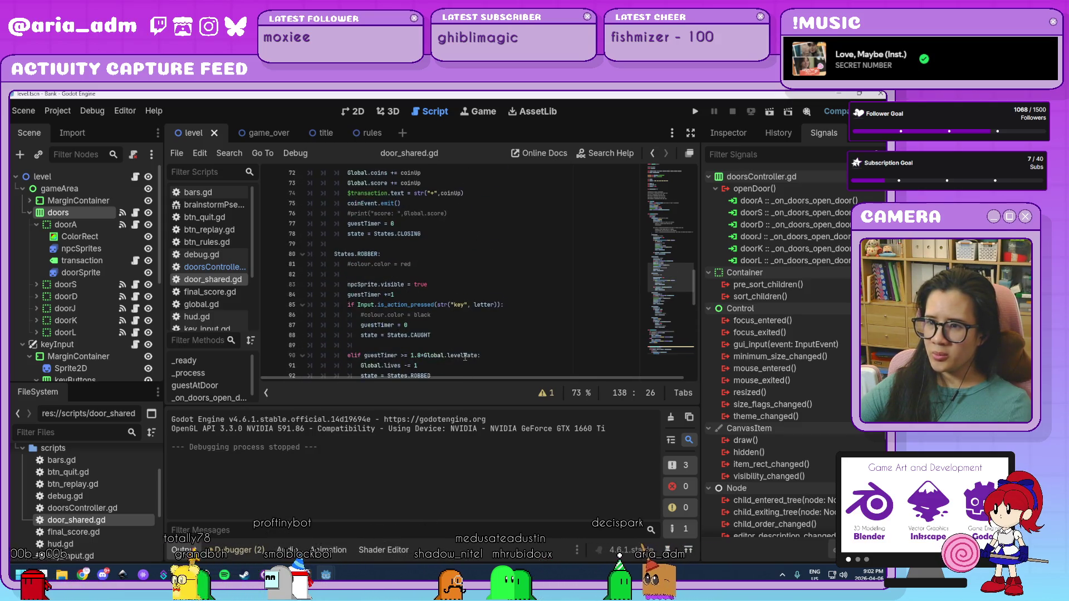
scroll(465, 357, down, 10)
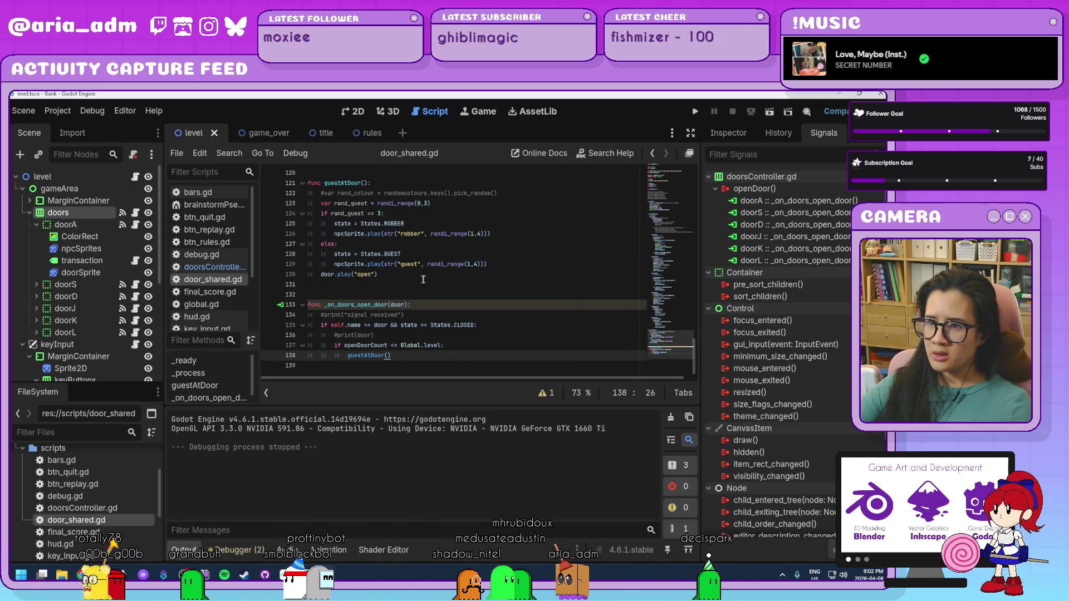
click(499, 264)
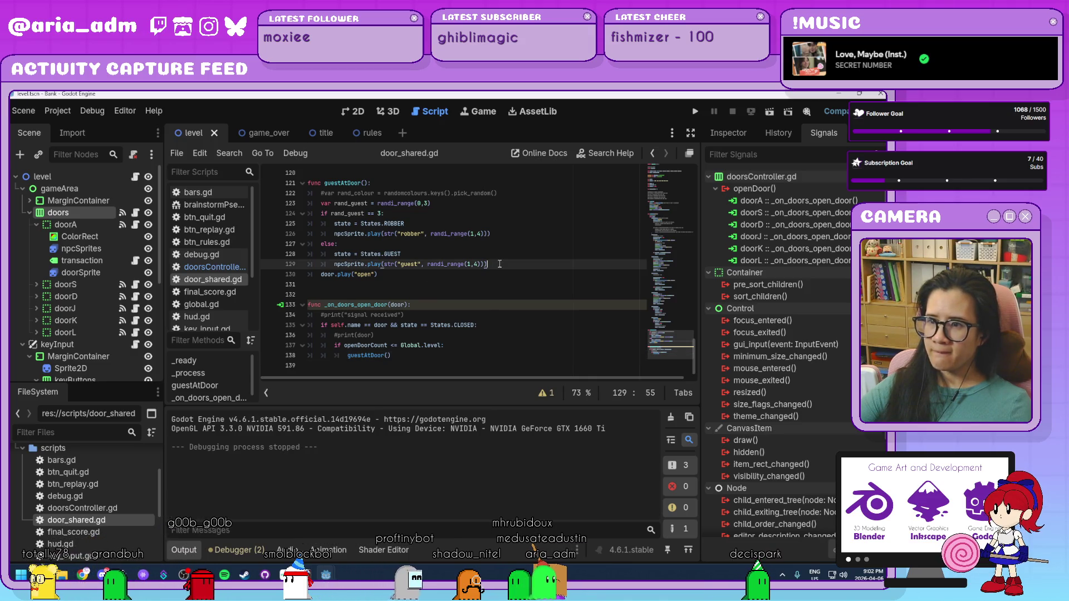
click(397, 275)
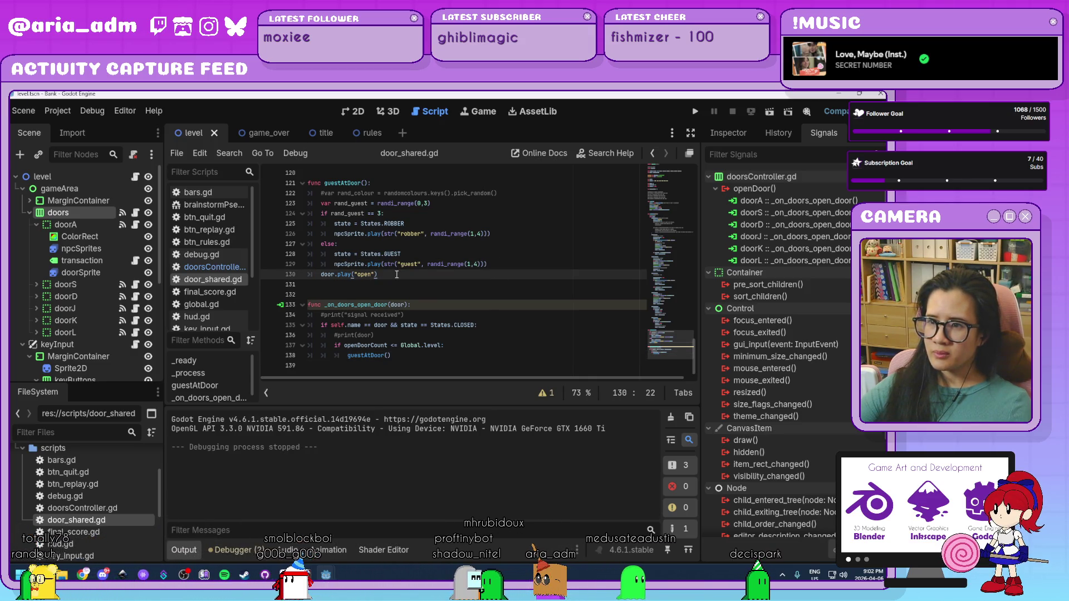
key(Return)
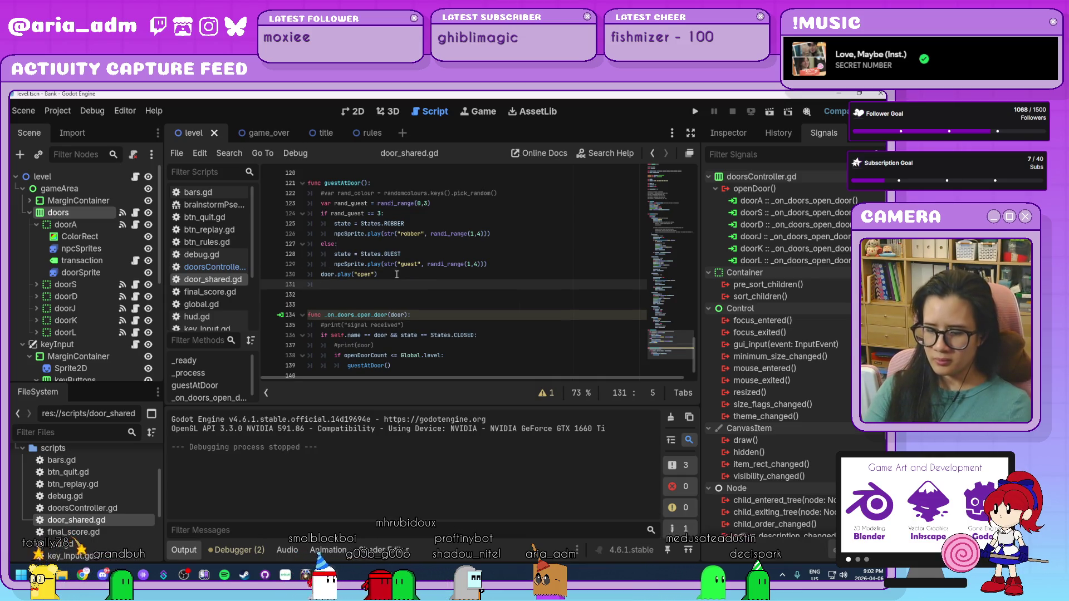
text(openDoorCount +=)
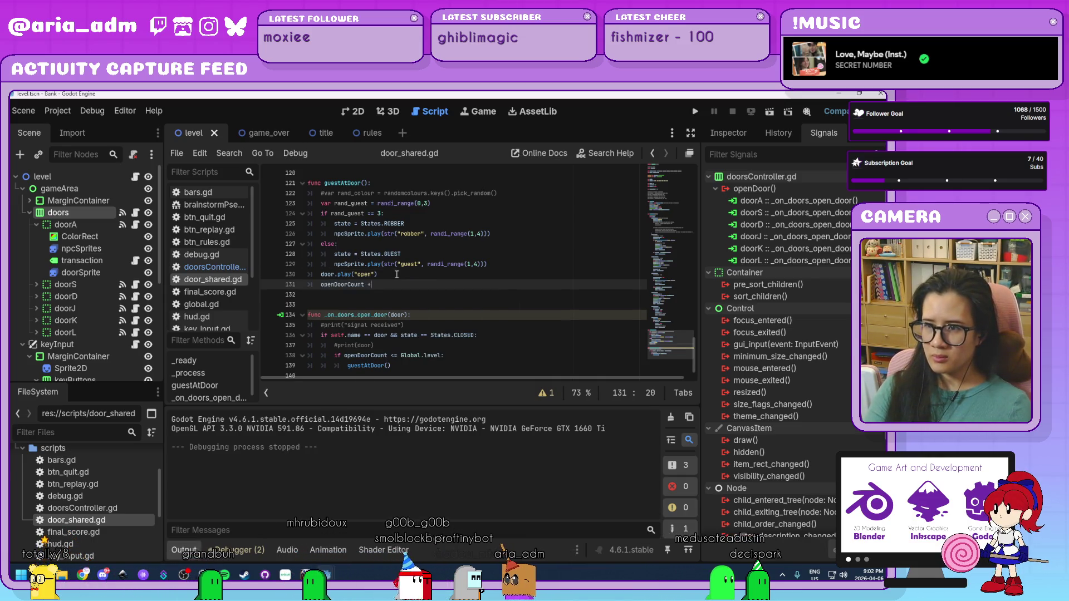
text( 1)
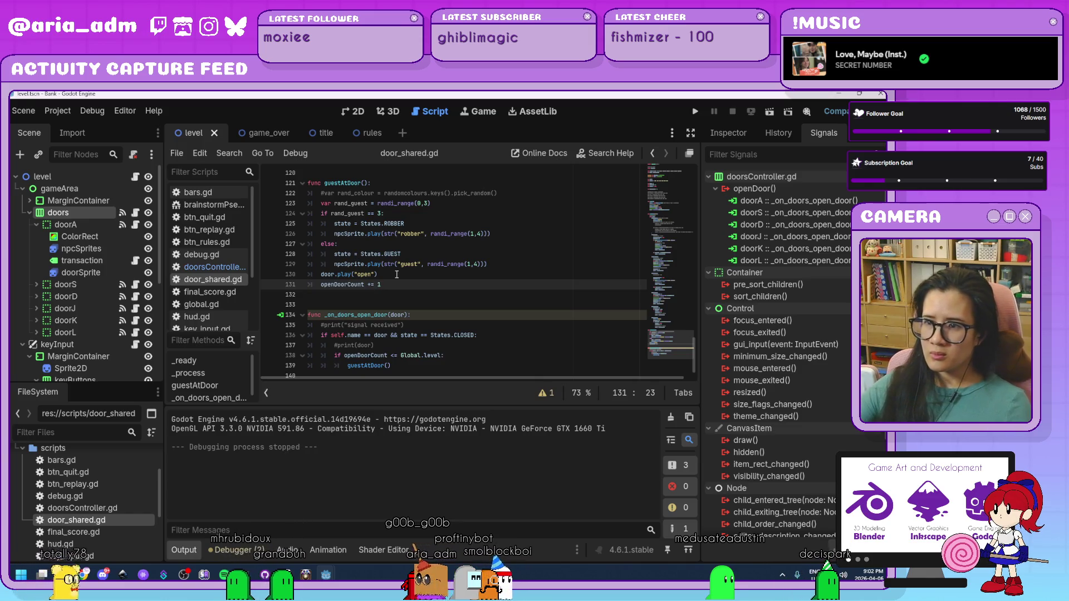
click(397, 274)
Add 'openDoorCount -=' in the CLOSING state, then launch the game with F5
scroll(508, 275, up, 4)
scroll(508, 275, up, 3)
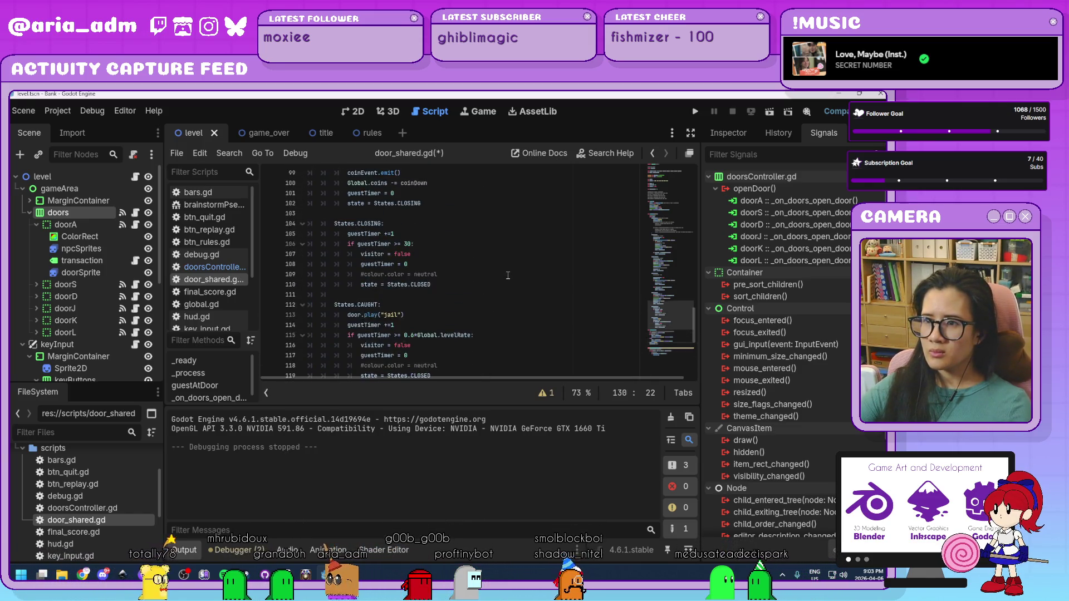
scroll(507, 275, up, 2)
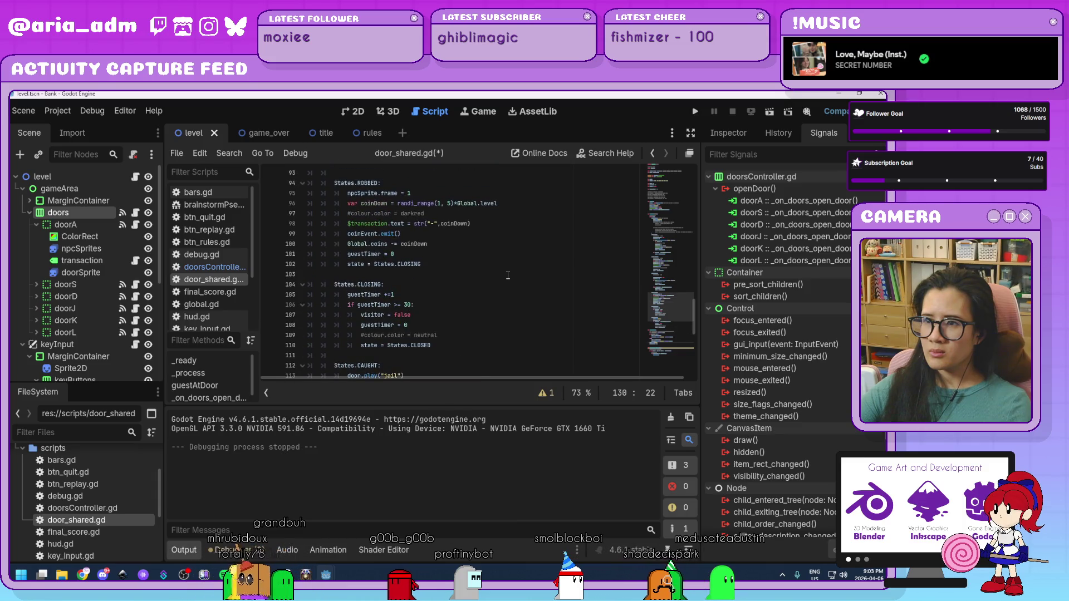
scroll(508, 275, up, 12)
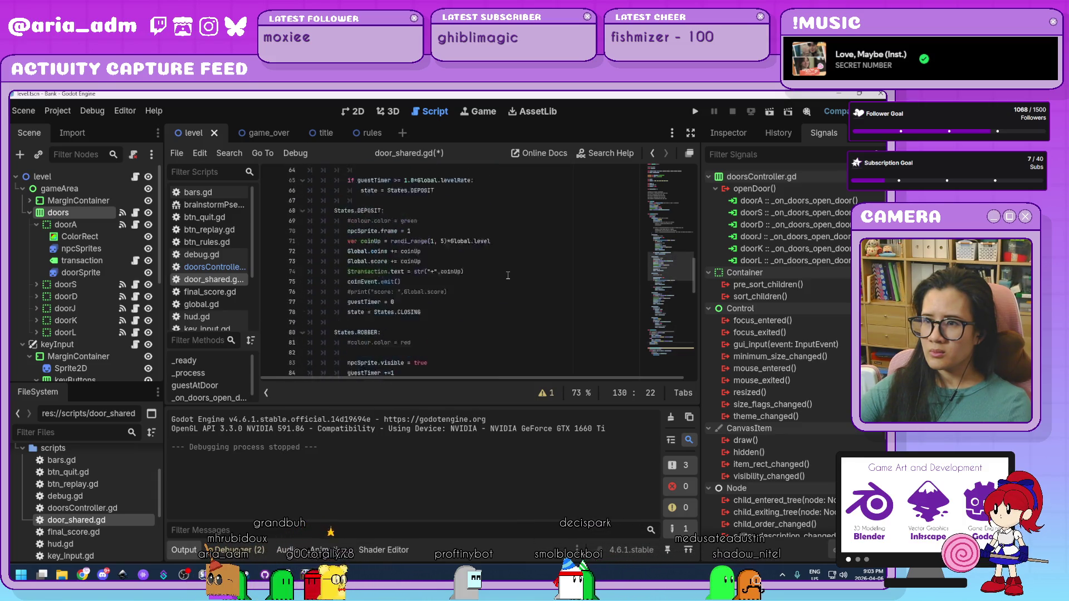
scroll(507, 275, up, 5)
scroll(508, 275, down, 13)
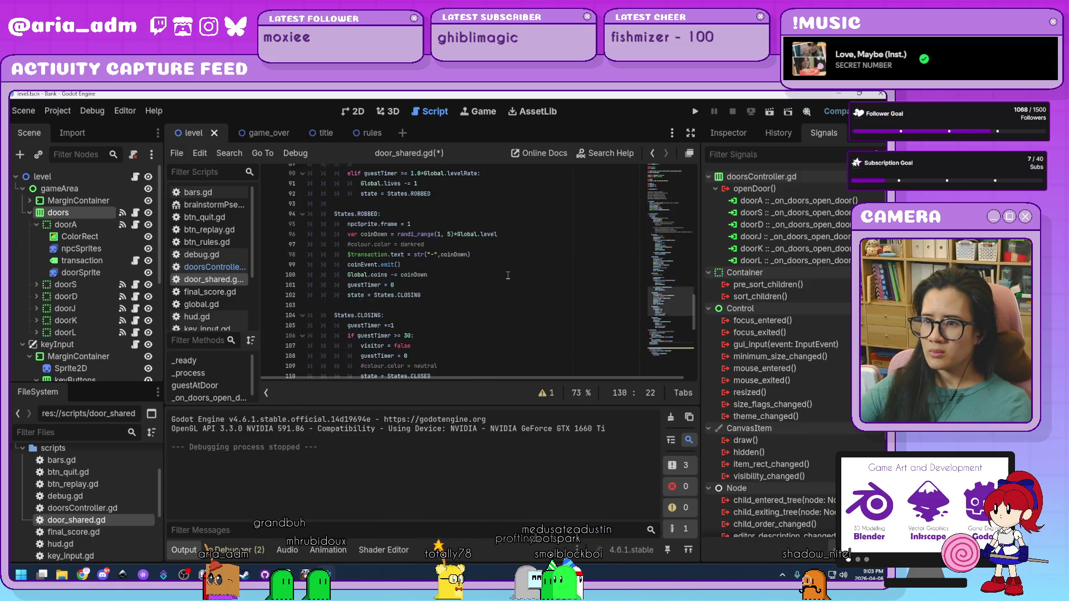
scroll(508, 275, down, 6)
click(457, 282)
click(450, 277)
key(Return)
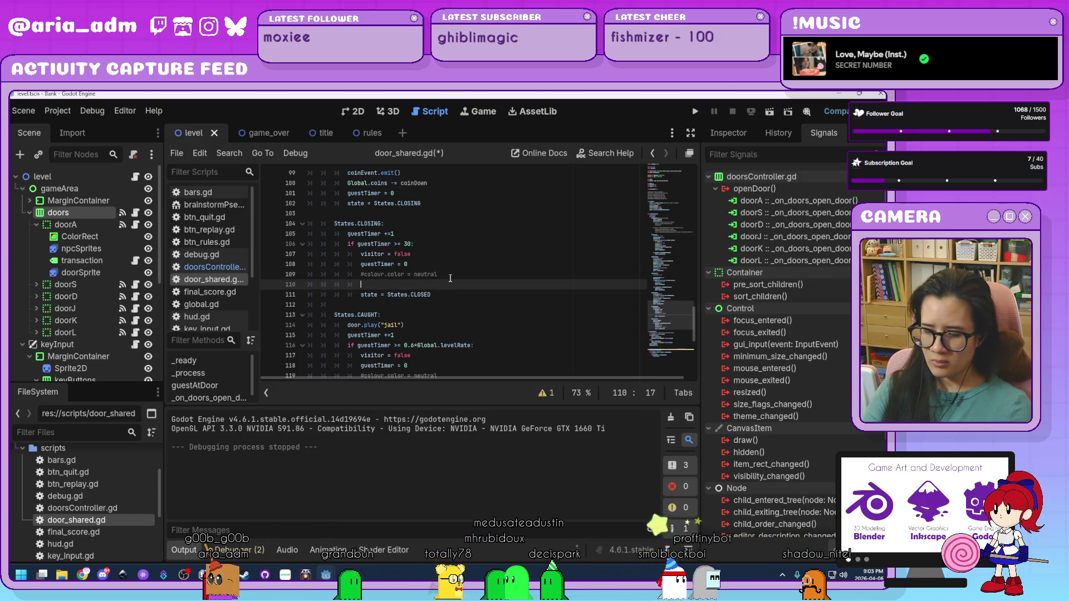
text(openDoorCount)
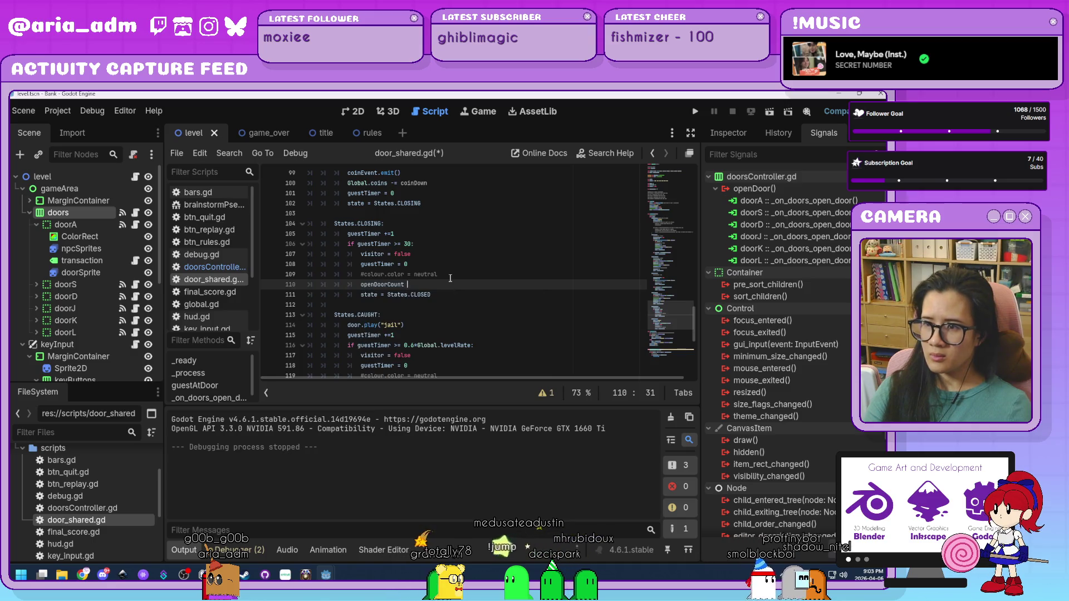
text( -=)
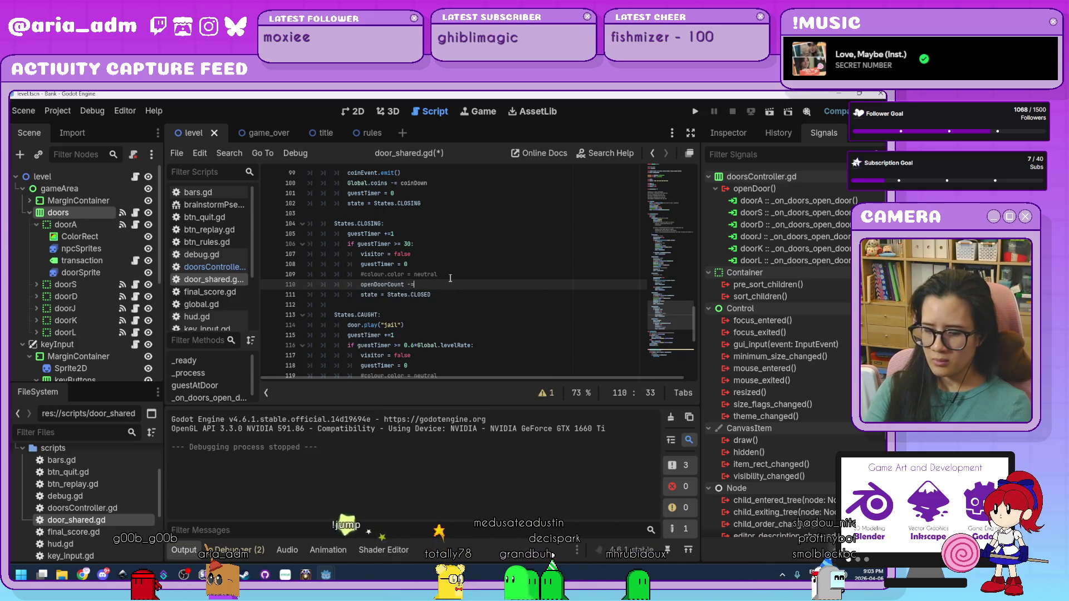
key(Down)
key(Down)
key(Down)
scroll(614, 257, down, 8)
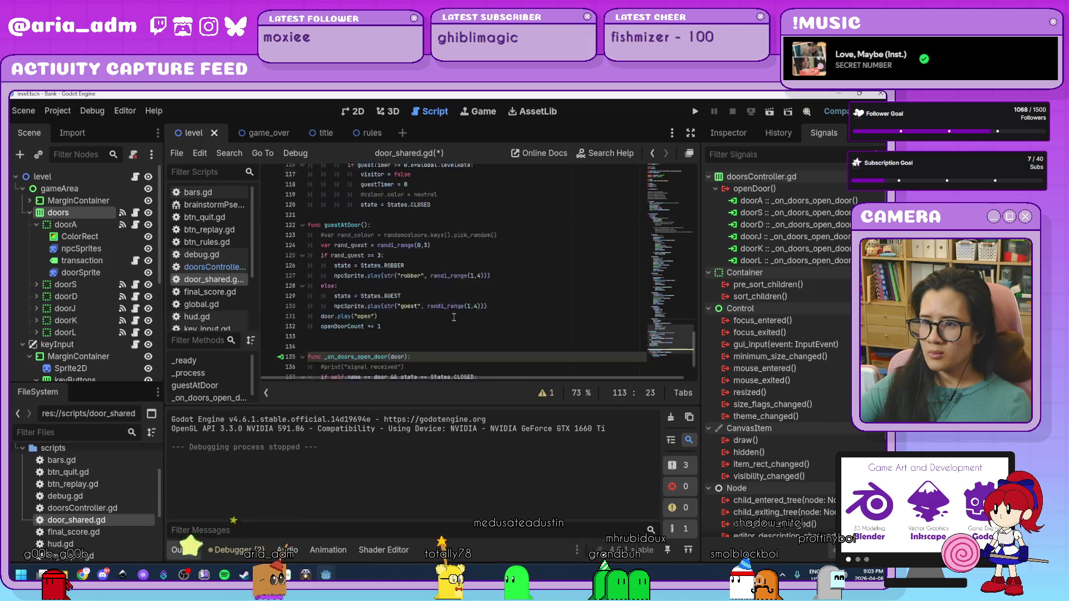
key(F5)
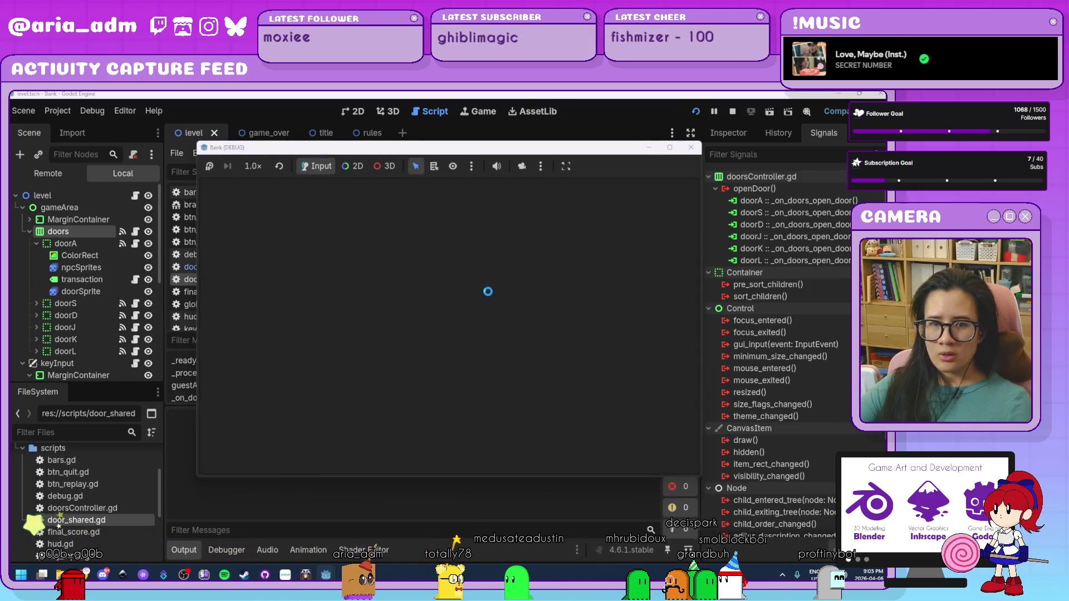
Playtest the game, serving guests at doors S, K, S and J until coins reach 15, then stop it
drag(473, 147, 644, 146)
click(664, 371)
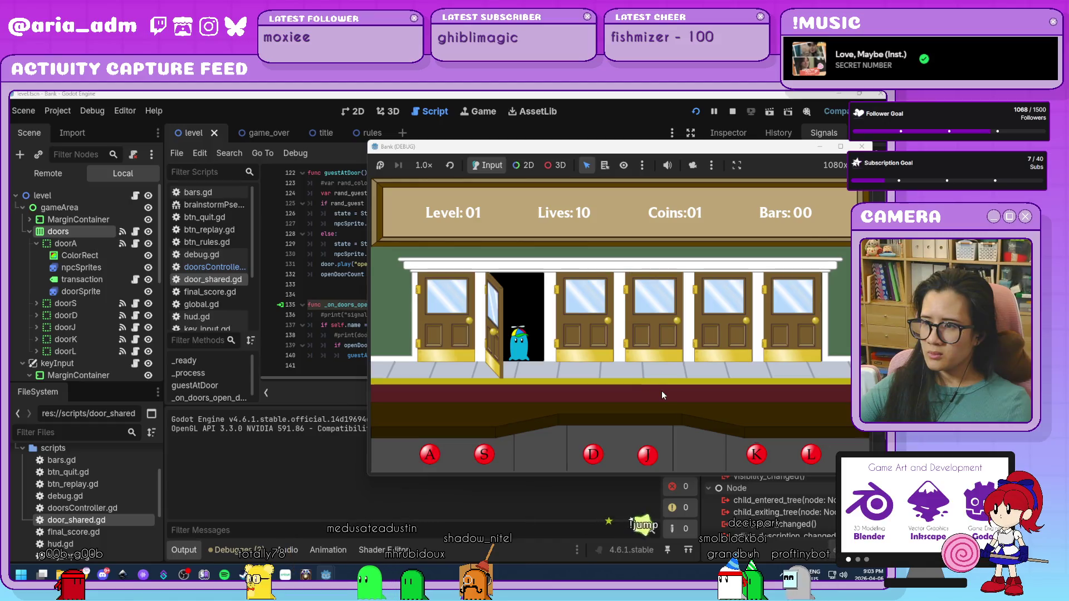
key(s)
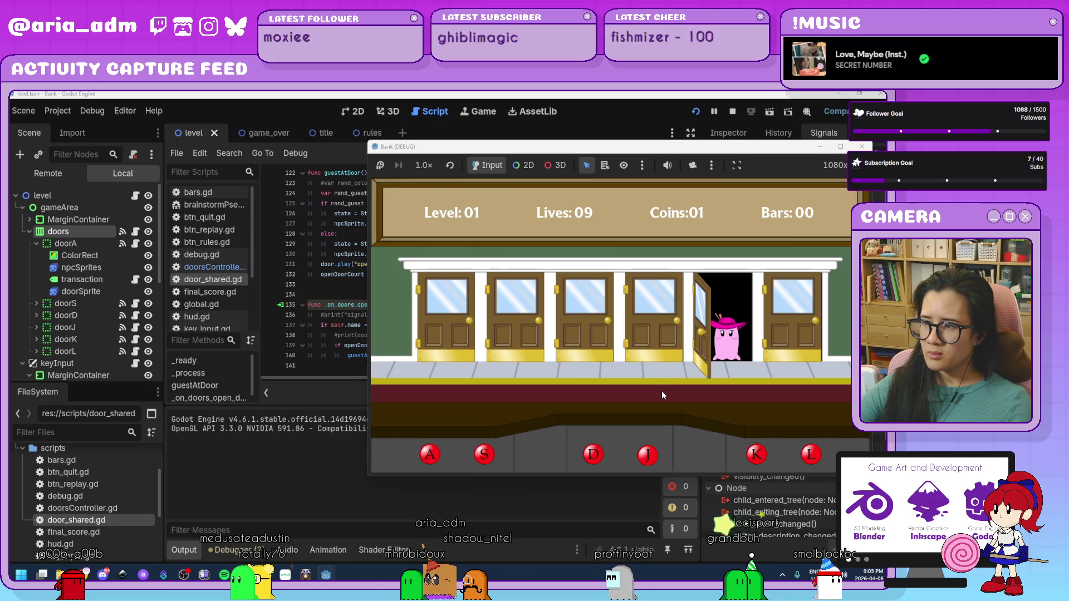
key(k)
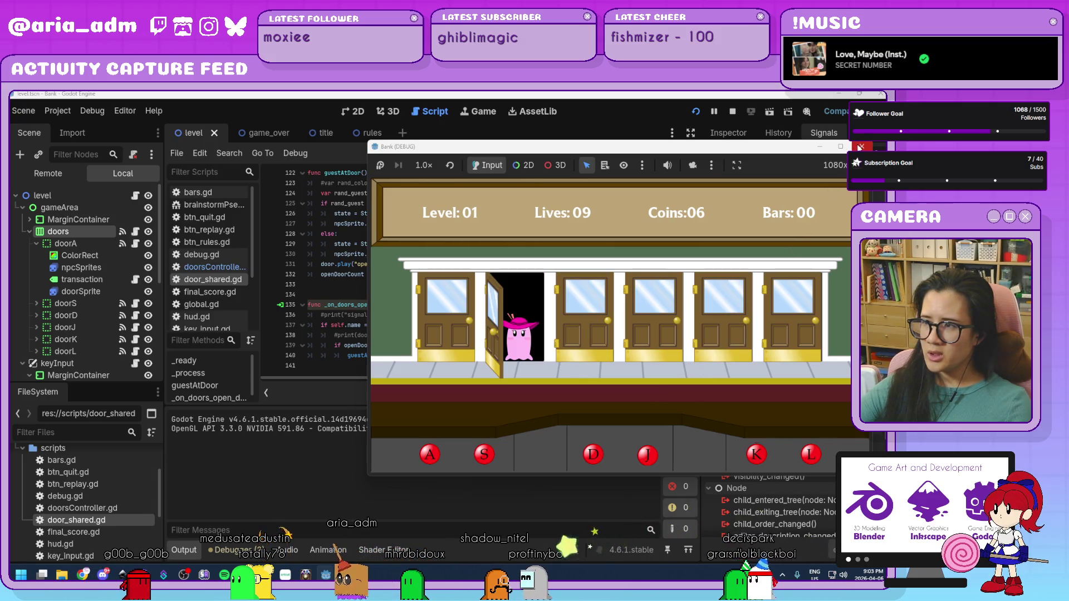
key(s)
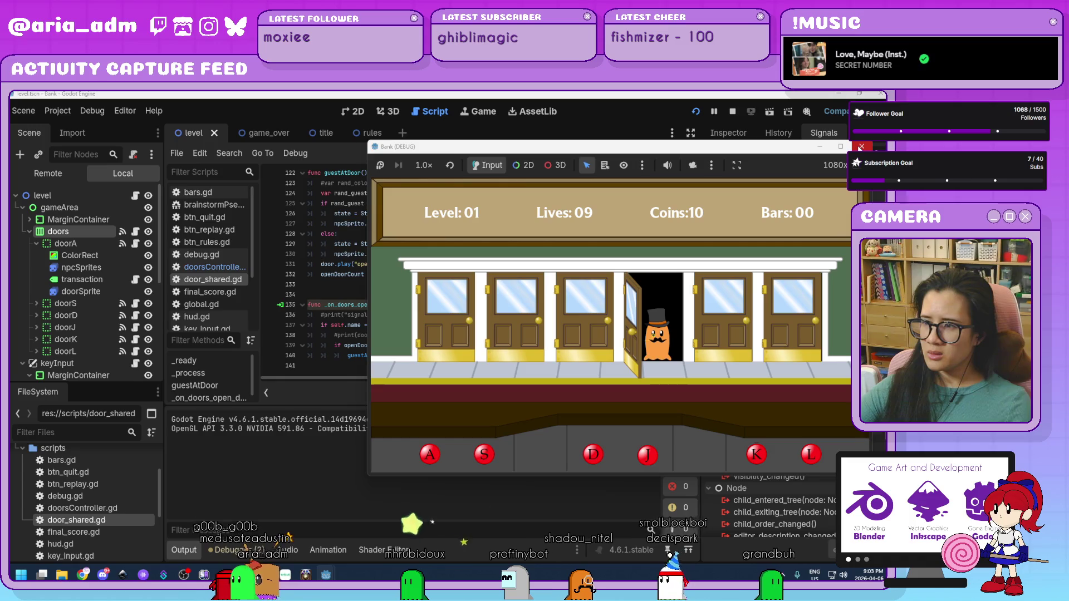
key(j)
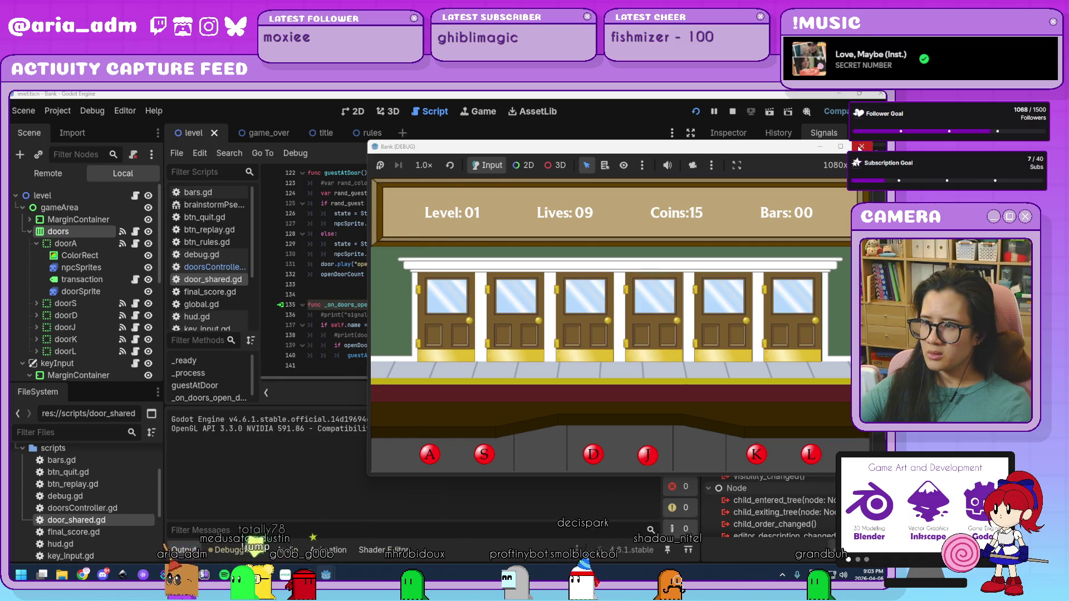
click(861, 147)
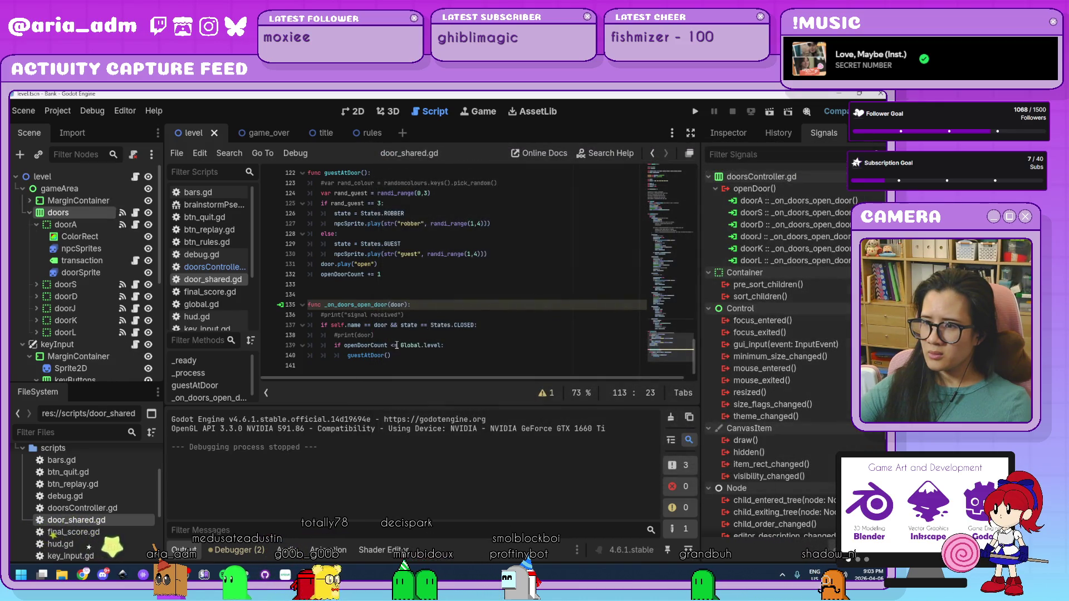
Change the check before guestAtDoor() from openDoorCount <= Global.level to strictly less than
click(400, 353)
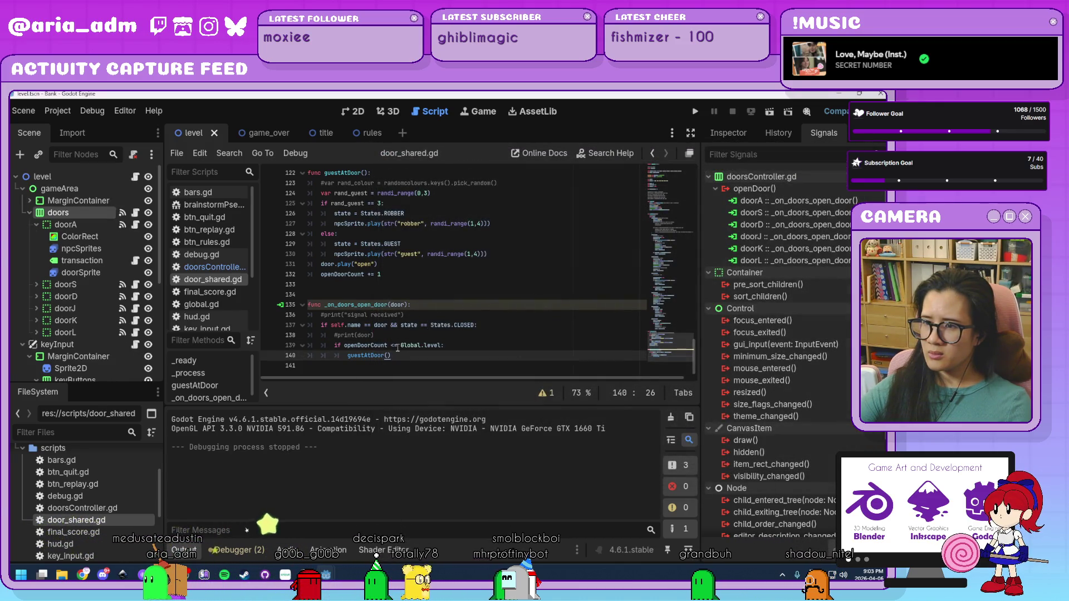
click(397, 345)
key(BackSpace)
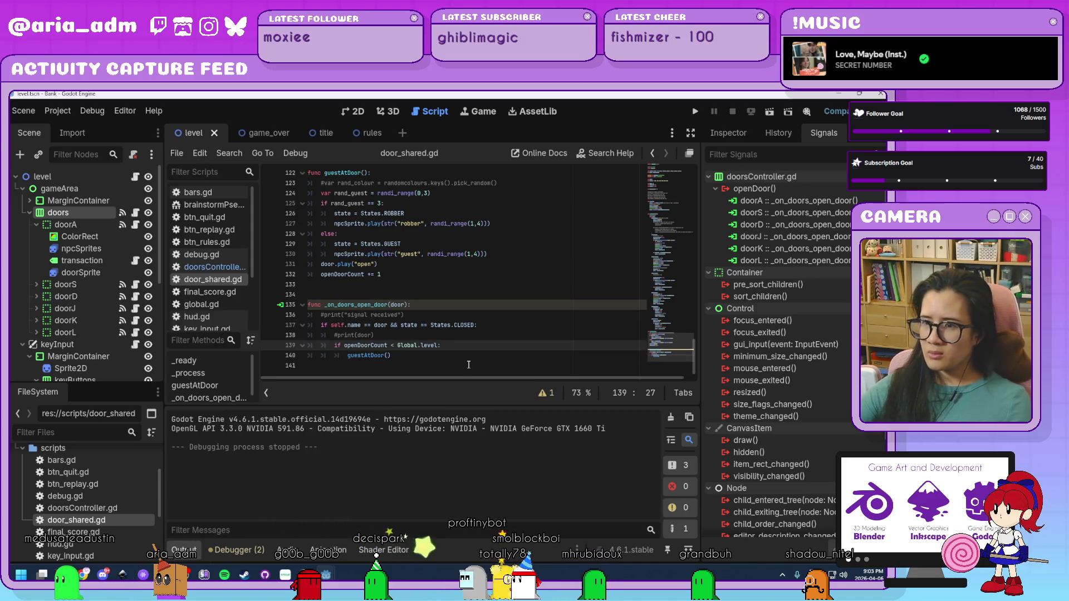
click(473, 355)
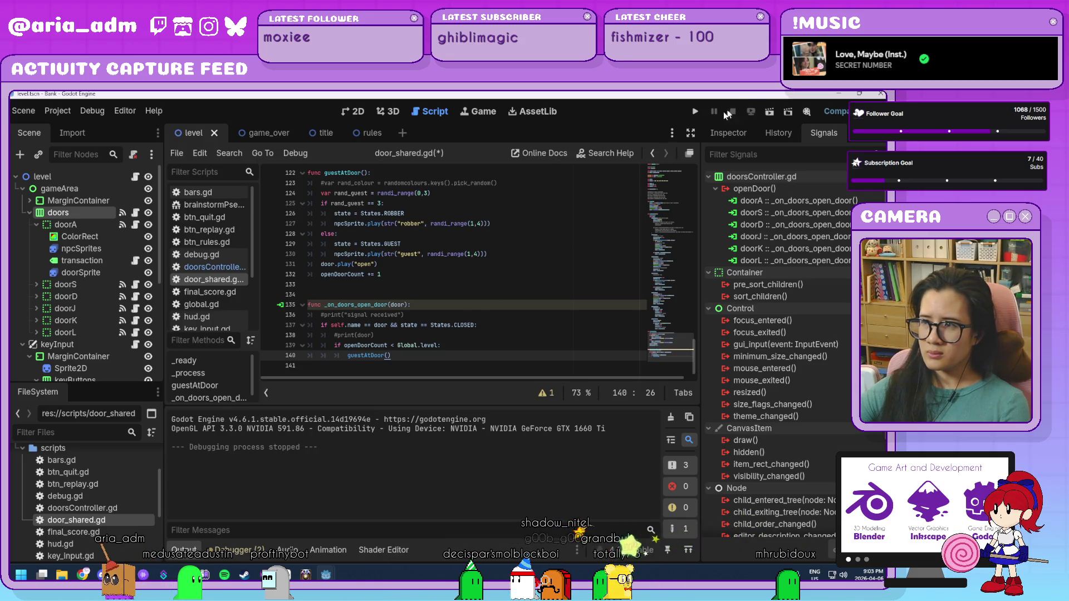
Run the project and play level 1, serving guests at doors A, D, K, J and the right door, then close it
click(696, 114)
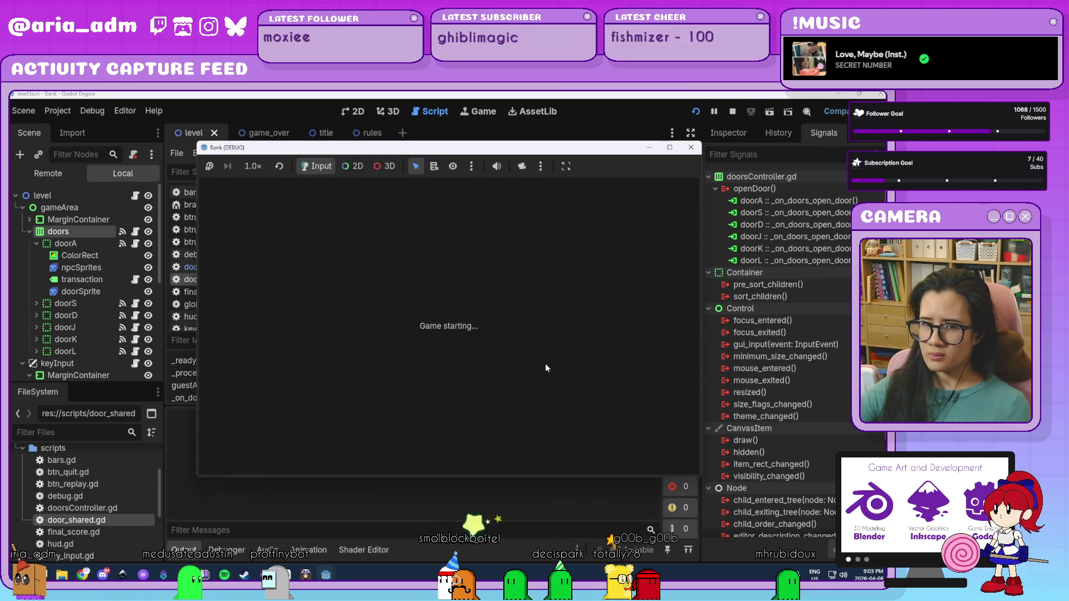
click(499, 370)
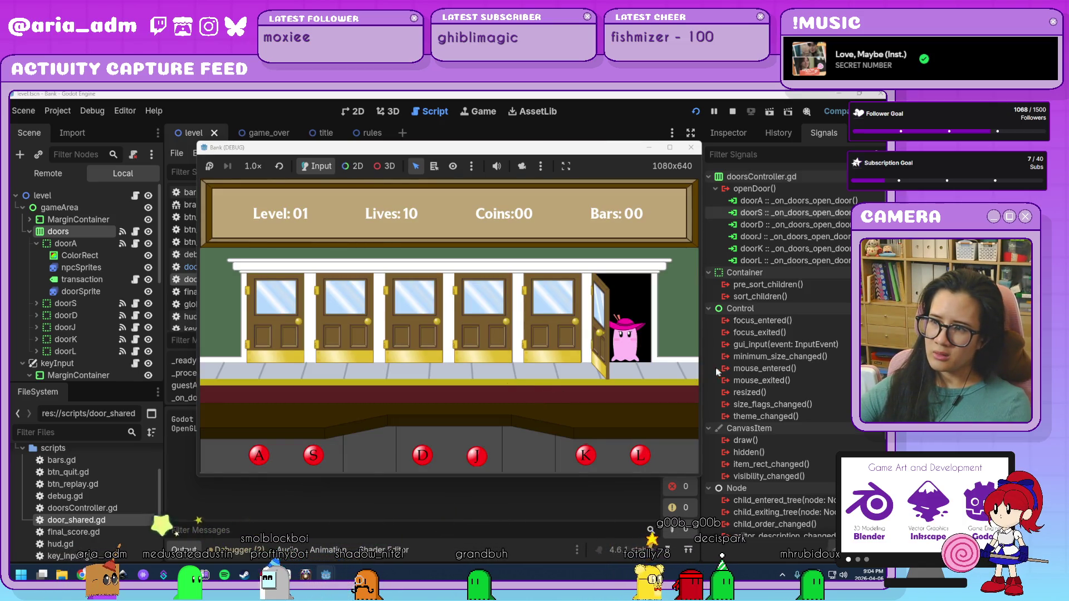
click(635, 350)
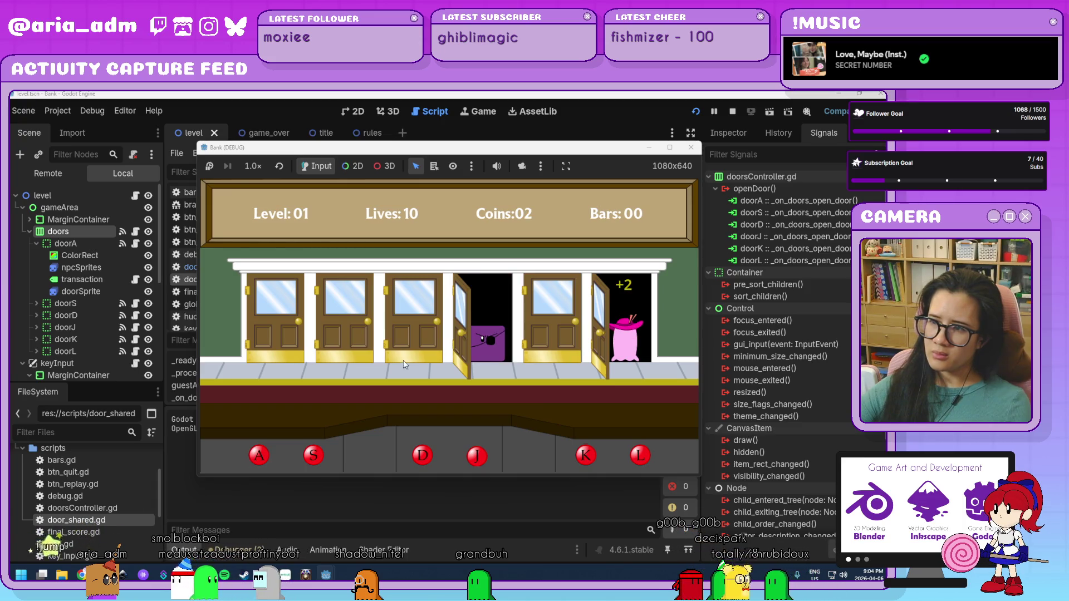
click(490, 342)
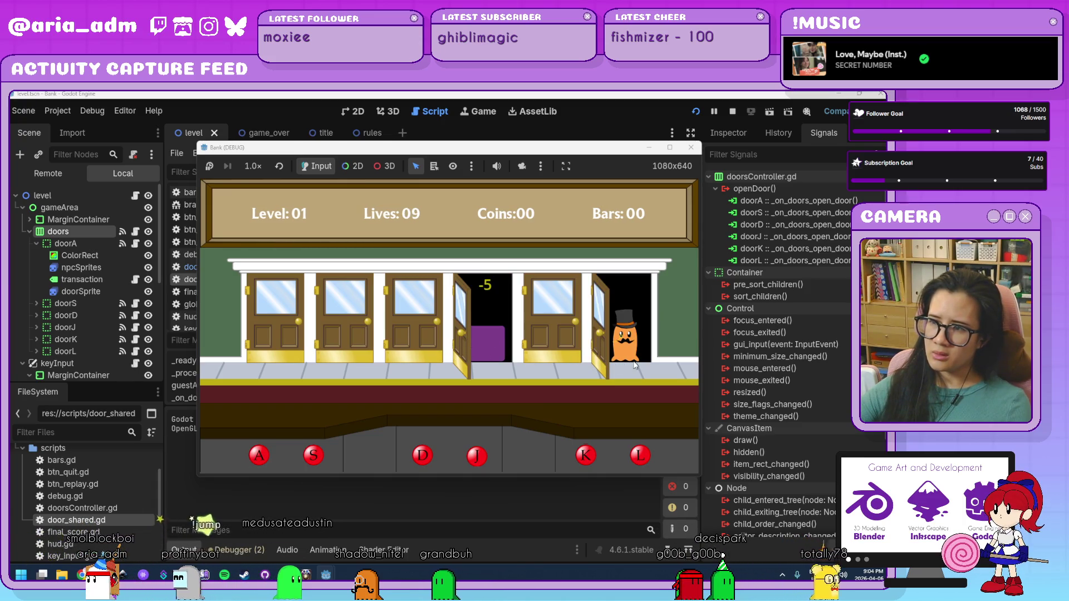
click(634, 359)
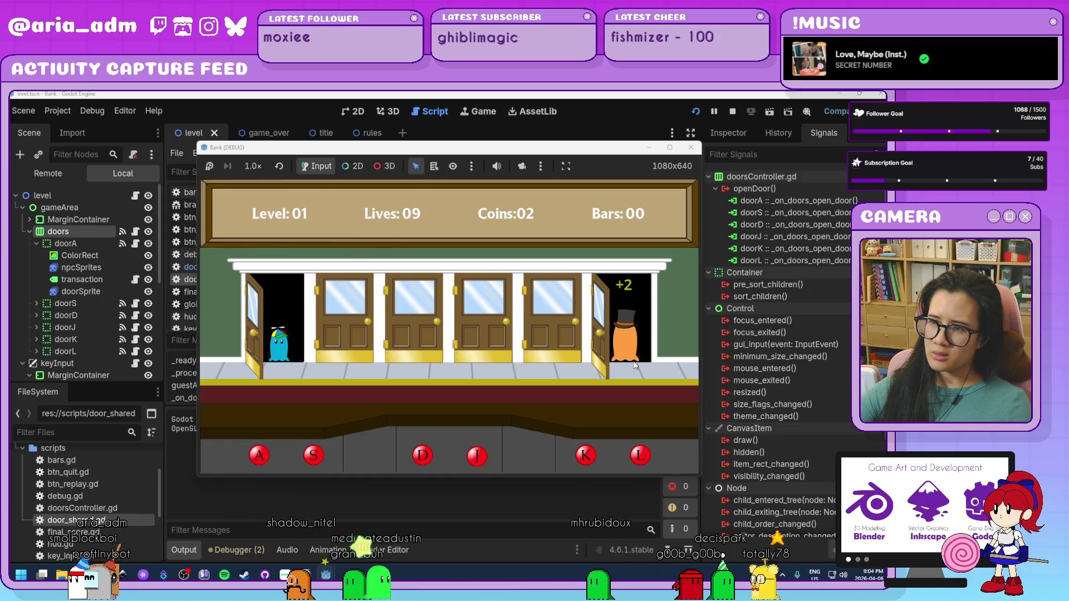
click(282, 364)
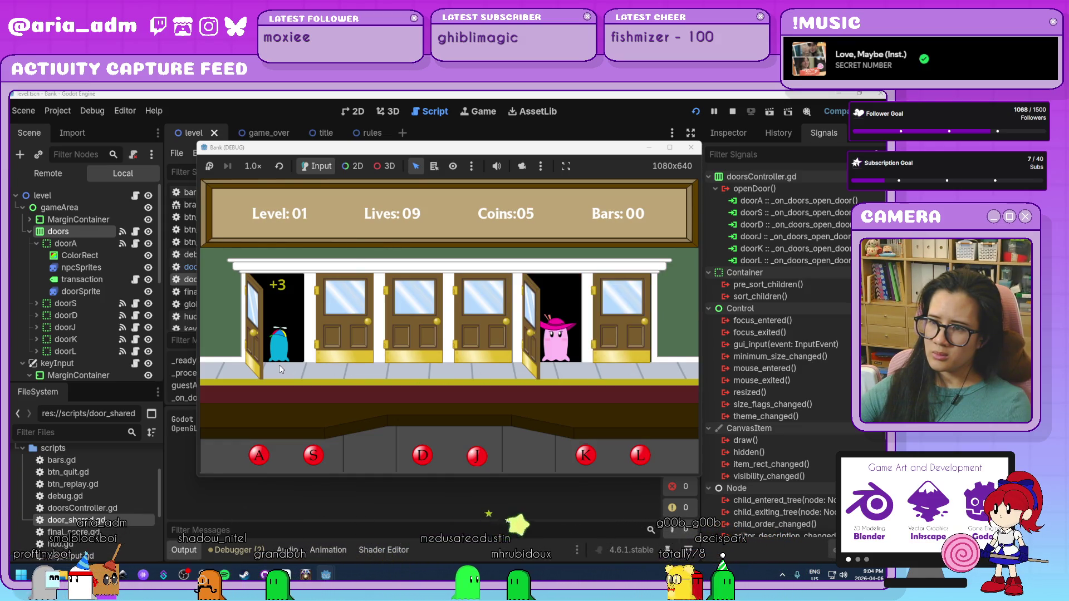
click(551, 376)
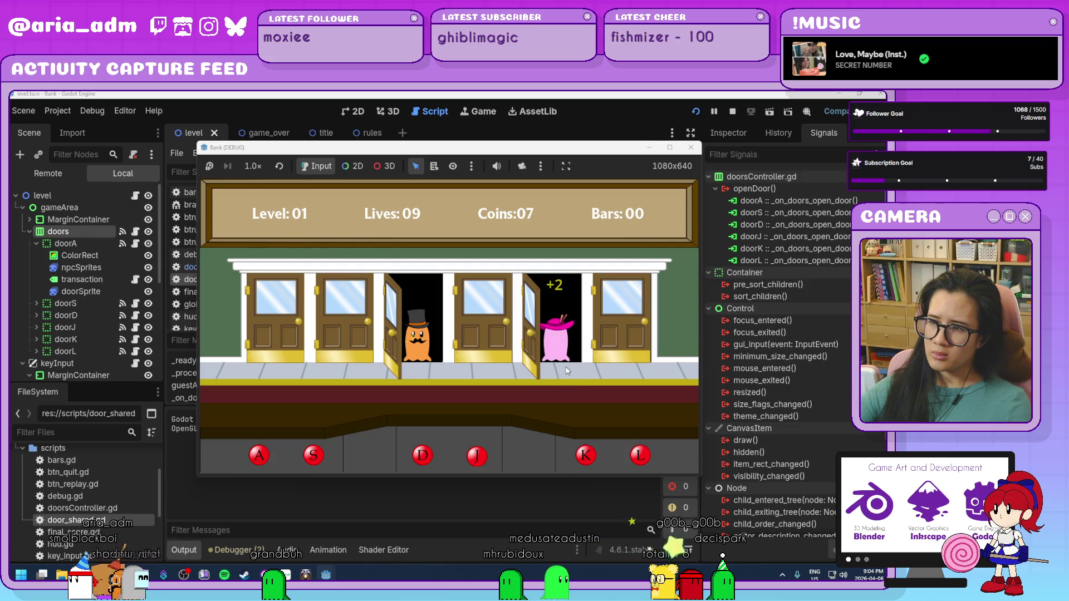
click(412, 356)
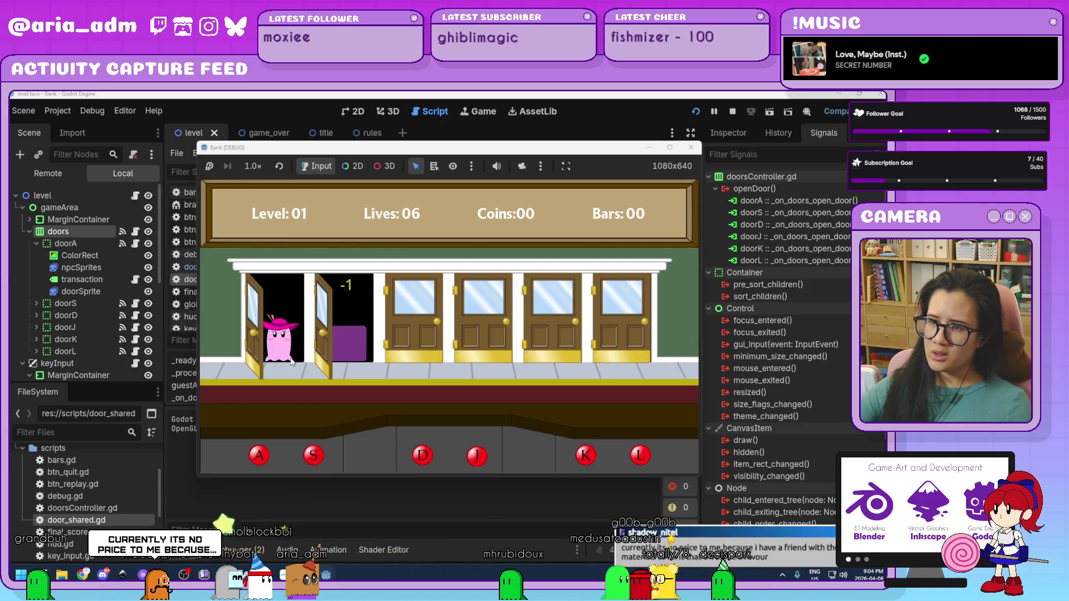
click(690, 148)
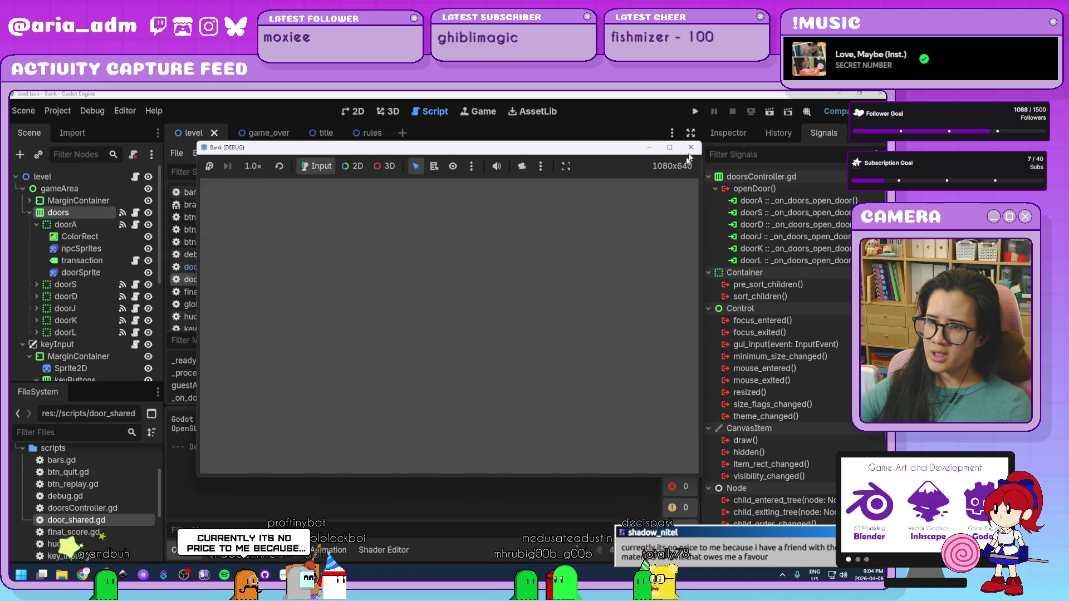
Add a print(openDoorCount) line under the openDoorCount < Global.level check
key(Up)
key(Up)
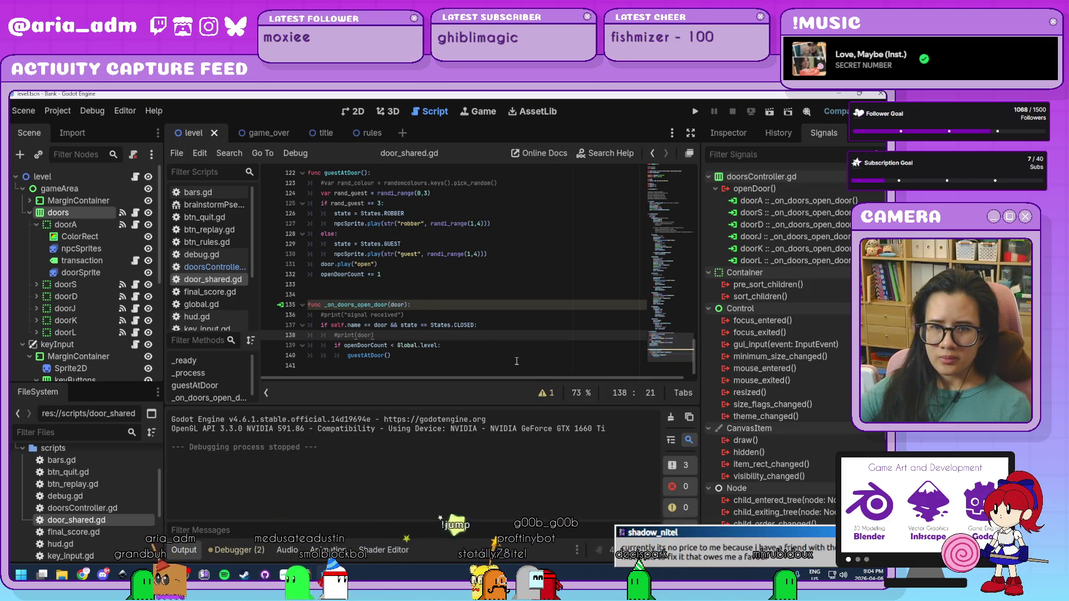
click(498, 354)
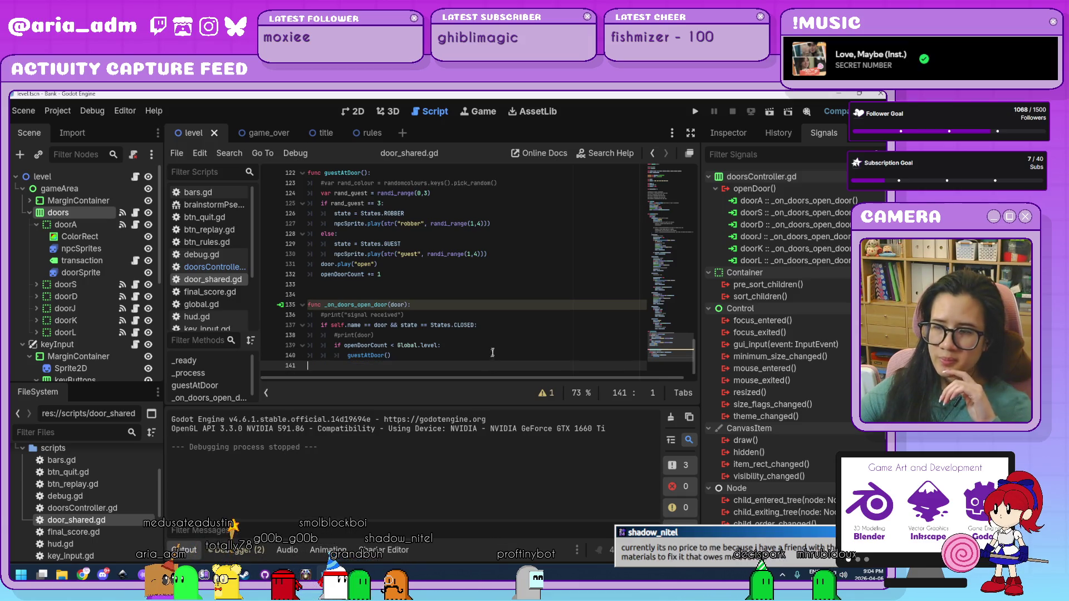
click(514, 324)
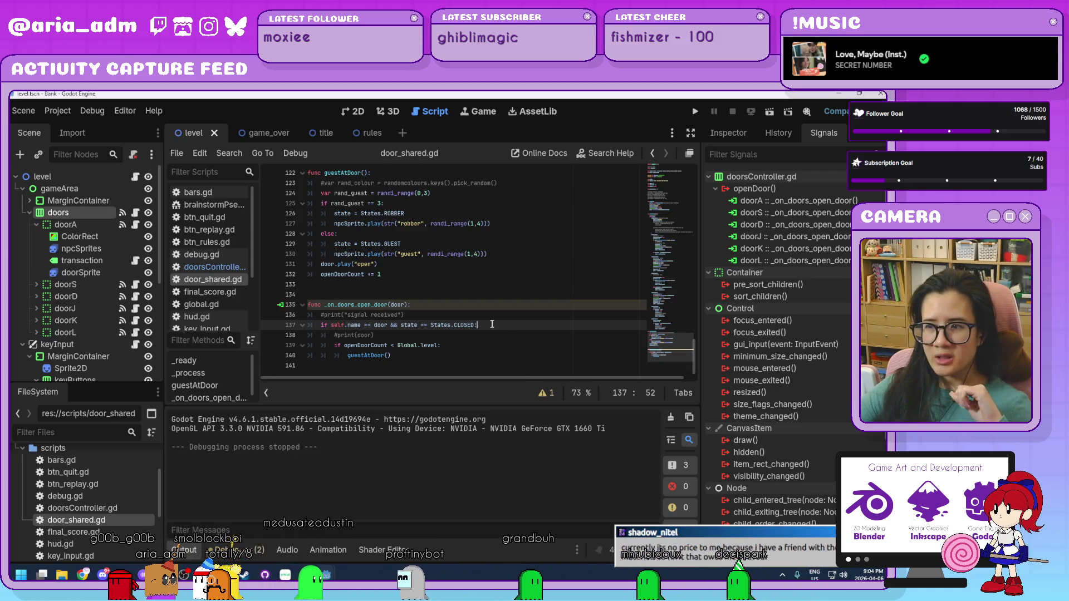
scroll(496, 322, down, 1)
scroll(496, 321, up, 1)
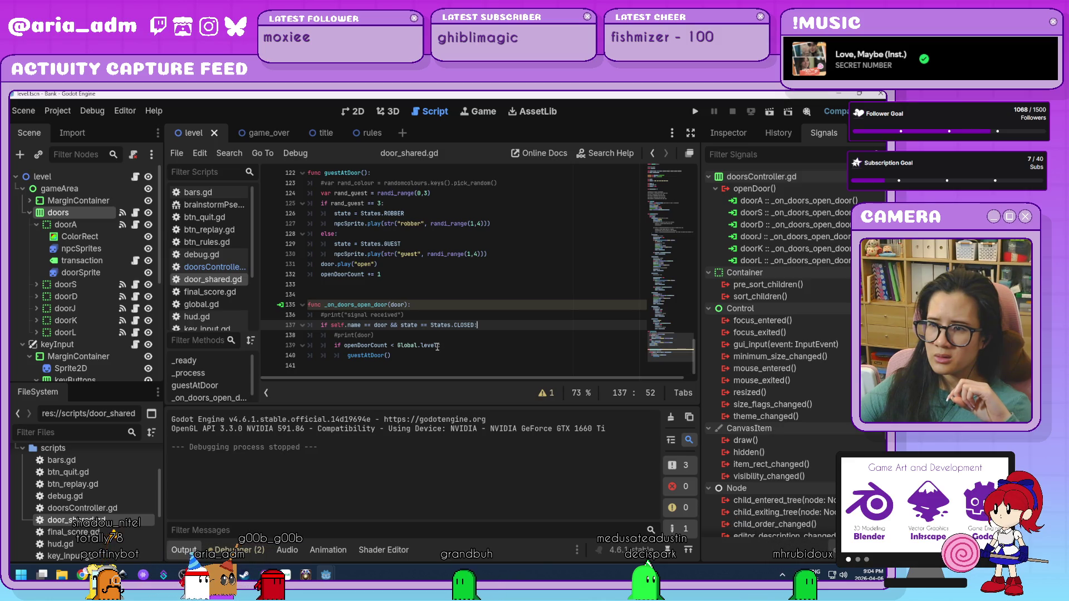
text(:)
click(456, 343)
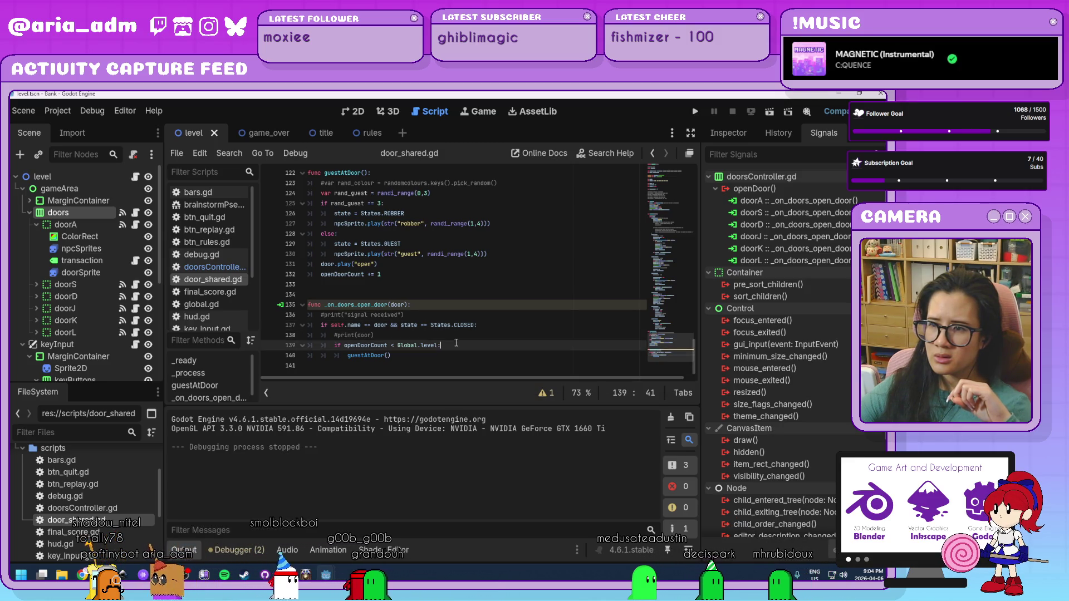
key(Return)
text(print())
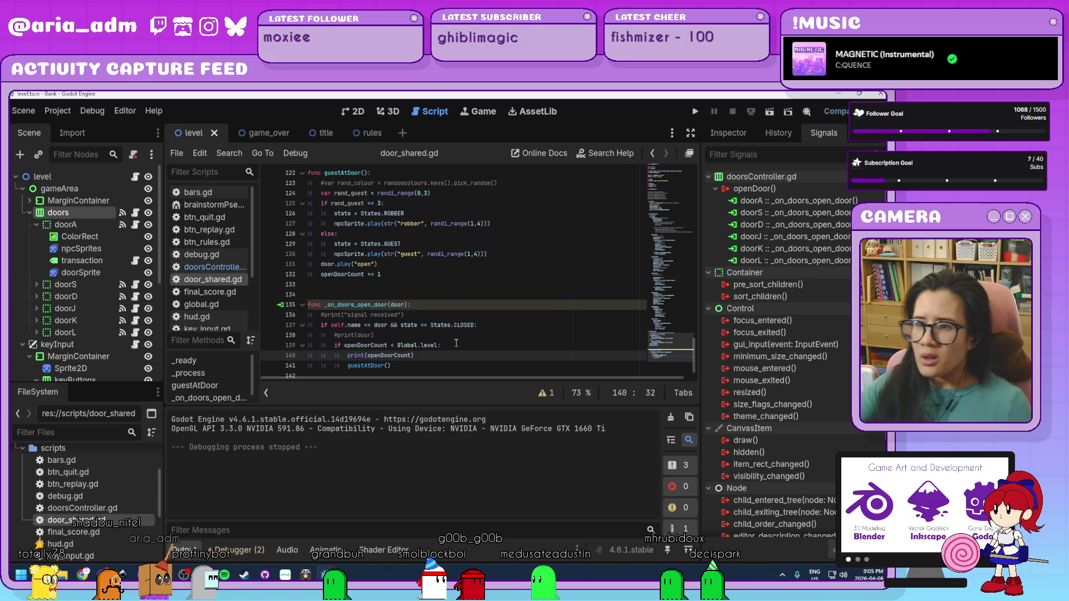
scroll(456, 339, up, 20)
scroll(459, 328, up, 14)
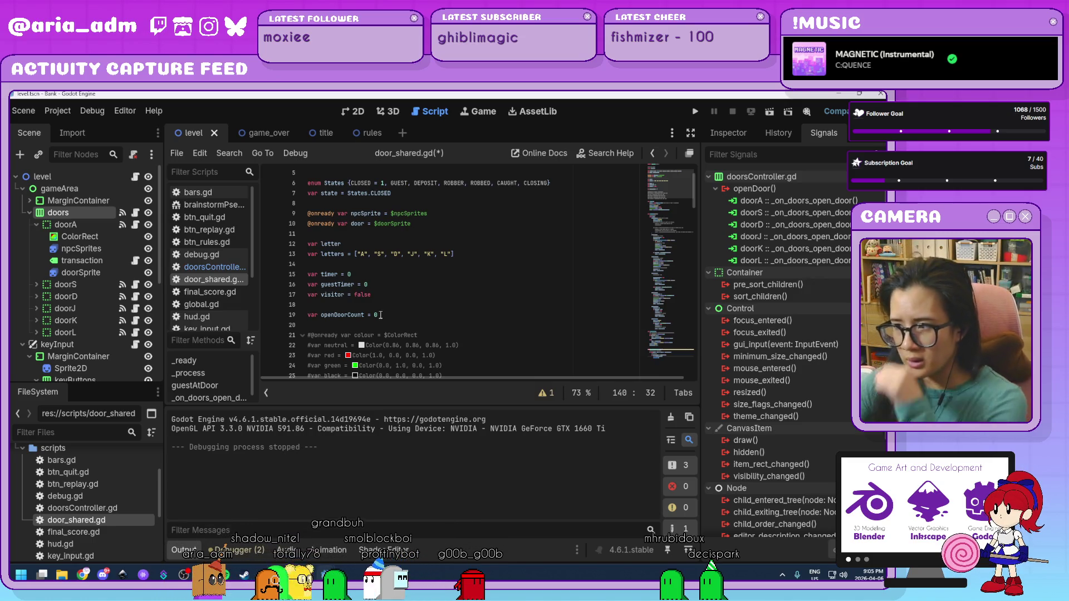
scroll(381, 315, down, 20)
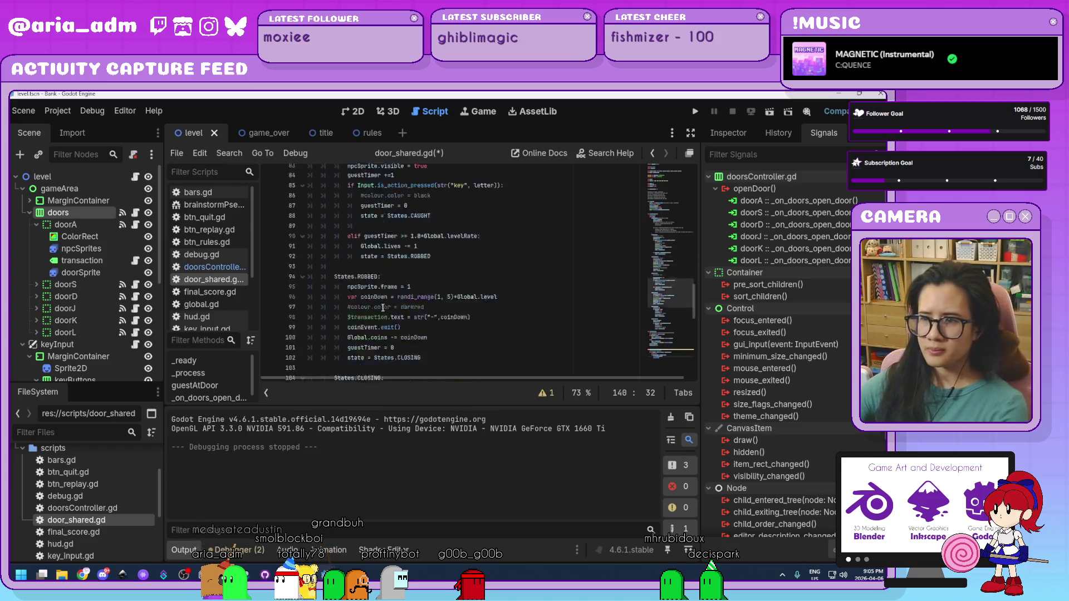
scroll(383, 307, down, 3)
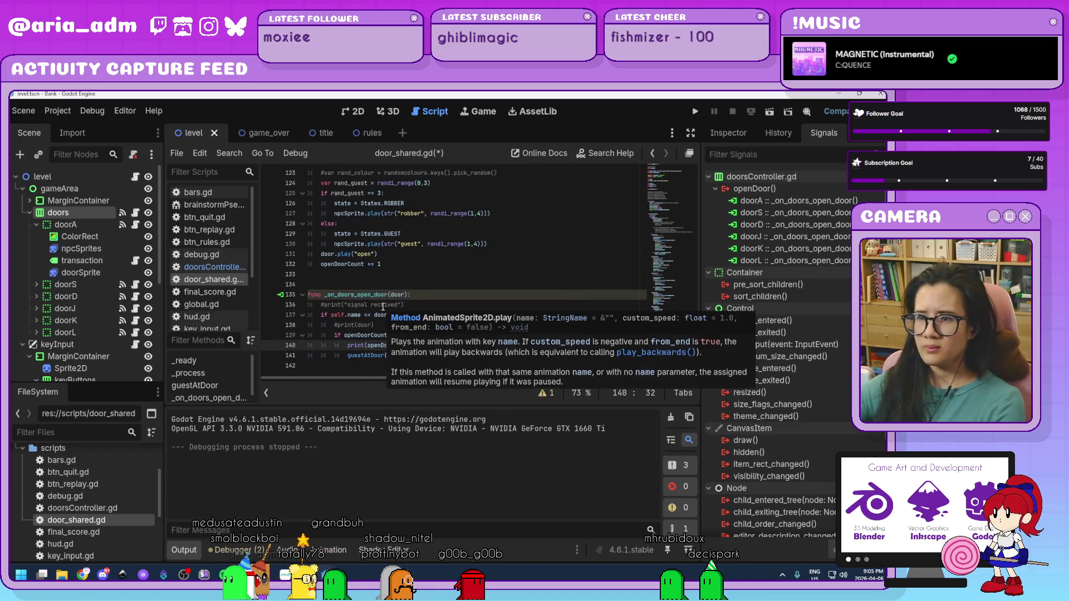
Change the condition on line 137 to test self.state == States.CLOSED
click(528, 288)
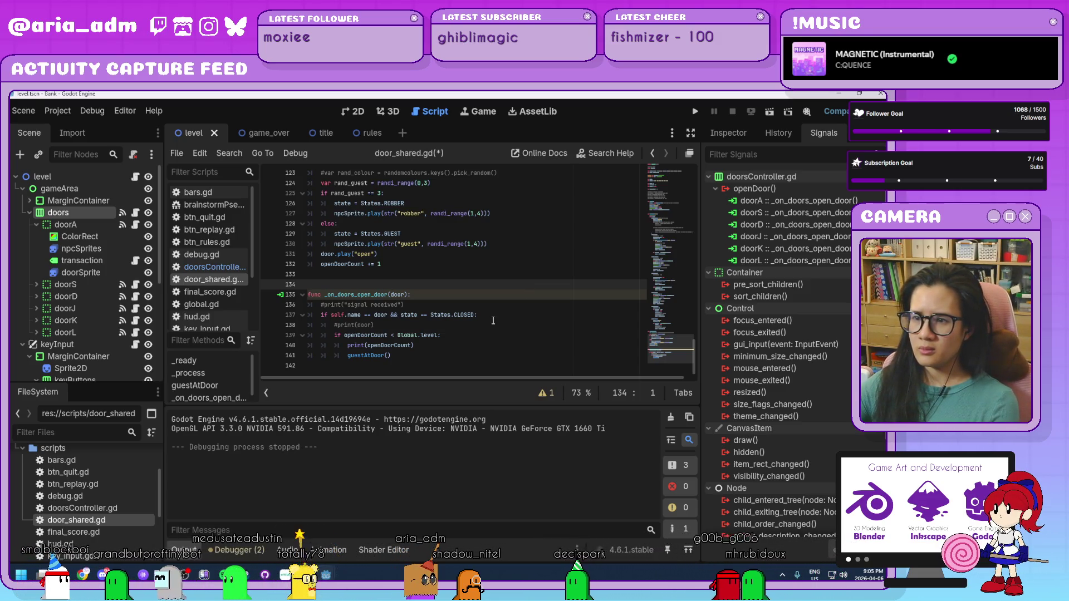
click(401, 315)
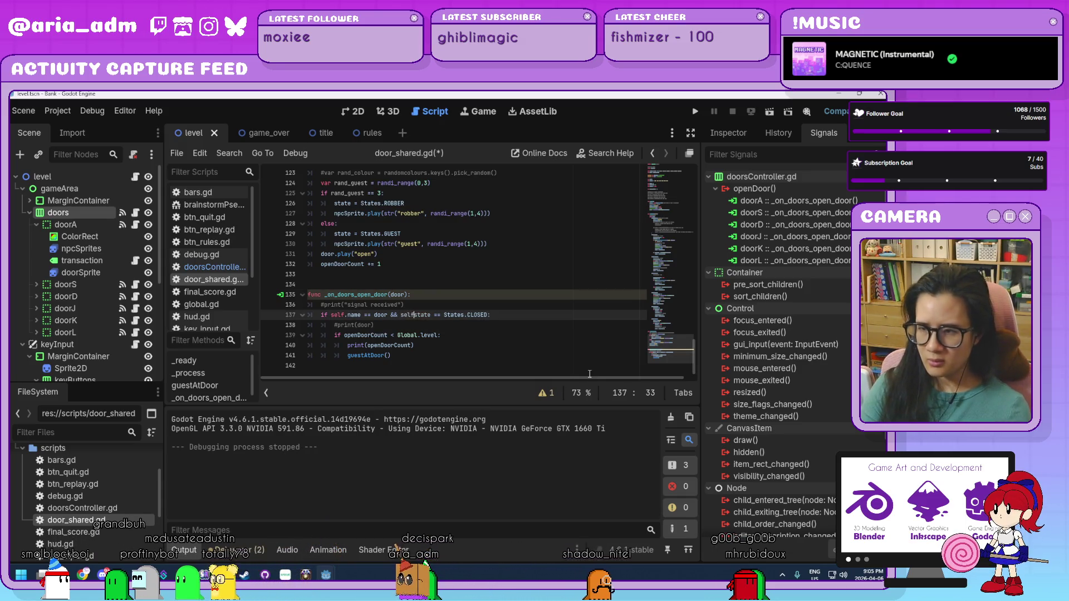
text(elf.)
click(509, 357)
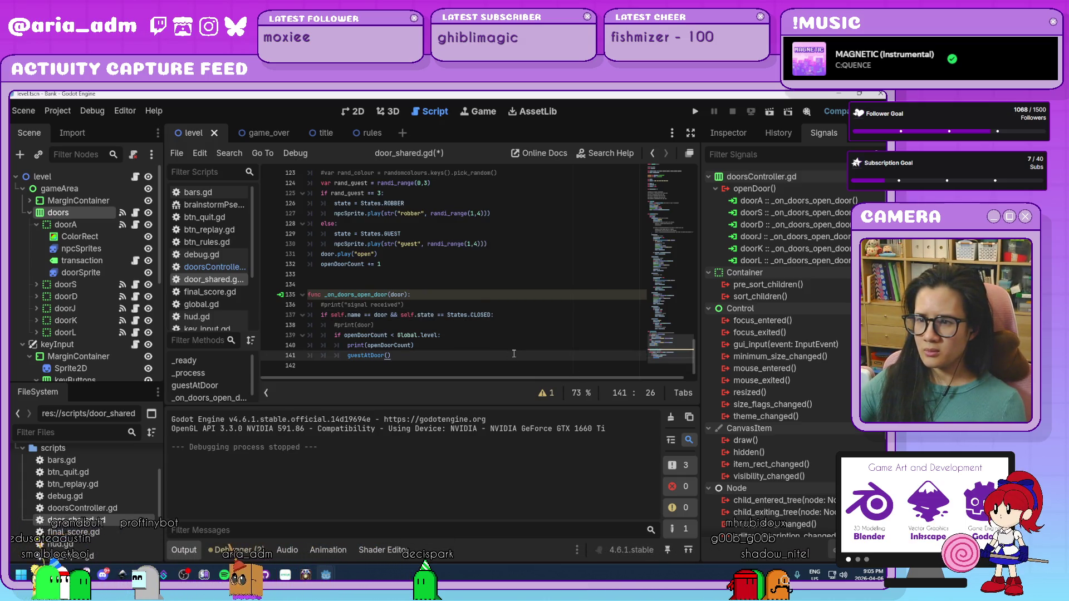
Rerun the game, serve guests with keys S, L, A and S while openDoorCount prints 0, then stop with F8
click(695, 113)
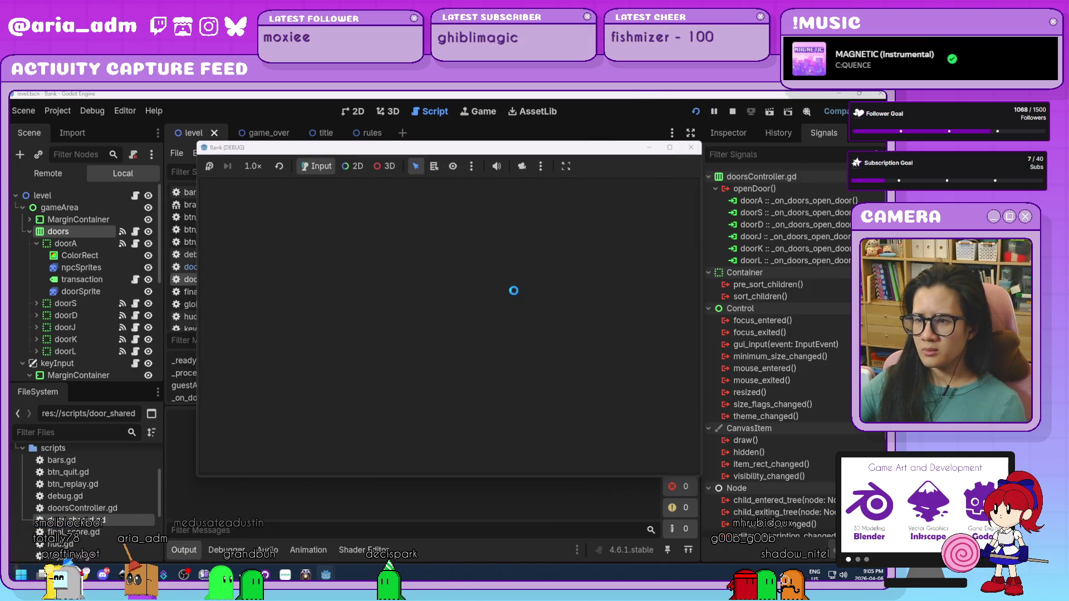
drag(509, 151, 680, 136)
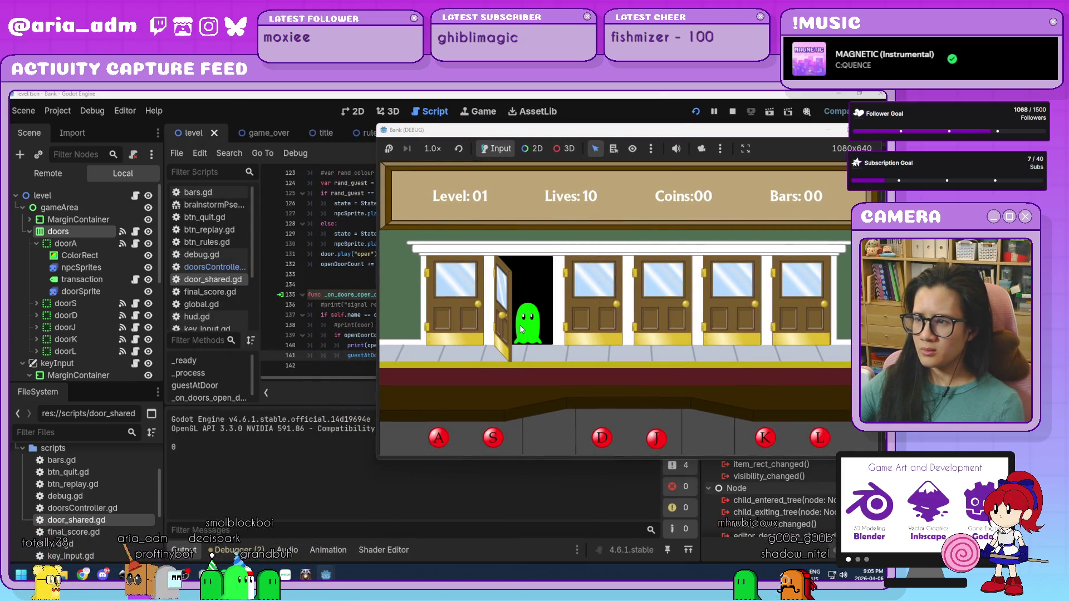
key(s)
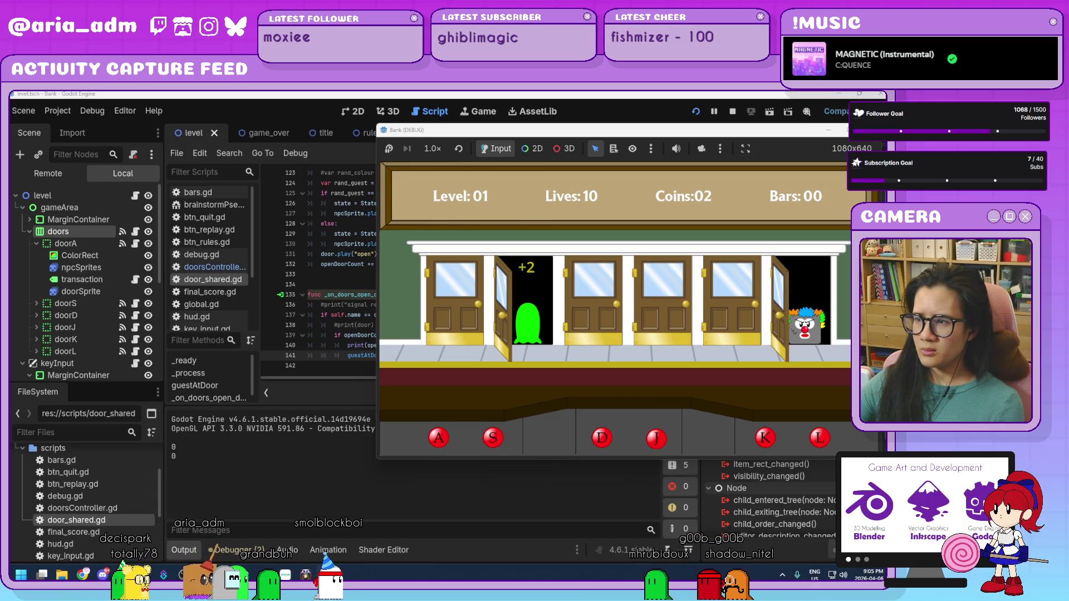
key(l)
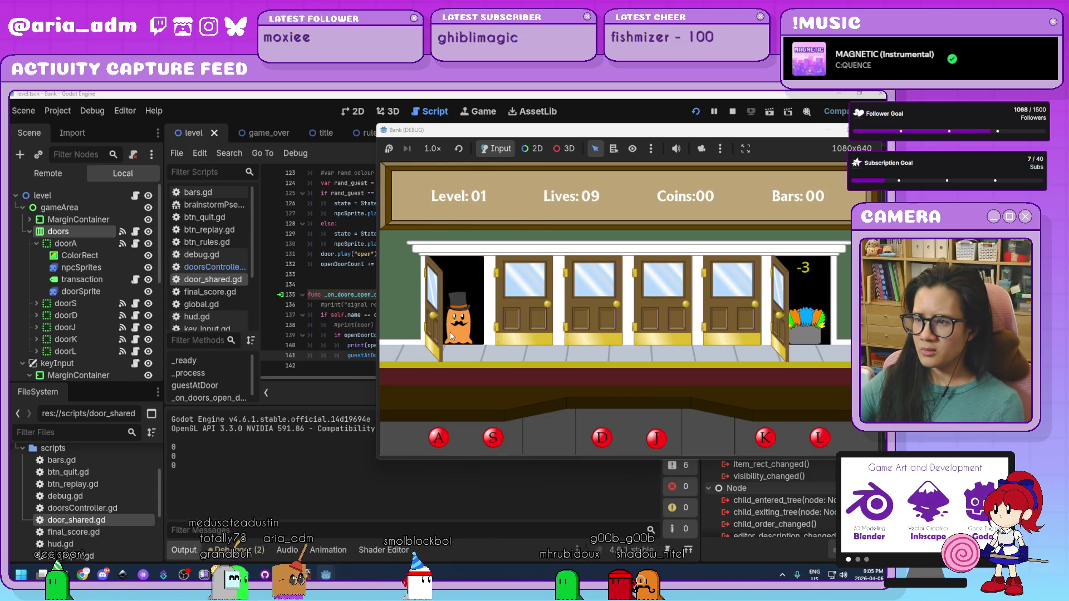
key(a)
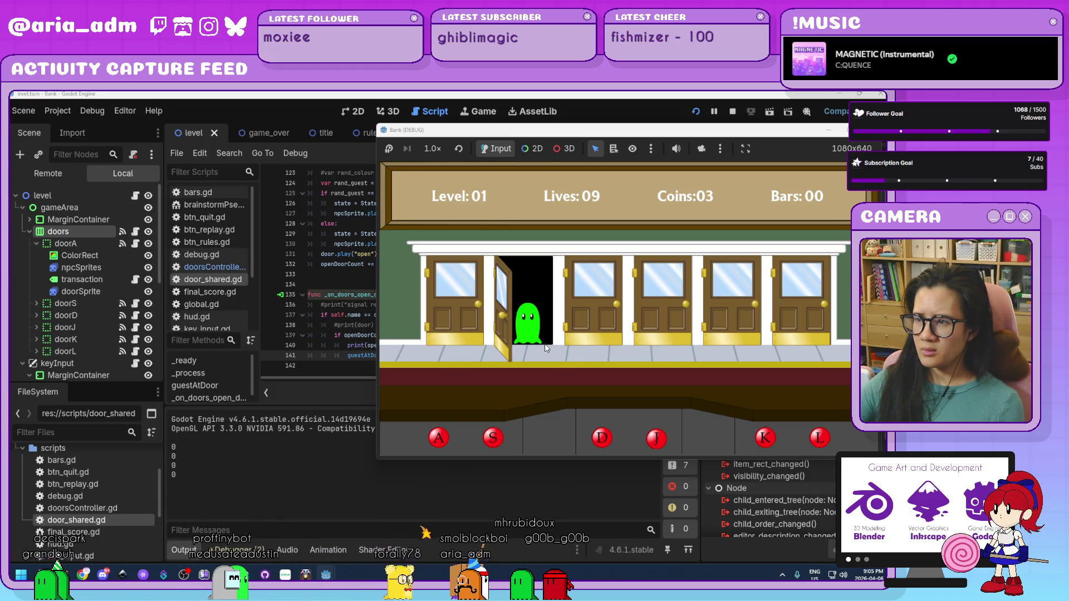
key(s)
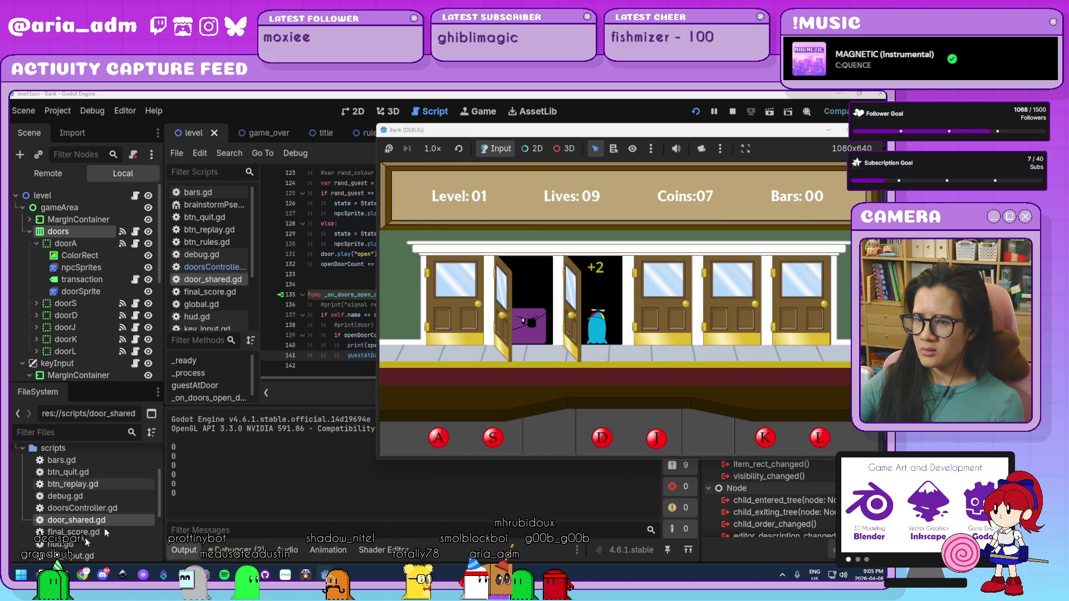
key(F8)
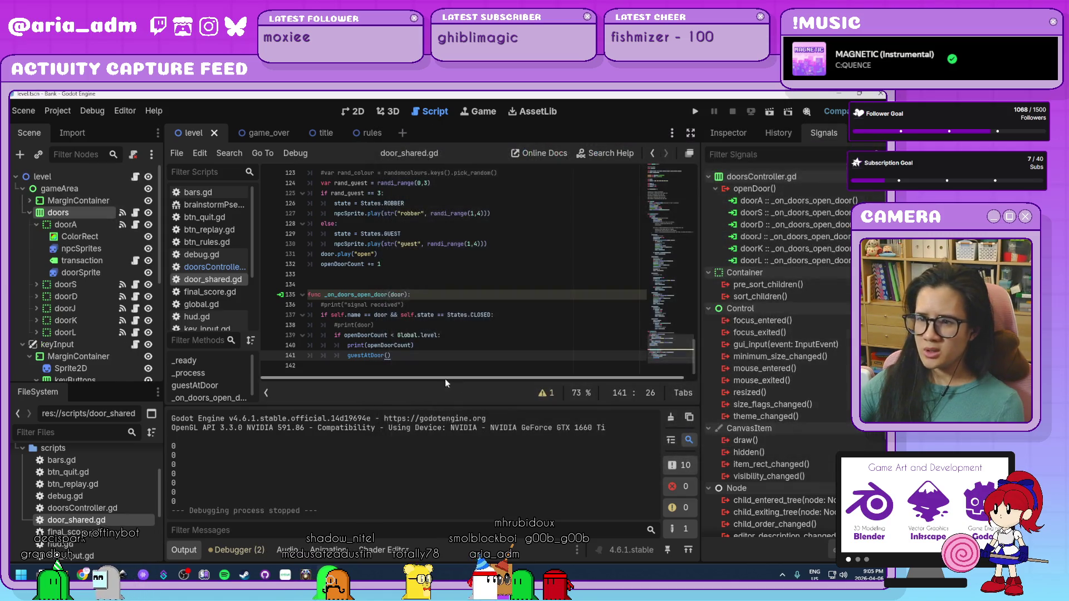
Delete the print(openDoorCount) line from the _on_doors_open_door handler
click(414, 345)
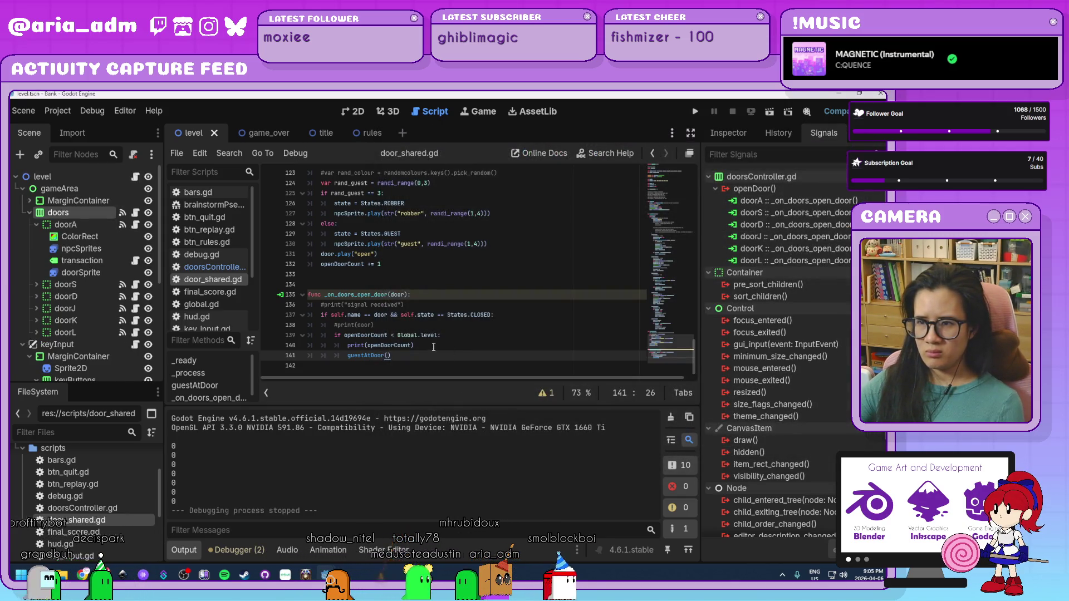
key(ctrl+shift+k)
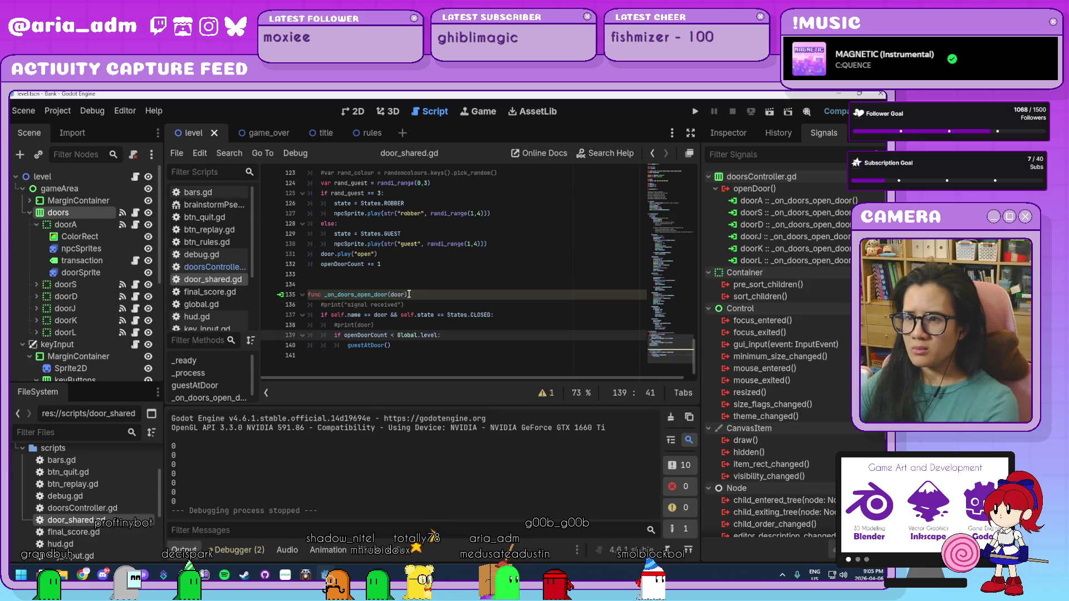
scroll(448, 313, up, 2)
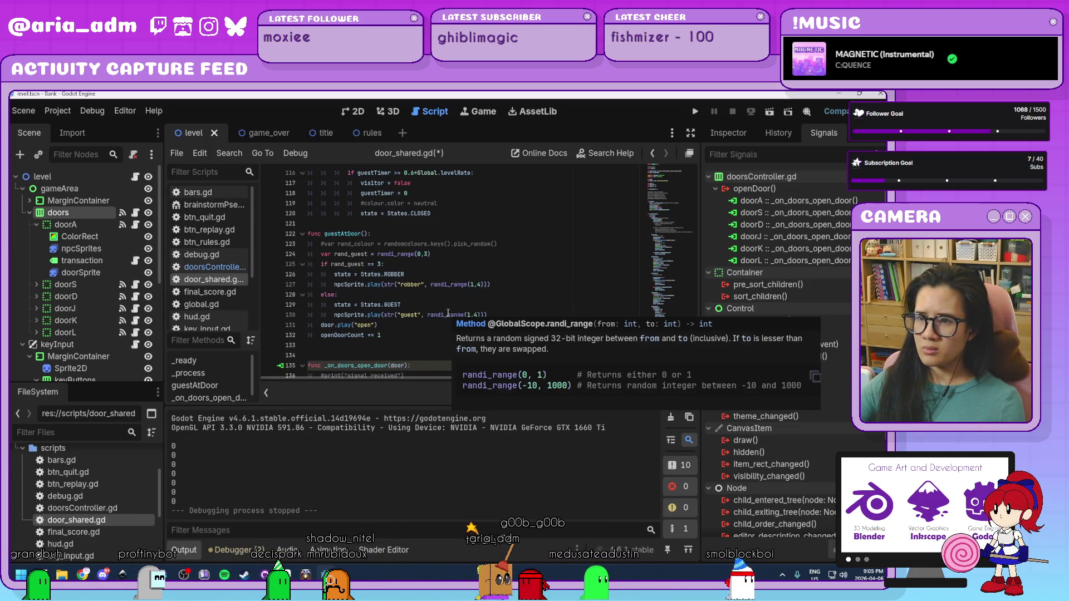
scroll(448, 313, down, 1)
Add print(openDoorCount) after openDoorCount += 1 in guestAtDoor and run the project
click(396, 304)
key(Return)
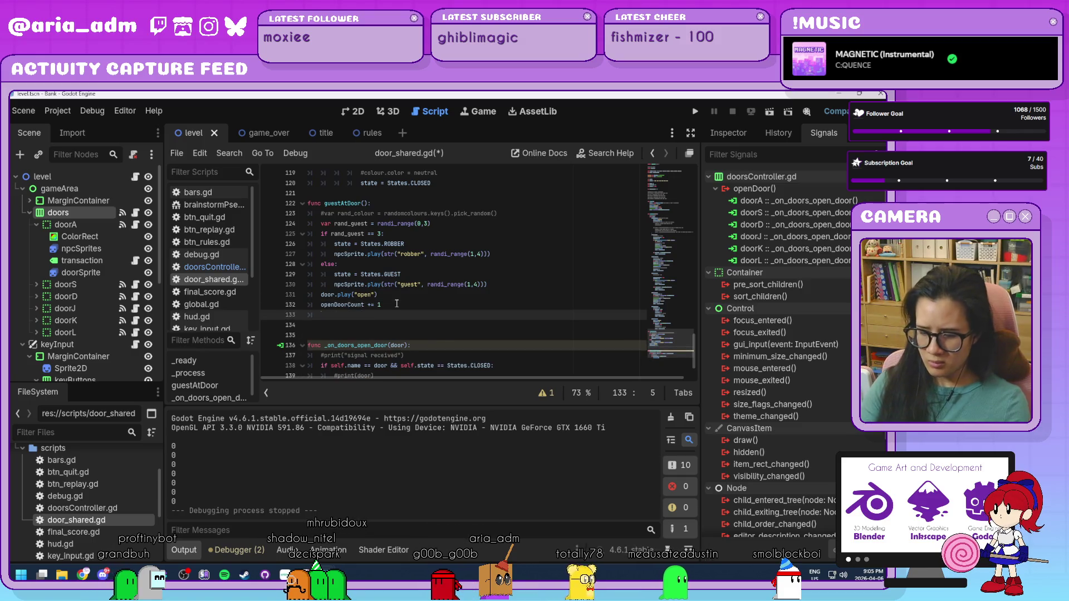
text(print())
key(Left)
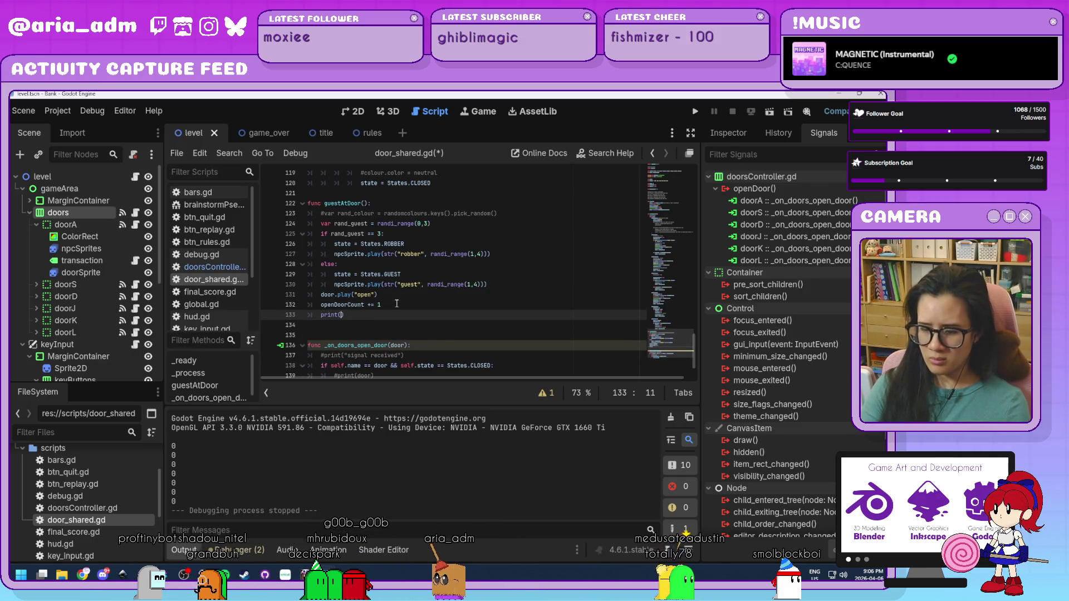
text(openDoorCount)
key(Return)
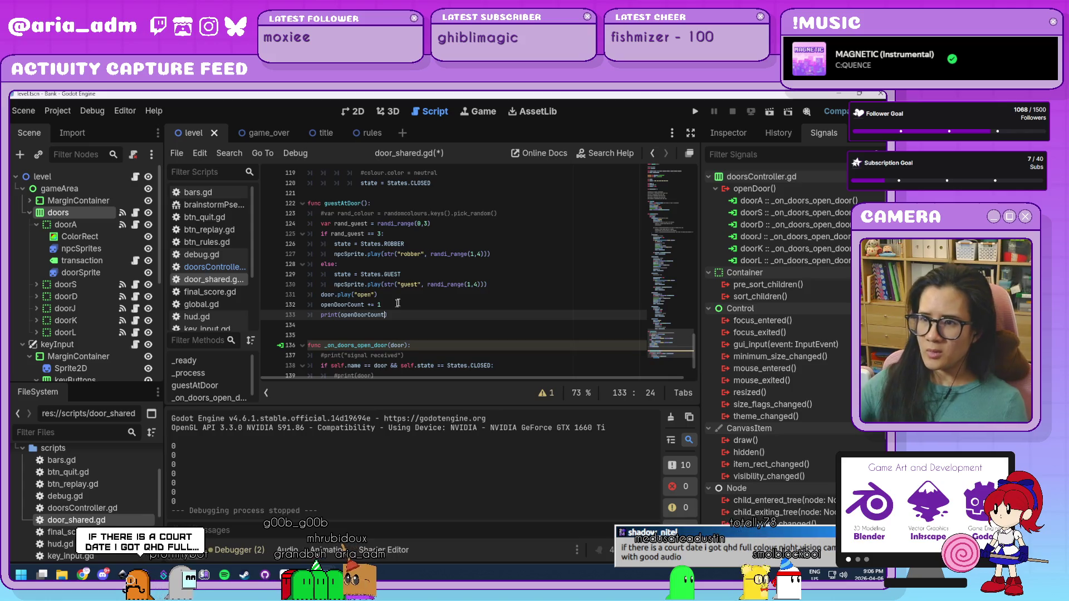
click(468, 325)
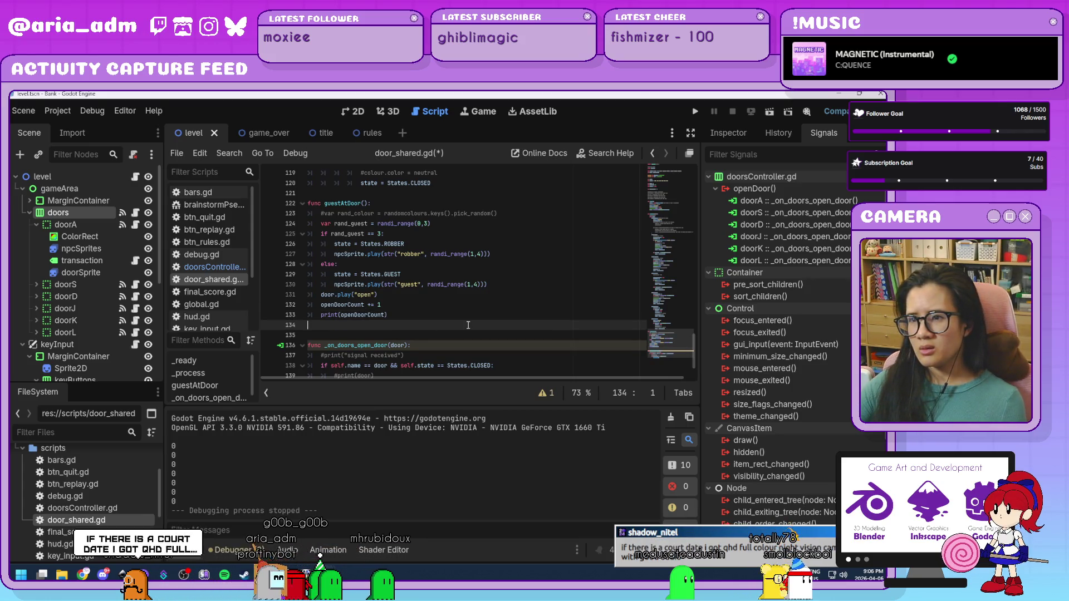
scroll(468, 325, down, 2)
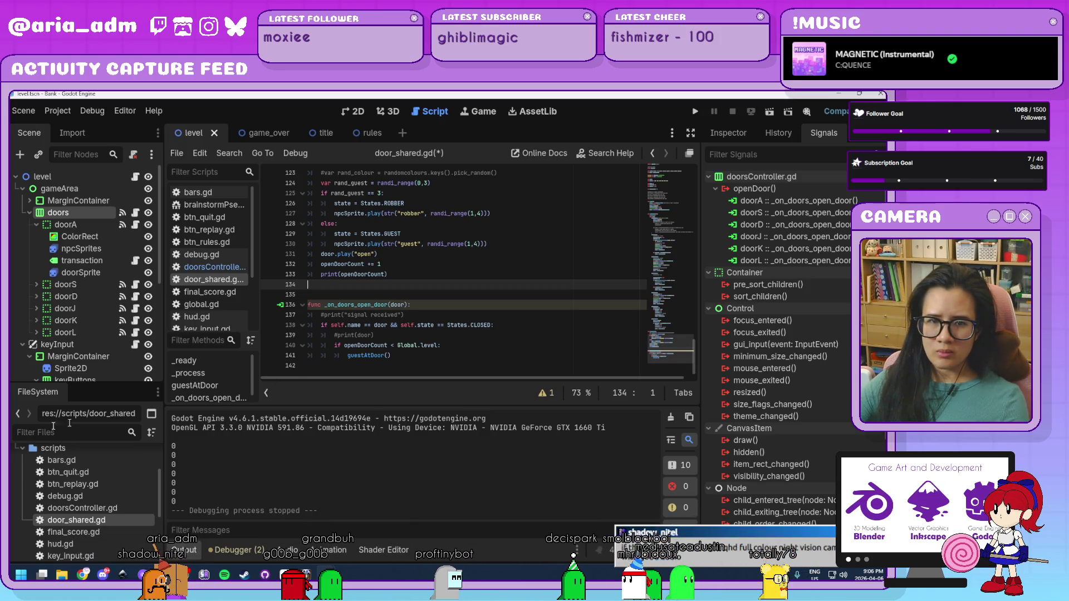
click(696, 111)
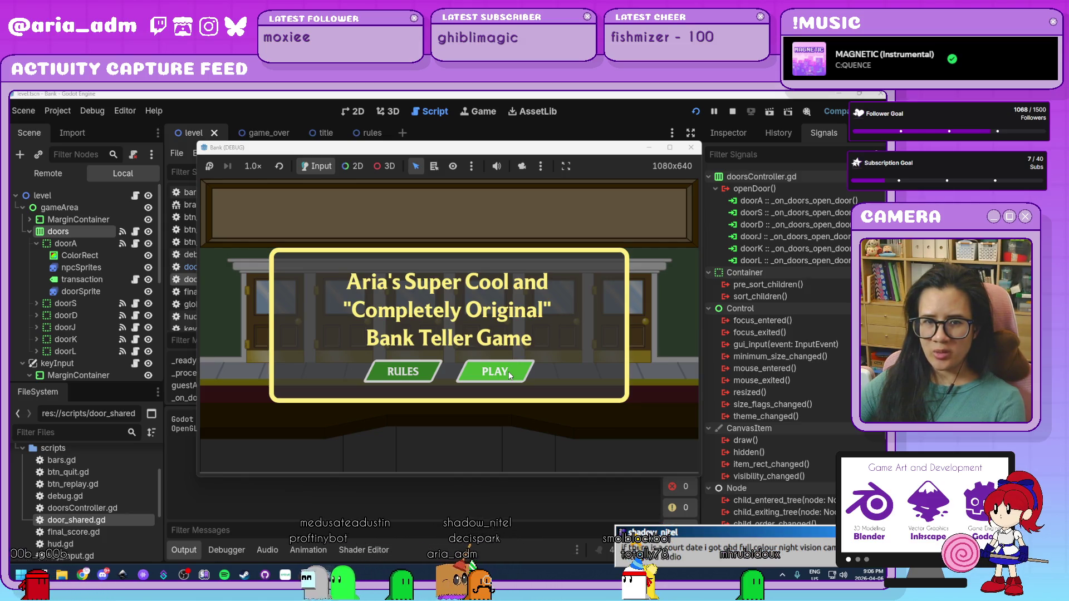
Play a round serving guests at doors D, J, K and L, logging openDoorCount as 1, then stop with F8
click(508, 372)
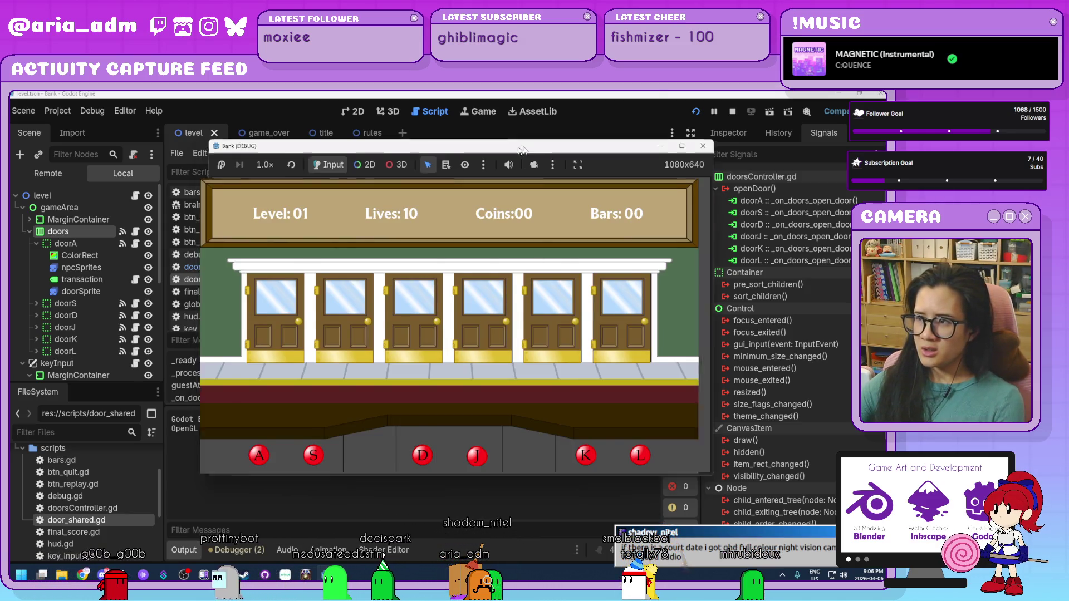
drag(503, 147, 659, 143)
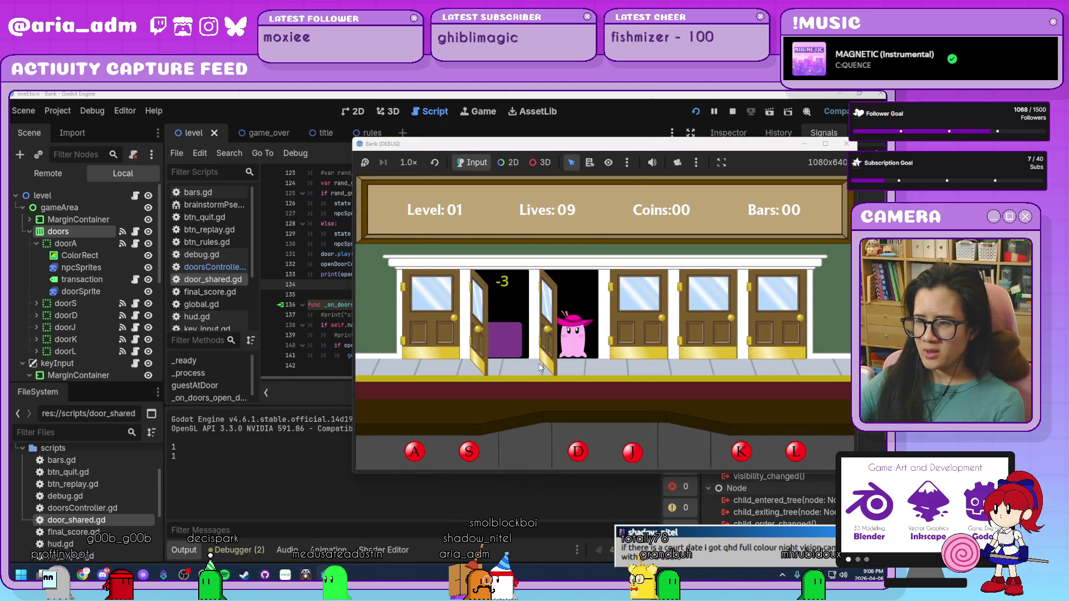
key(d)
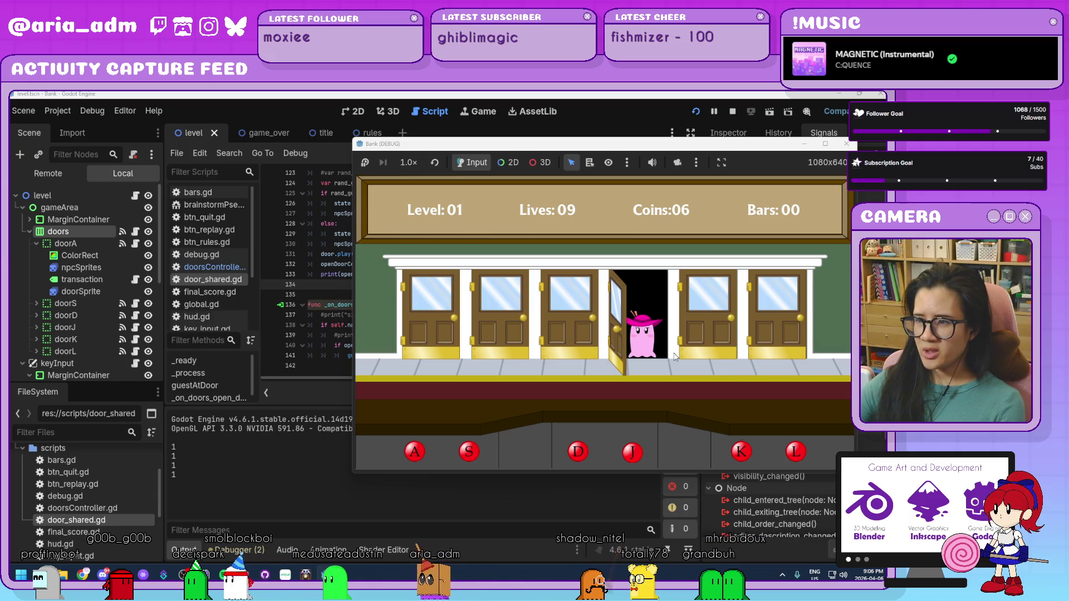
key(j)
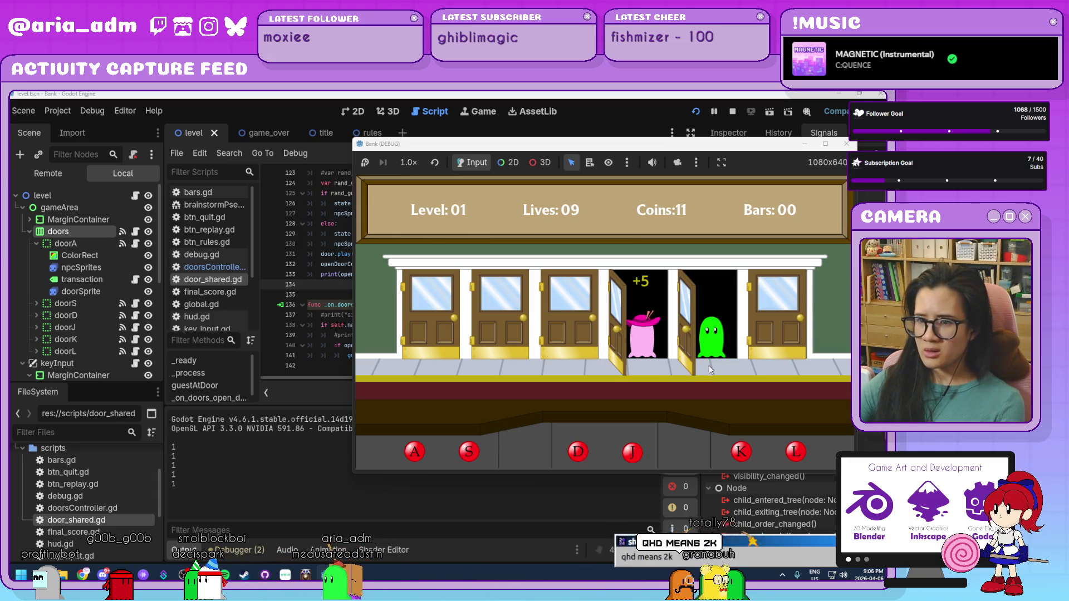
key(k)
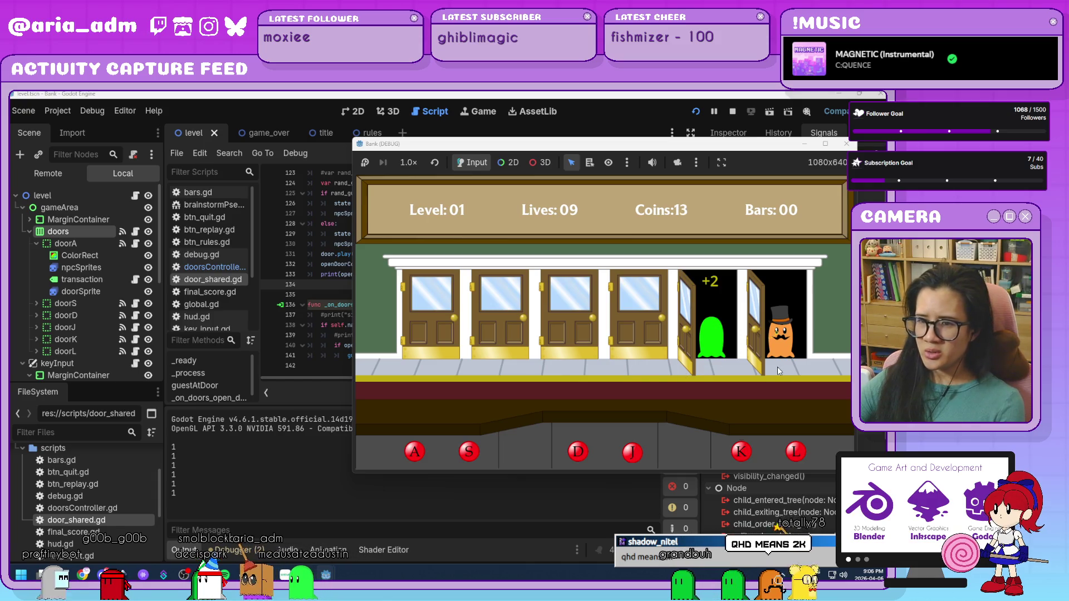
key(l)
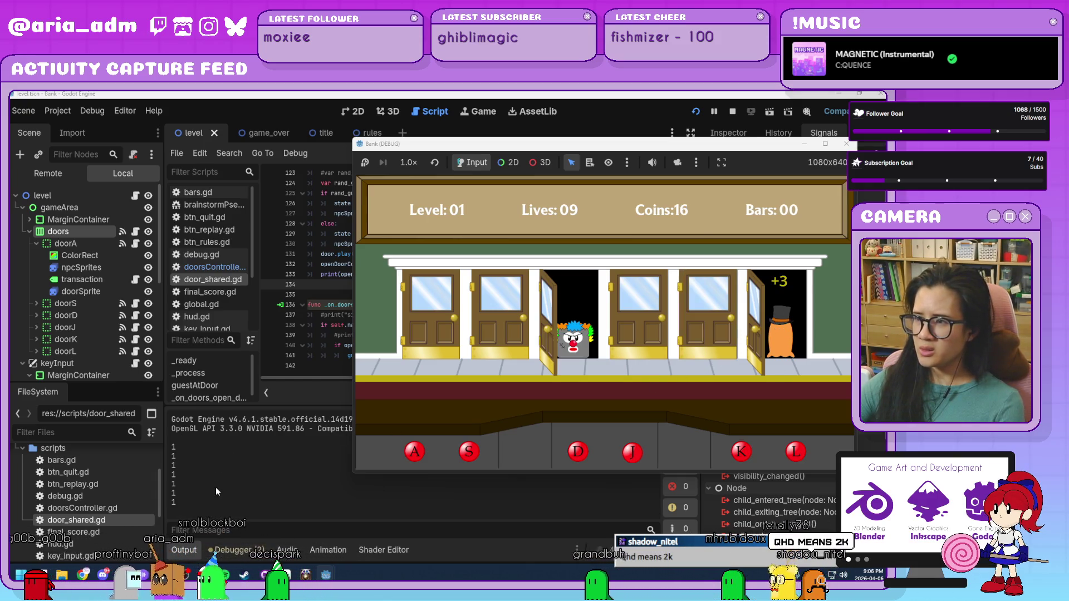
key(F8)
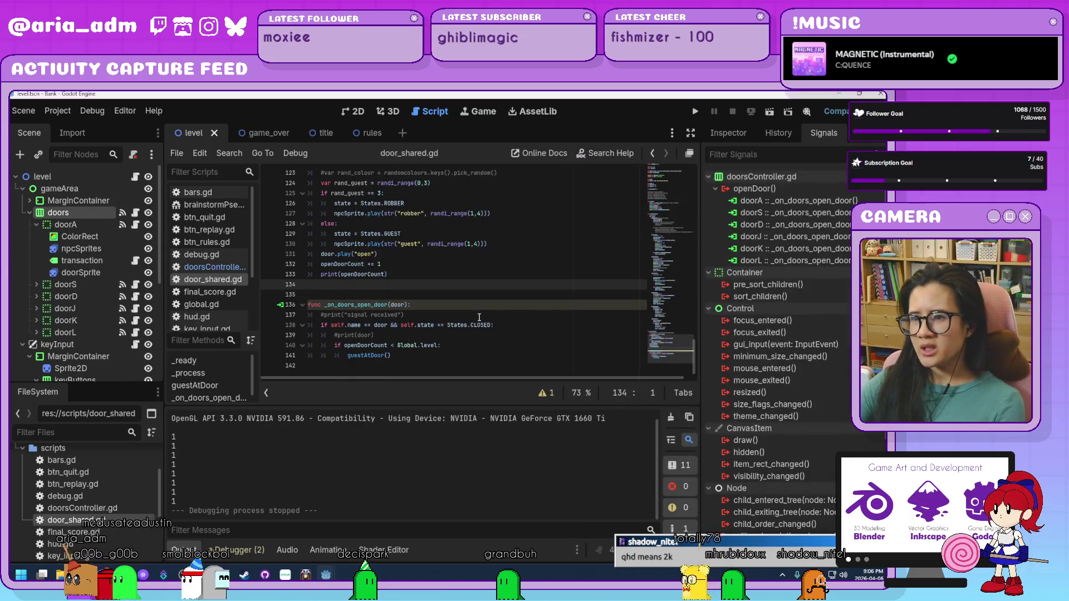
Remove the openDoorCount < Global.level line from the door handler, leaving guestAtDoor() on its own line
scroll(462, 351, up, 2)
click(470, 337)
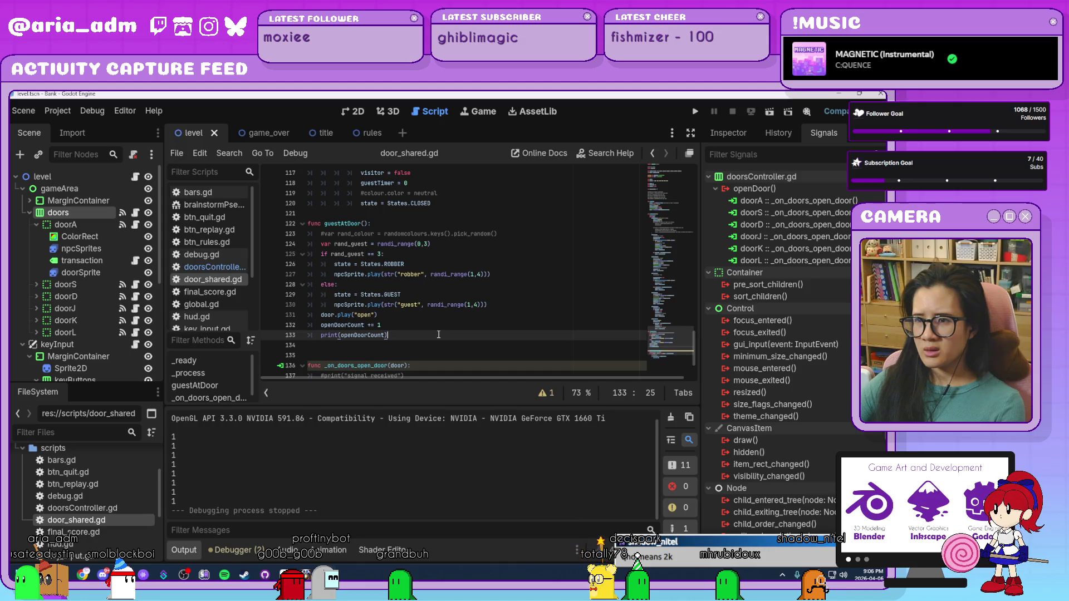
scroll(439, 334, down, 2)
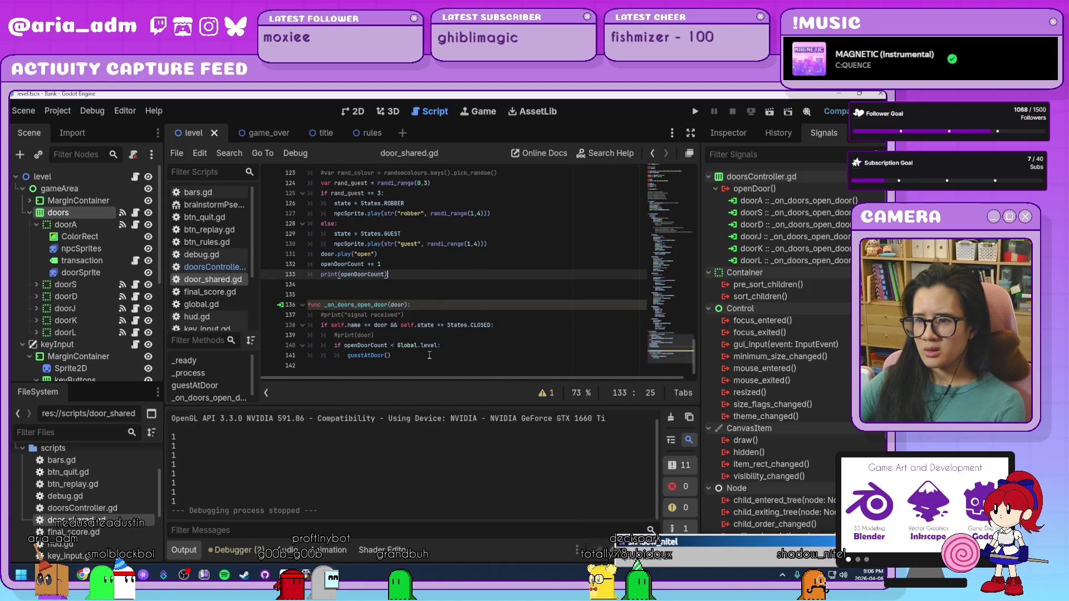
drag(455, 346, 319, 346)
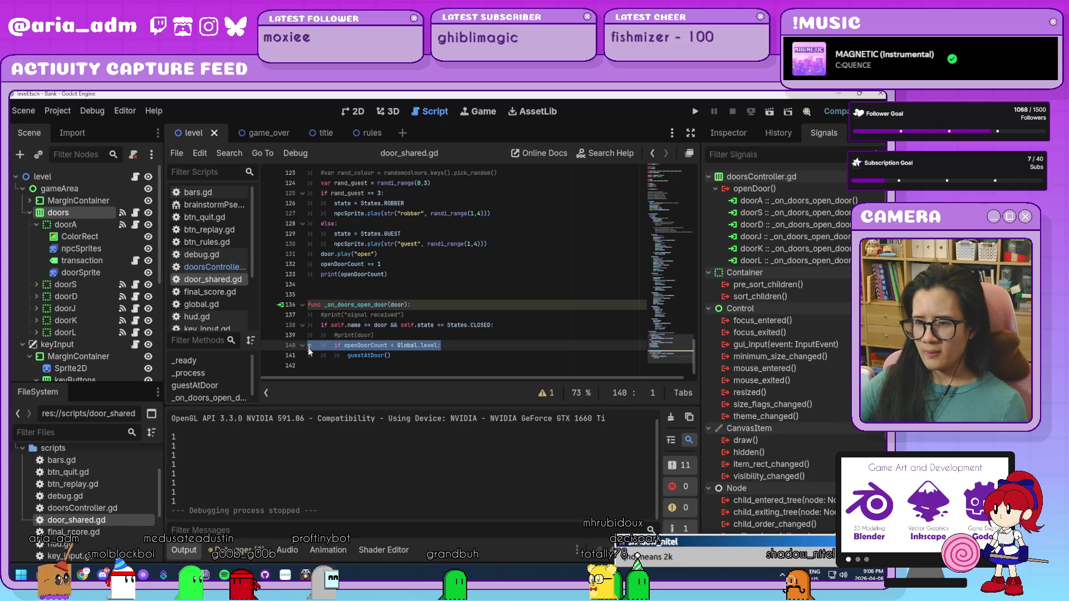
key(BackSpace)
key(BackSpace)
key(Delete)
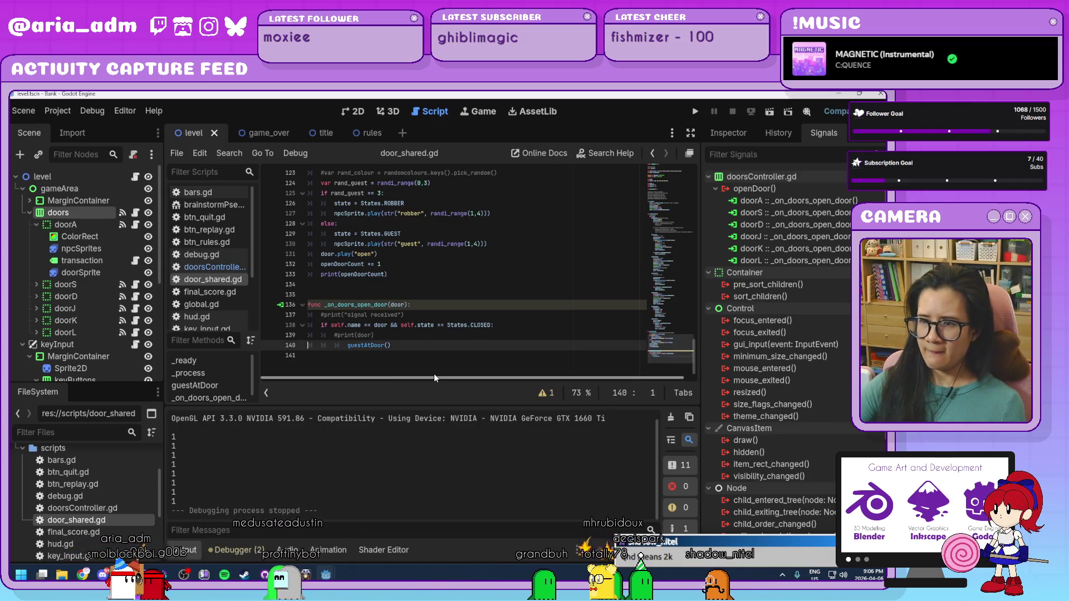
key(Return)
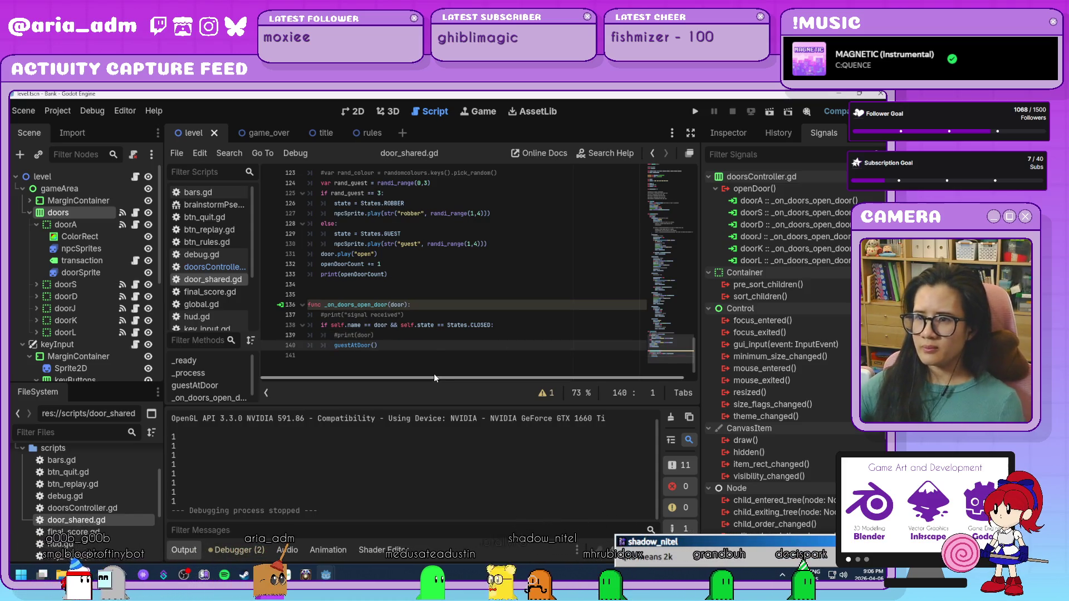
Add 'if openDoorCount < Global.level:' at the top of guestAtDoor and indent its body beneath it
scroll(458, 242, up, 3)
click(458, 242)
key(Return)
key(ctrl+v)
key(ctrl+z)
scroll(462, 250, down, 1)
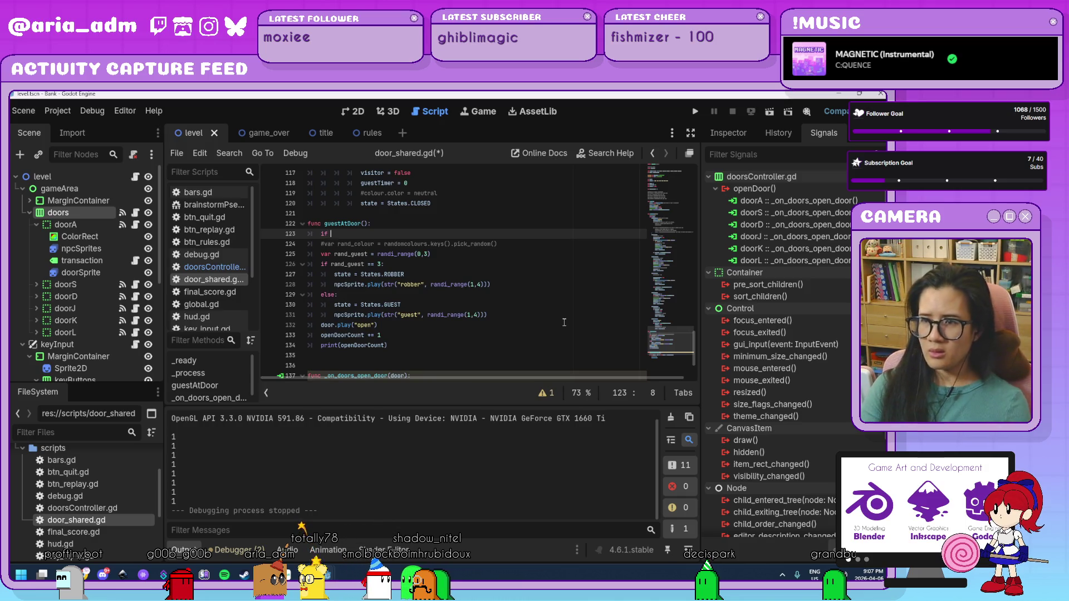
text(op)
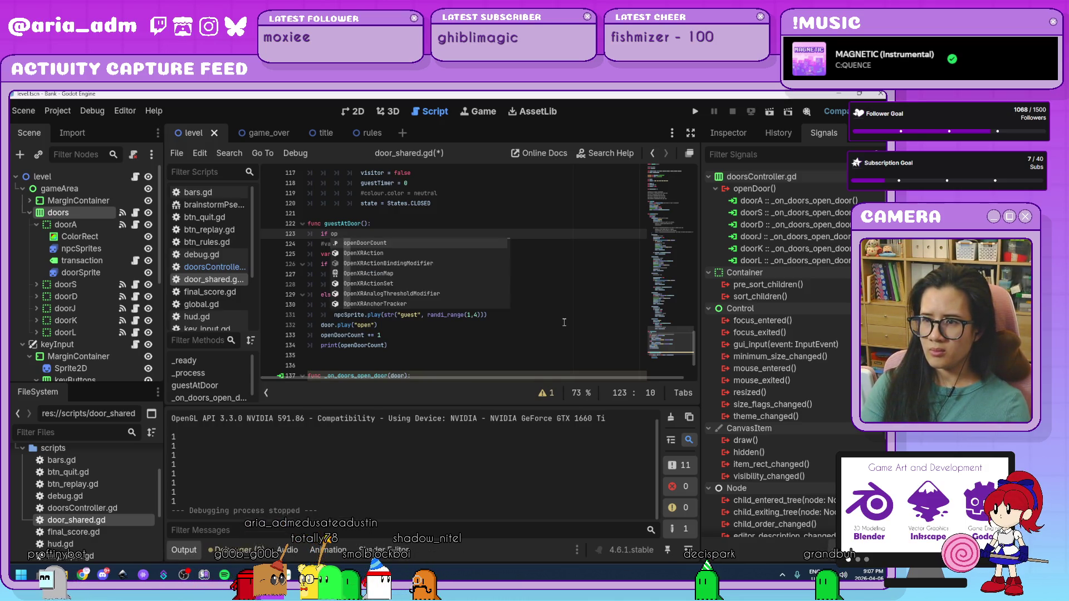
text(enDoorCount <)
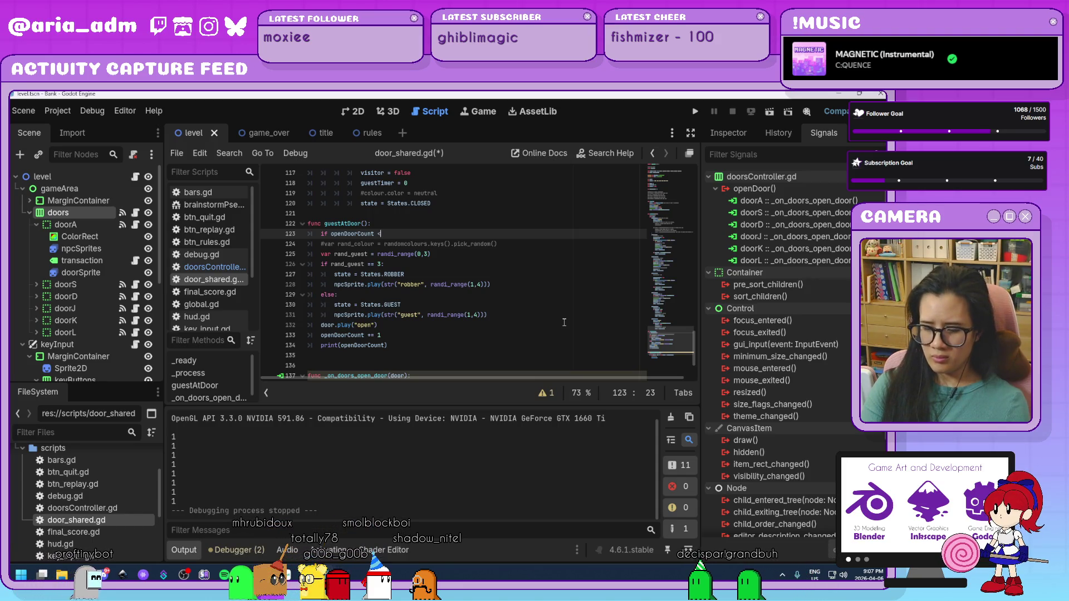
text( Global.level)
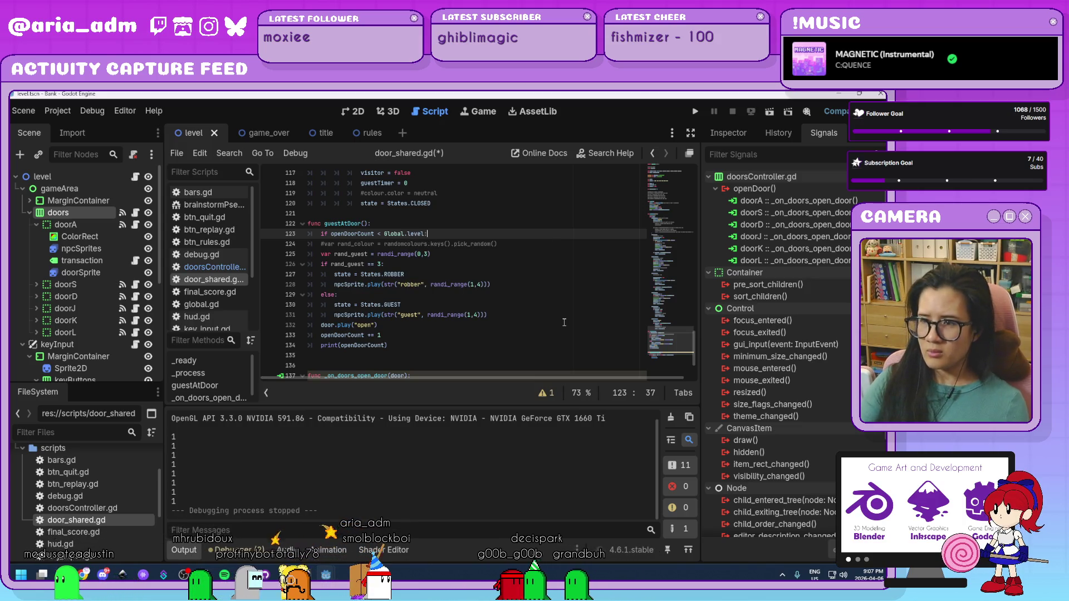
text(:)
drag(388, 346, 321, 244)
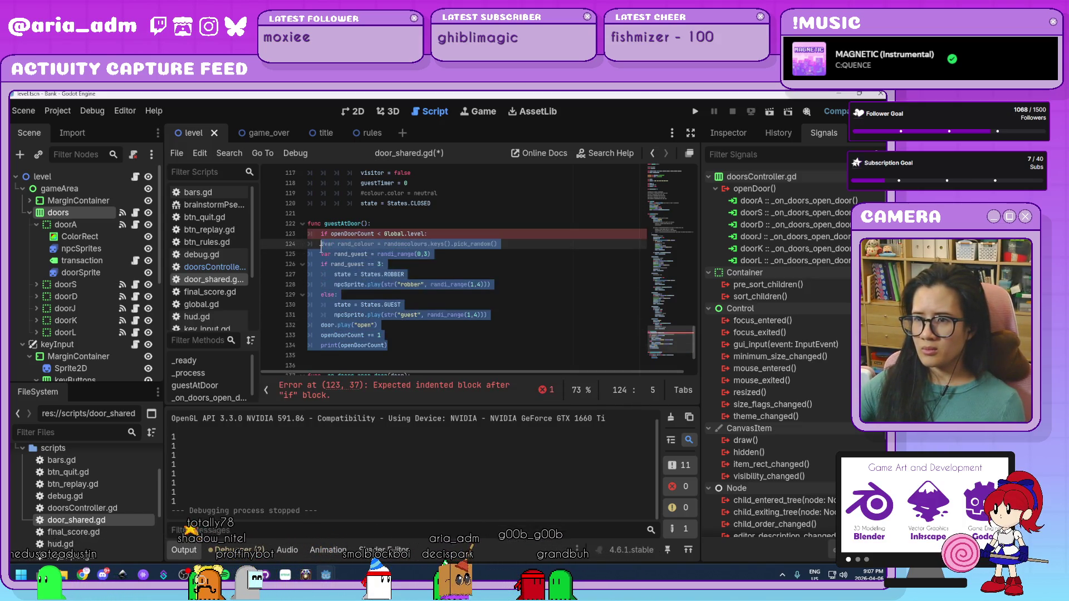
key(Tab)
click(466, 335)
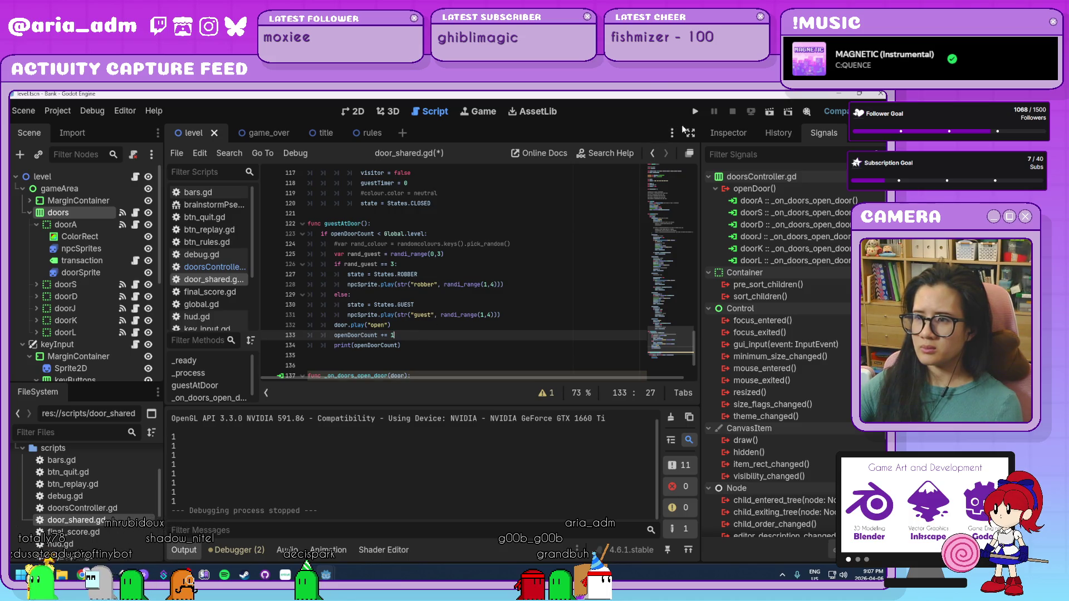
Run the game again and serve guests at doors L and J, reaching 09 coins
click(696, 112)
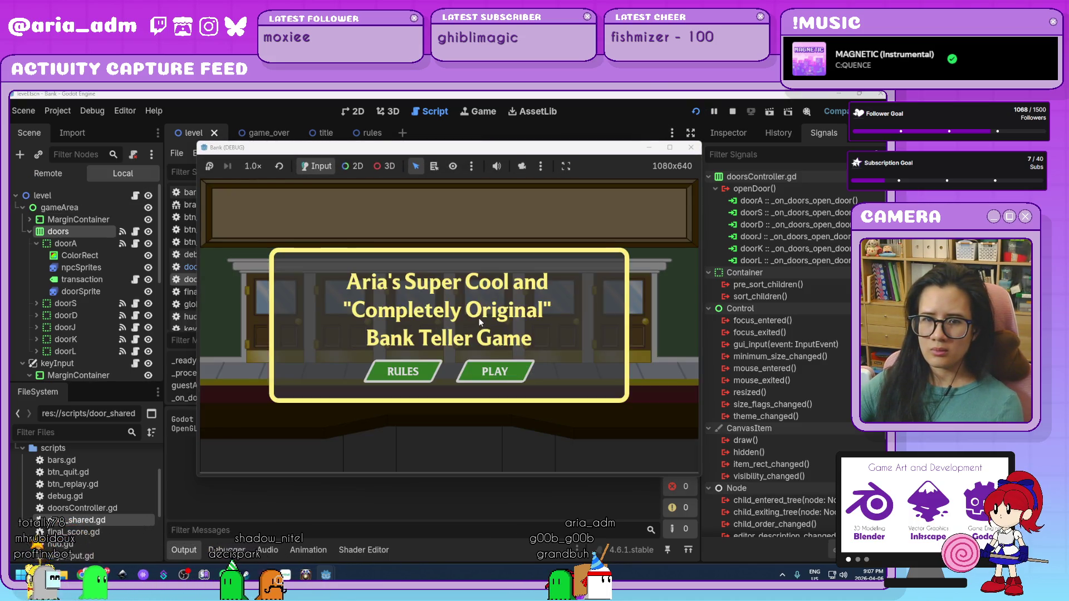
click(496, 373)
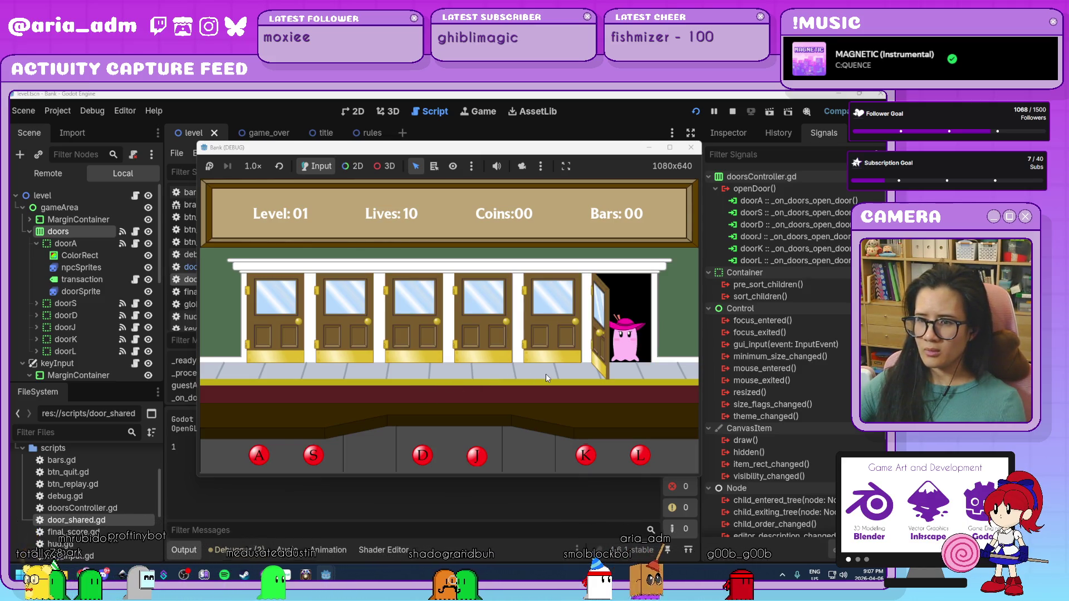
key(l)
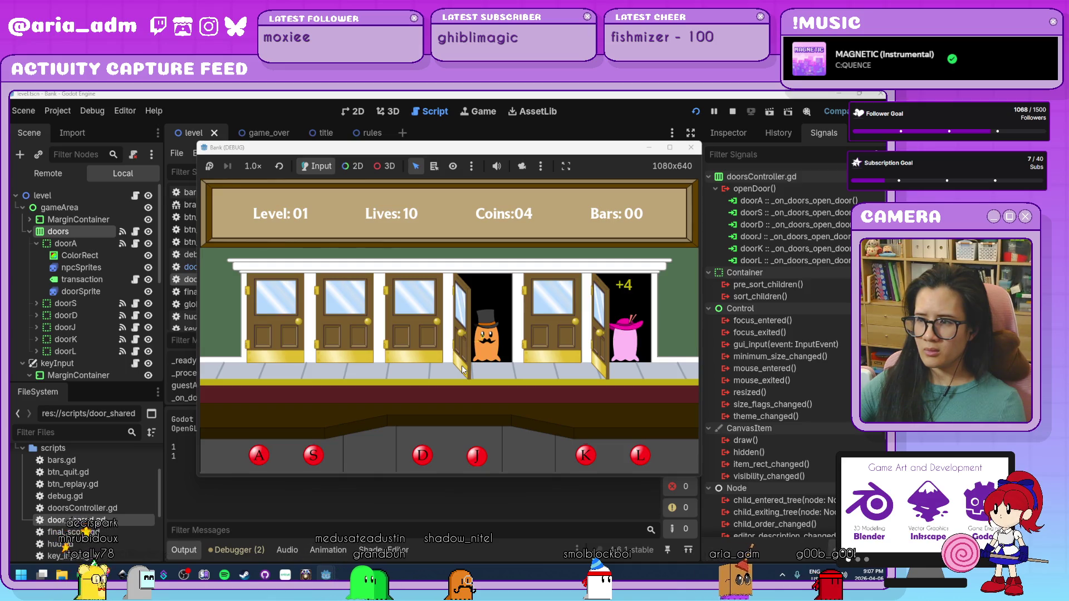
key(j)
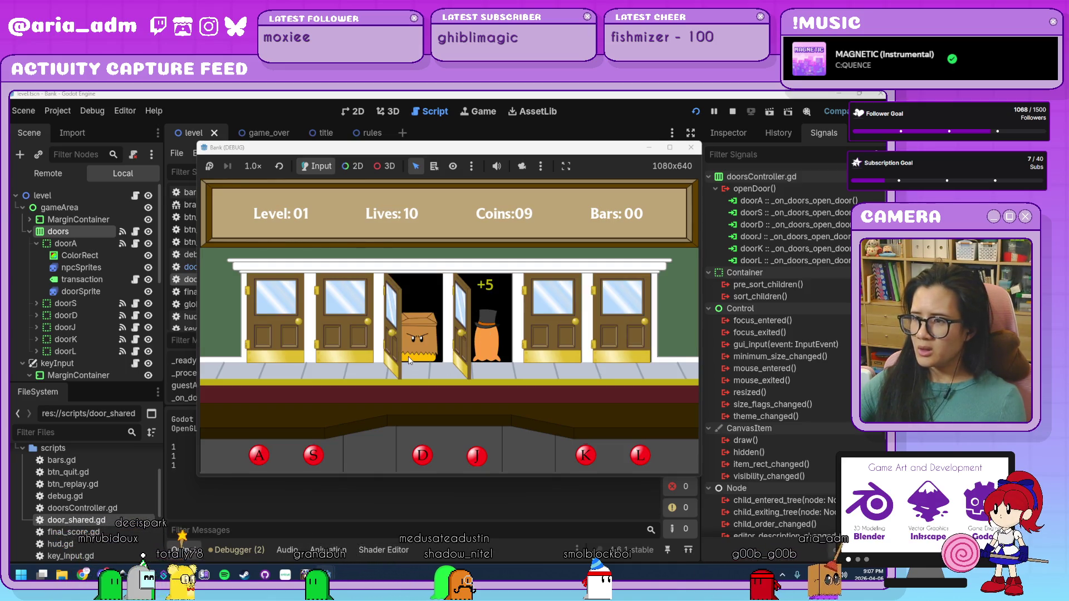
Close the game and delete the openDoorCount -= 1 line and its empty line from the CLOSING state
click(691, 148)
scroll(432, 323, up, 3)
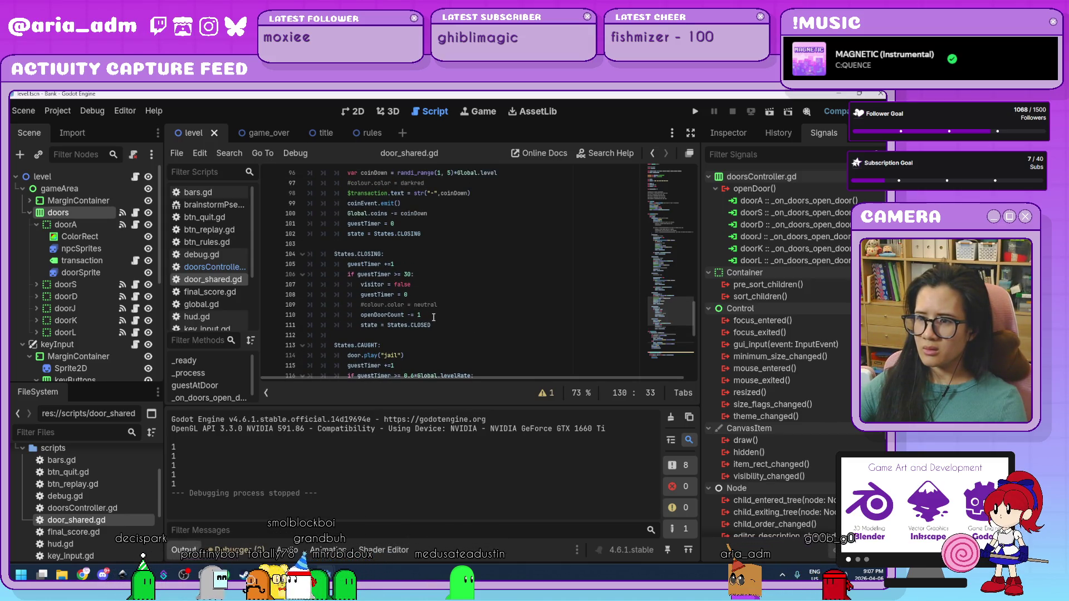
drag(433, 317, 361, 315)
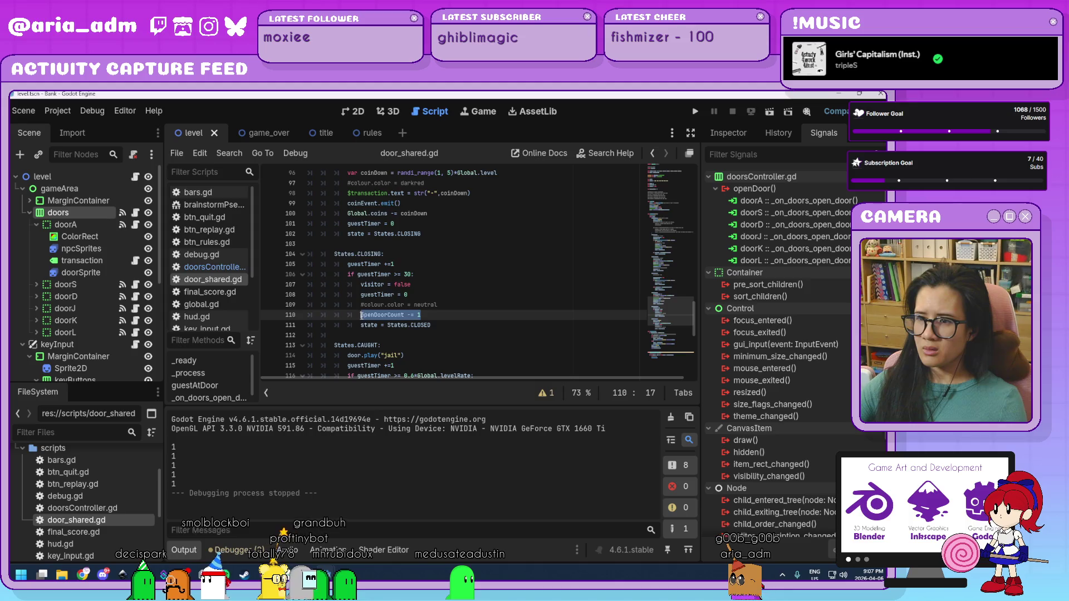
scroll(477, 337, up, 8)
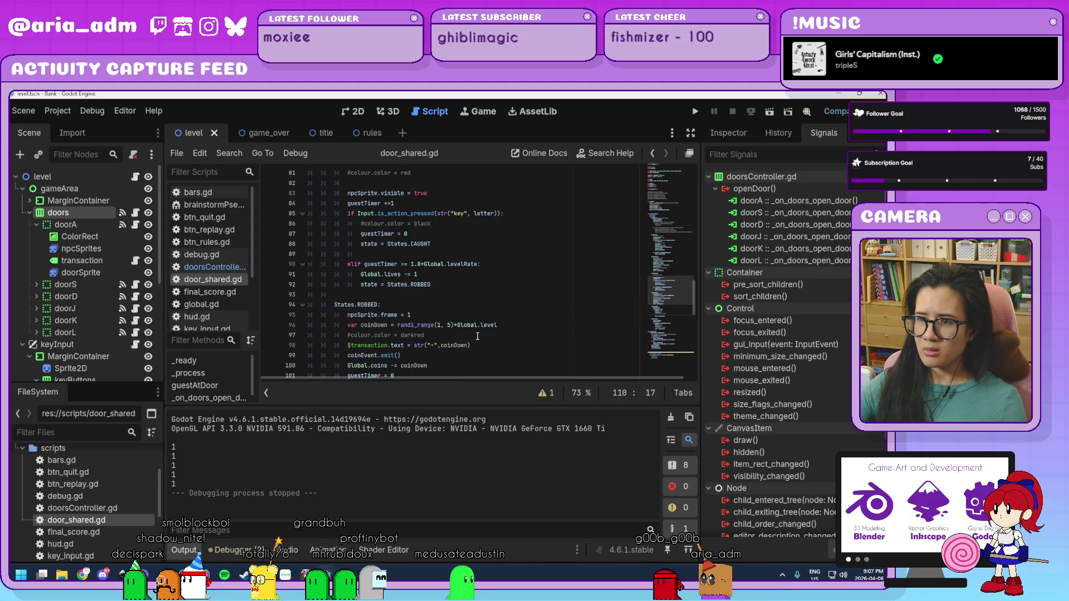
key(ctrl+x)
scroll(477, 337, up, 9)
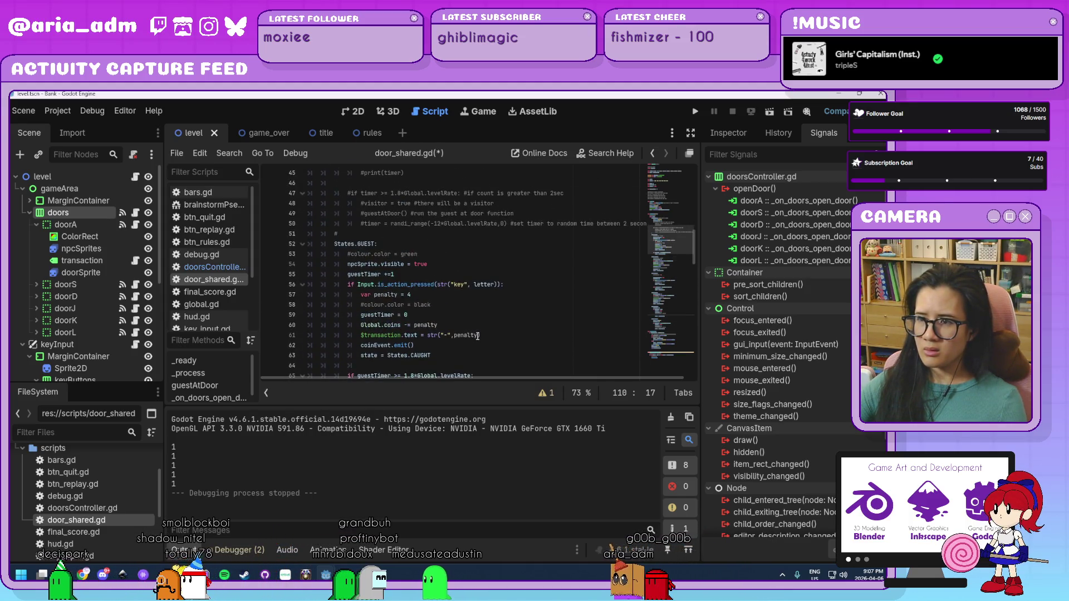
scroll(477, 336, up, 3)
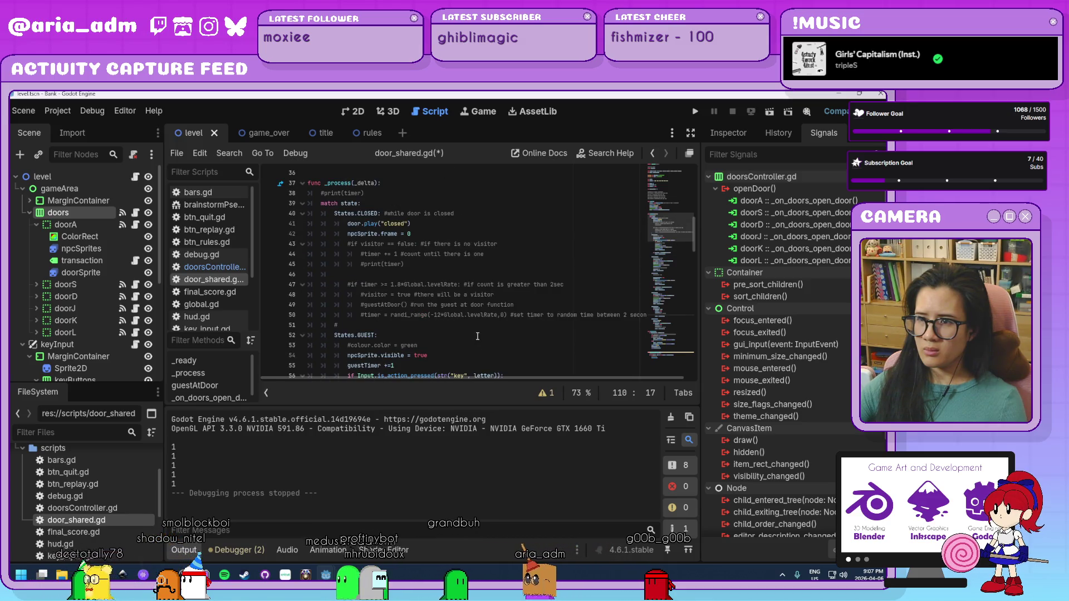
scroll(477, 336, down, 6)
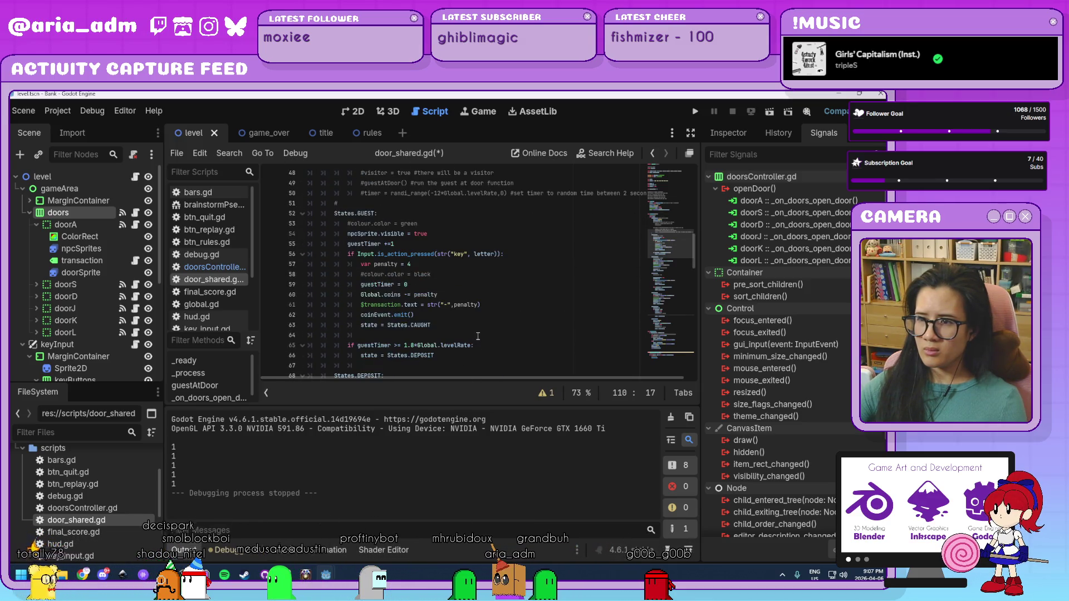
scroll(477, 336, down, 13)
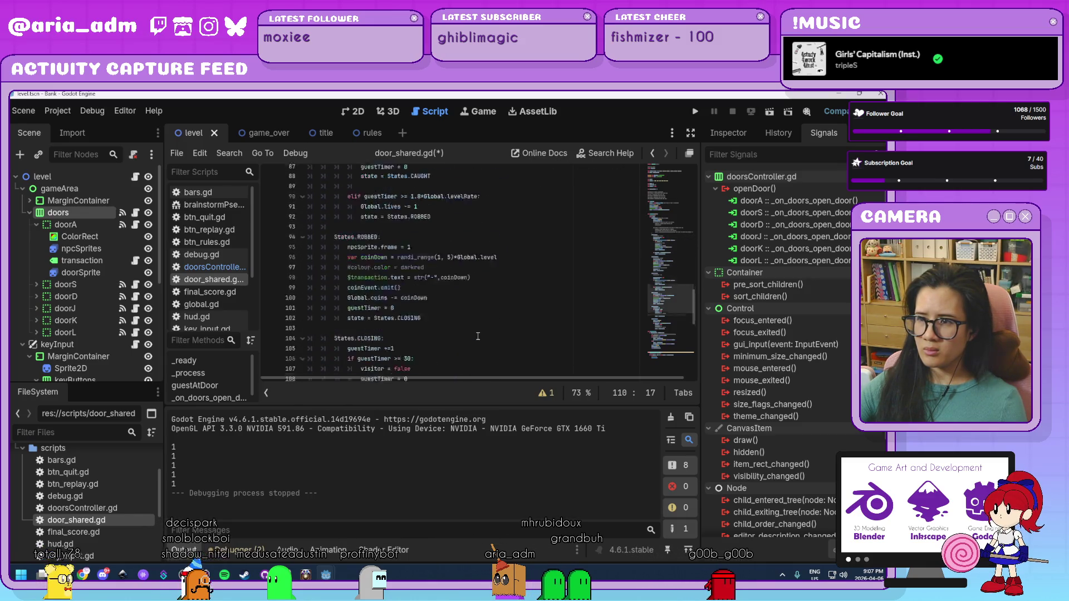
scroll(477, 337, down, 1)
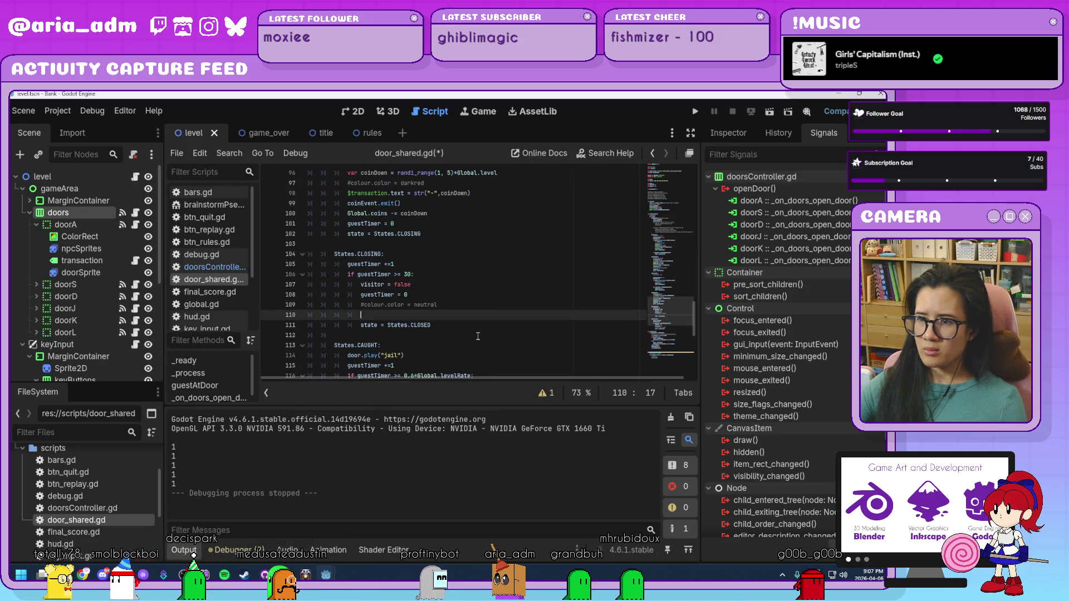
scroll(478, 336, down, 1)
key(BackSpace)
key(BackSpace)
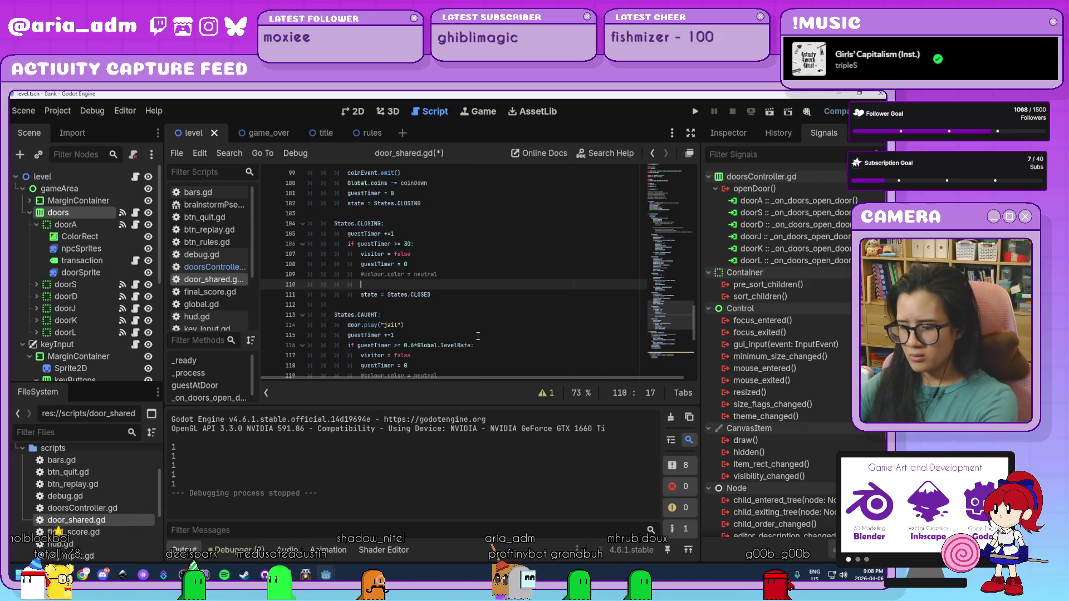
key(BackSpace)
key(BackSpace)
key(BackSpace)
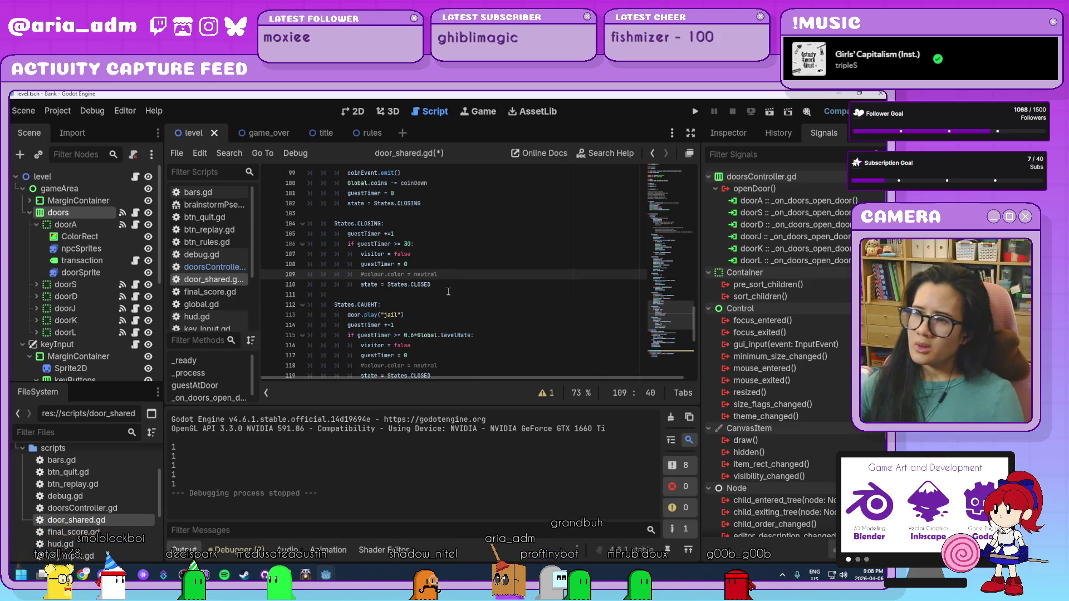
Launch the game with F5 to test the removed decrement
click(451, 286)
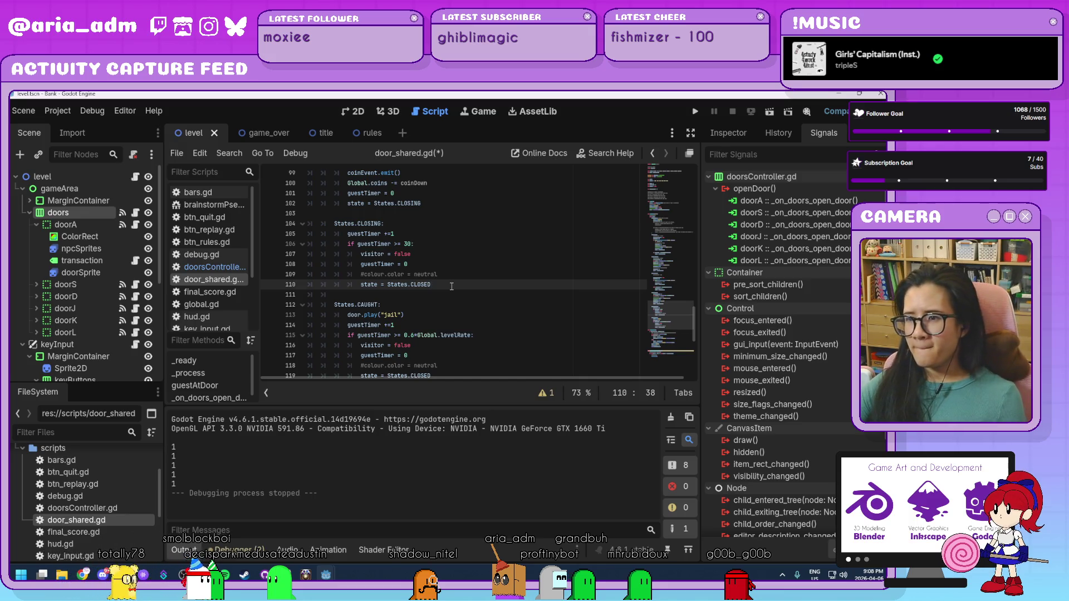
scroll(452, 286, down, 2)
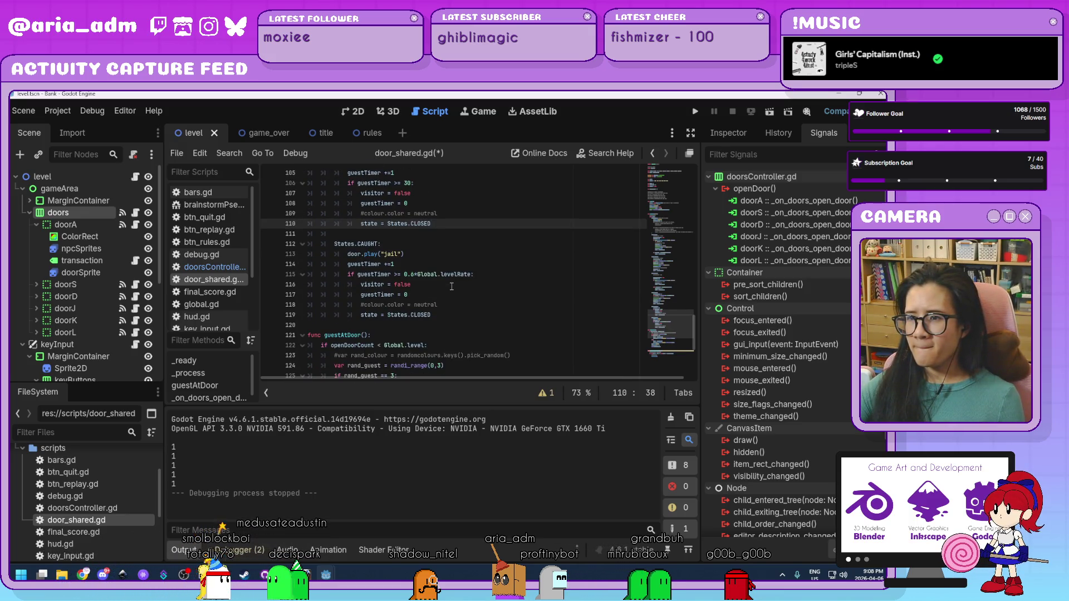
scroll(451, 287, down, 5)
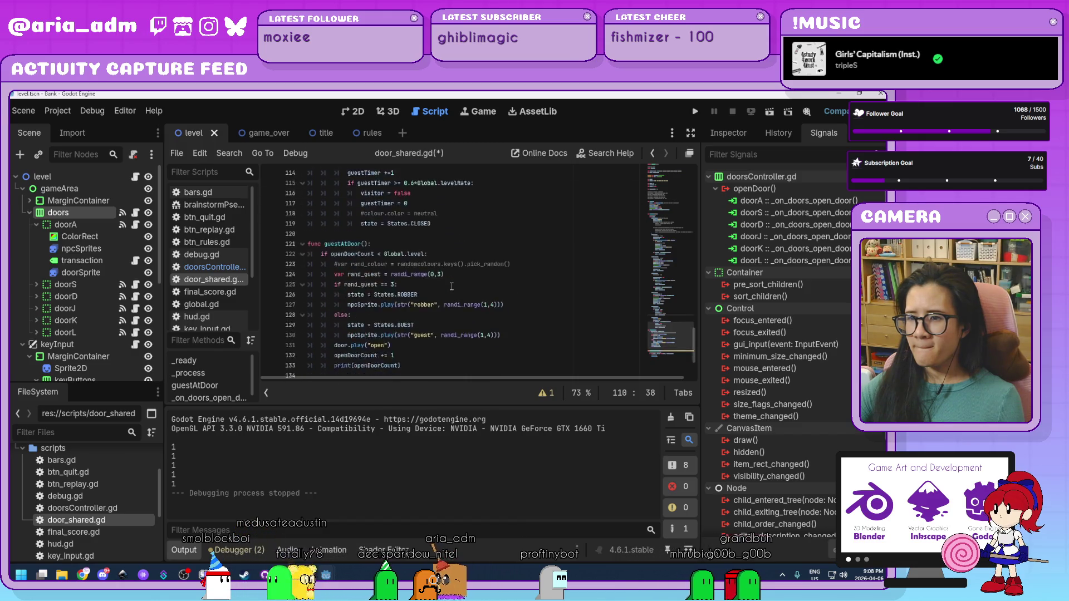
scroll(451, 286, up, 7)
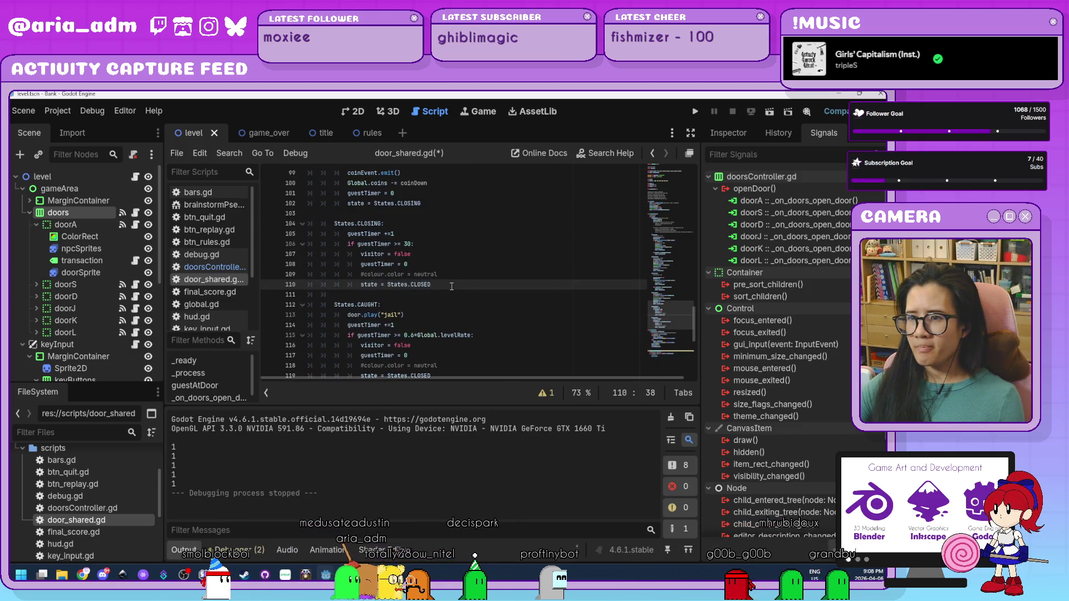
key(F5)
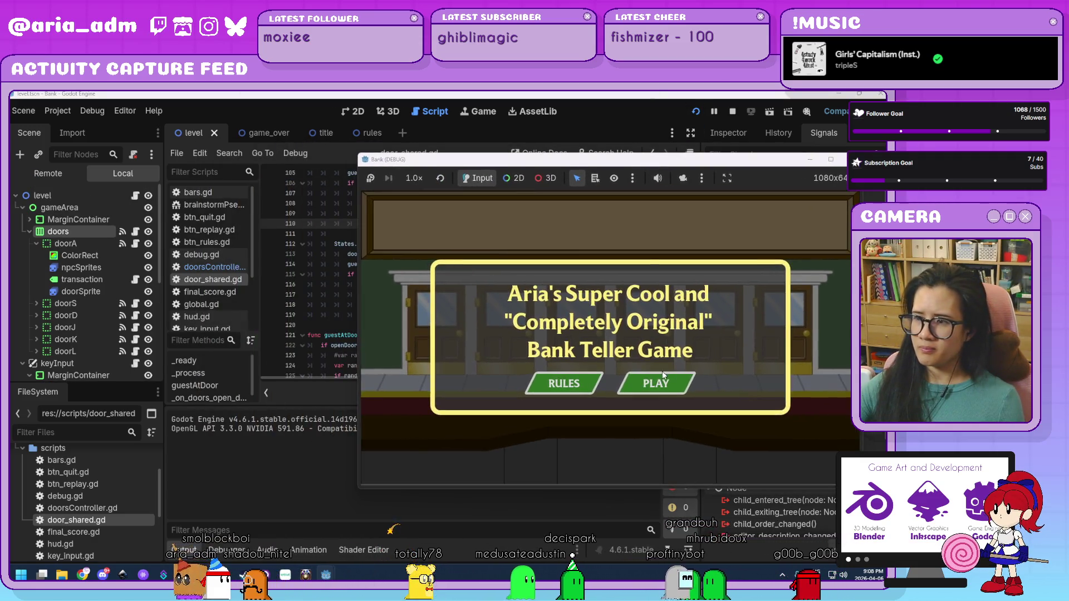
Play Level 01, serve the guests at doors L and D for 2 coins, then stop
click(662, 384)
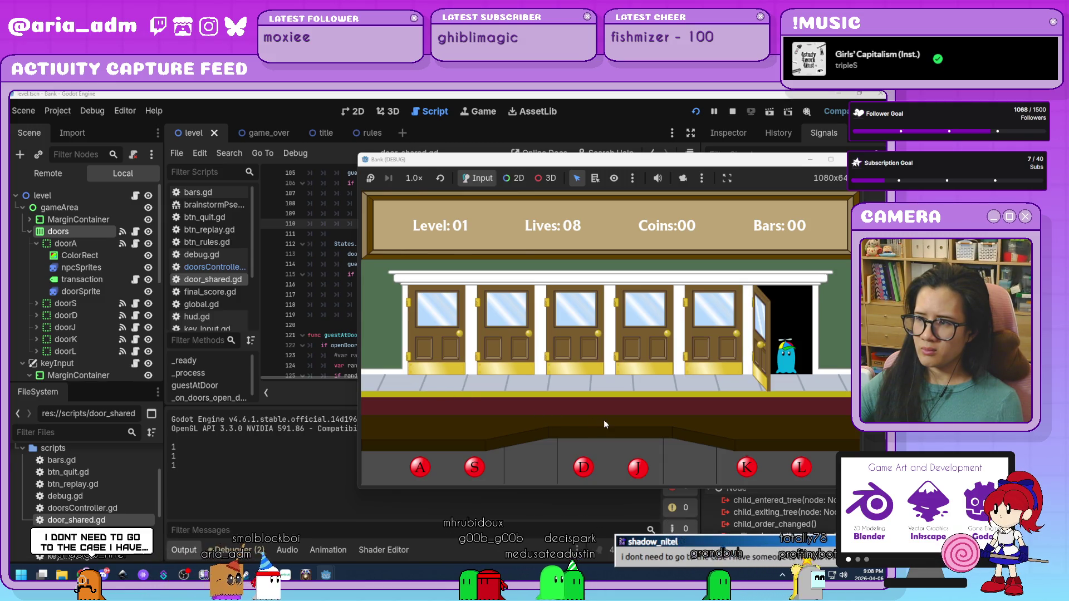
key(l)
key(d)
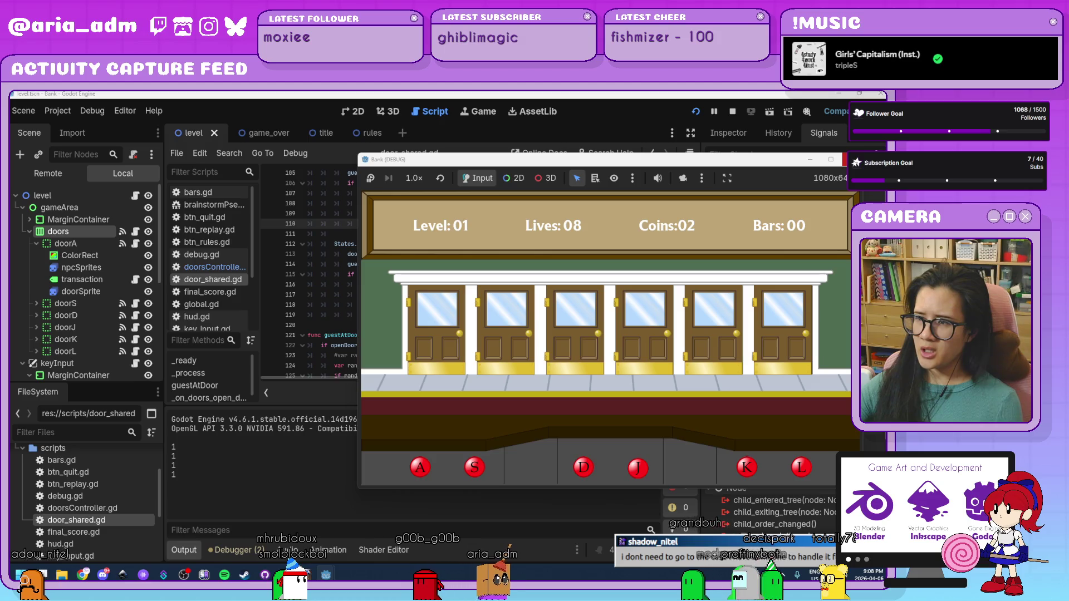
key(F8)
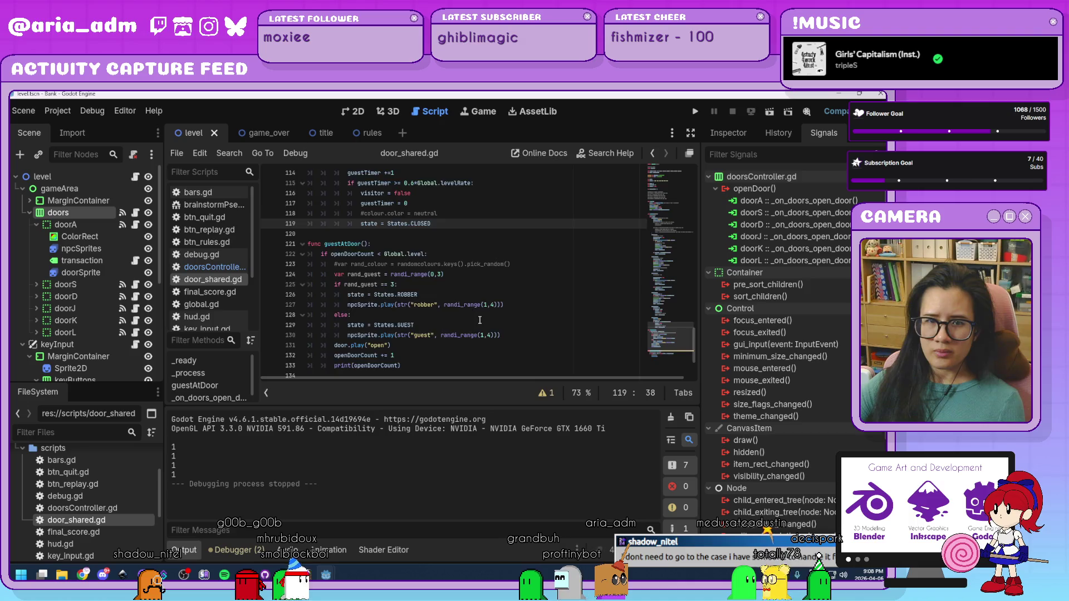
Delete the 'openDoorCount += 1' statement on line 132 of guestAtDoor
scroll(479, 321, up, 2)
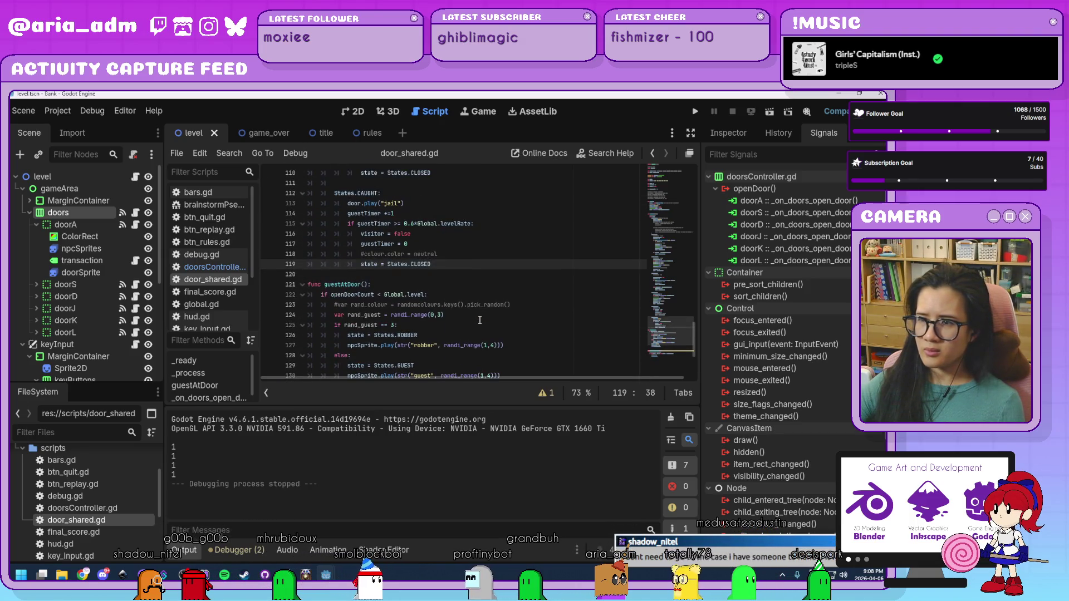
scroll(479, 321, up, 10)
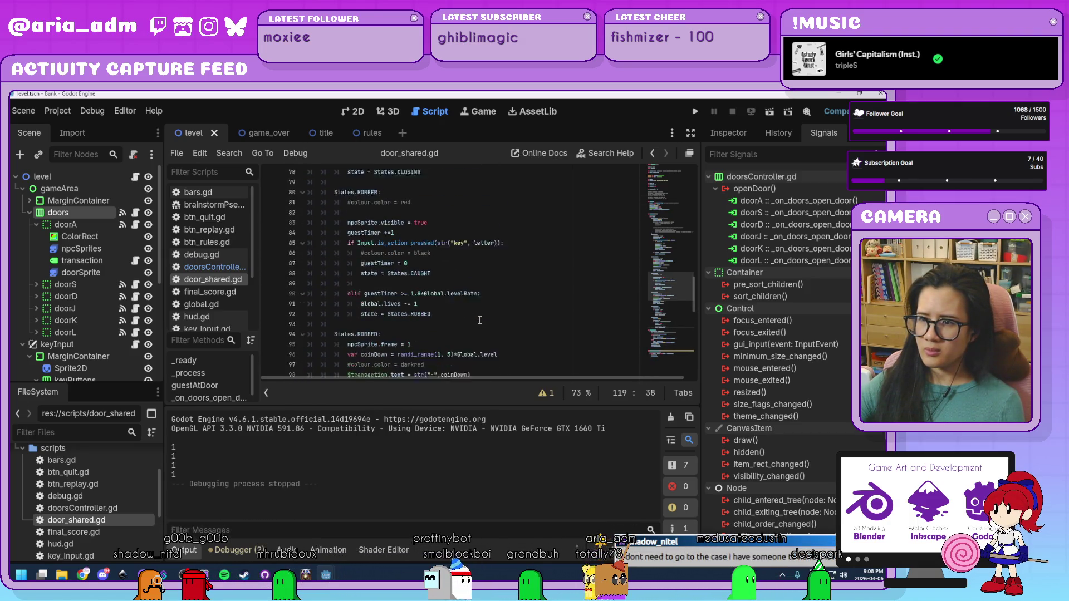
scroll(480, 320, down, 14)
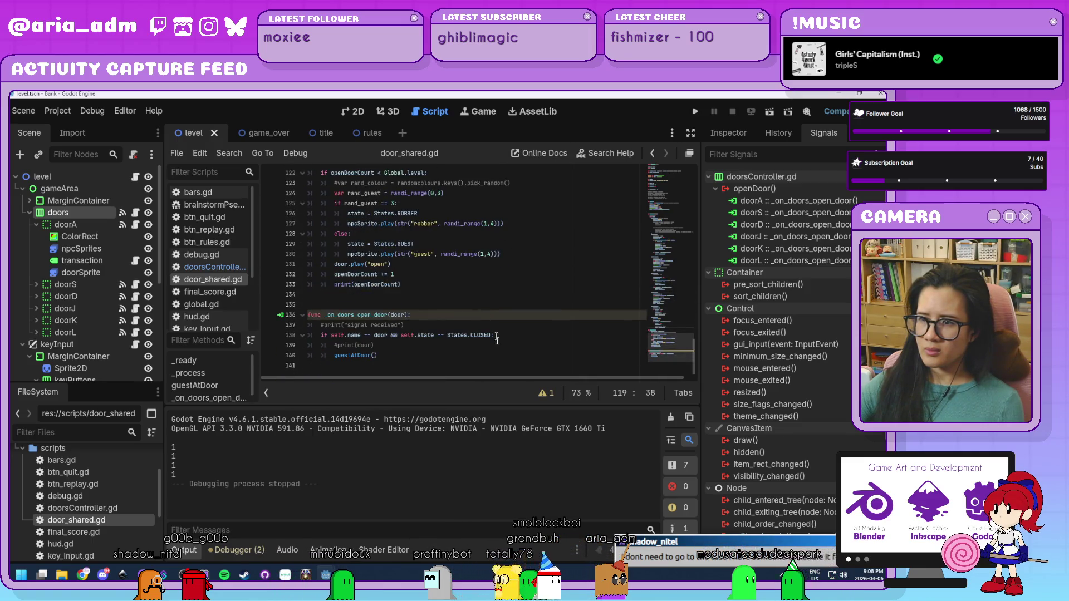
click(474, 324)
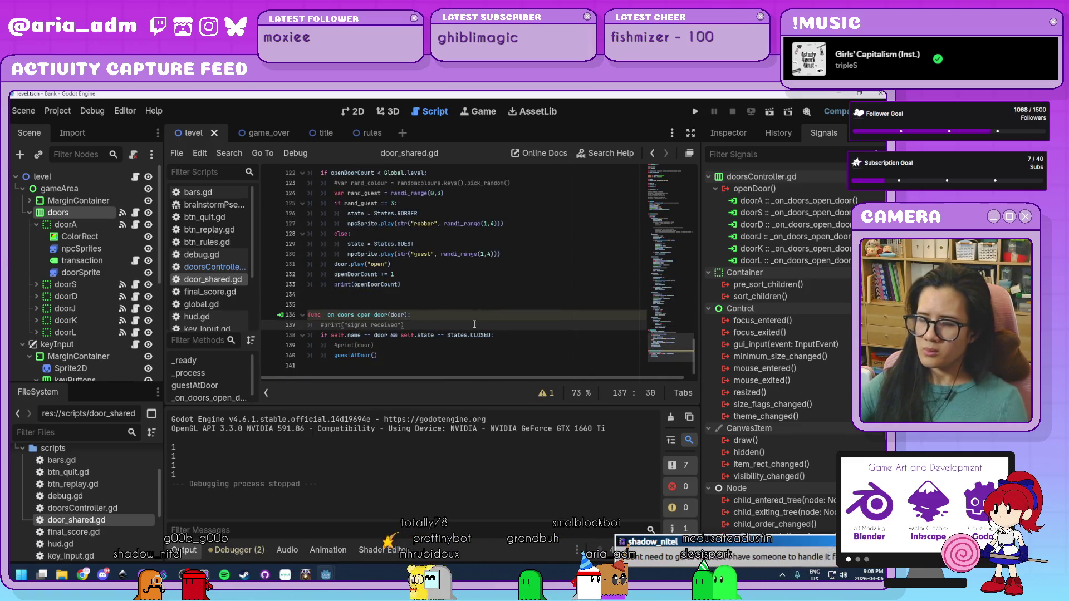
click(413, 349)
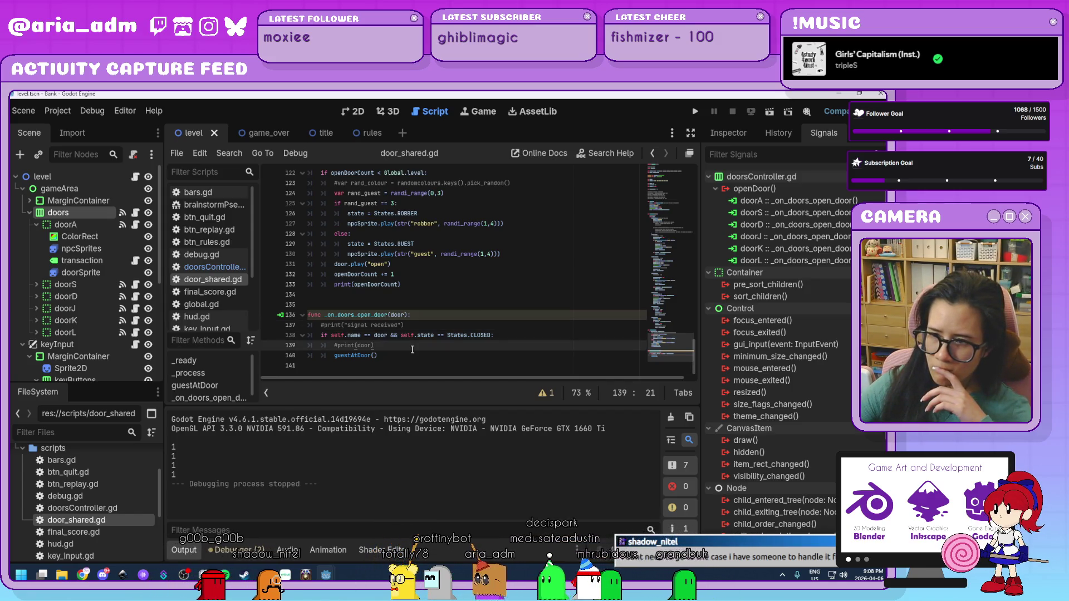
scroll(412, 349, up, 1)
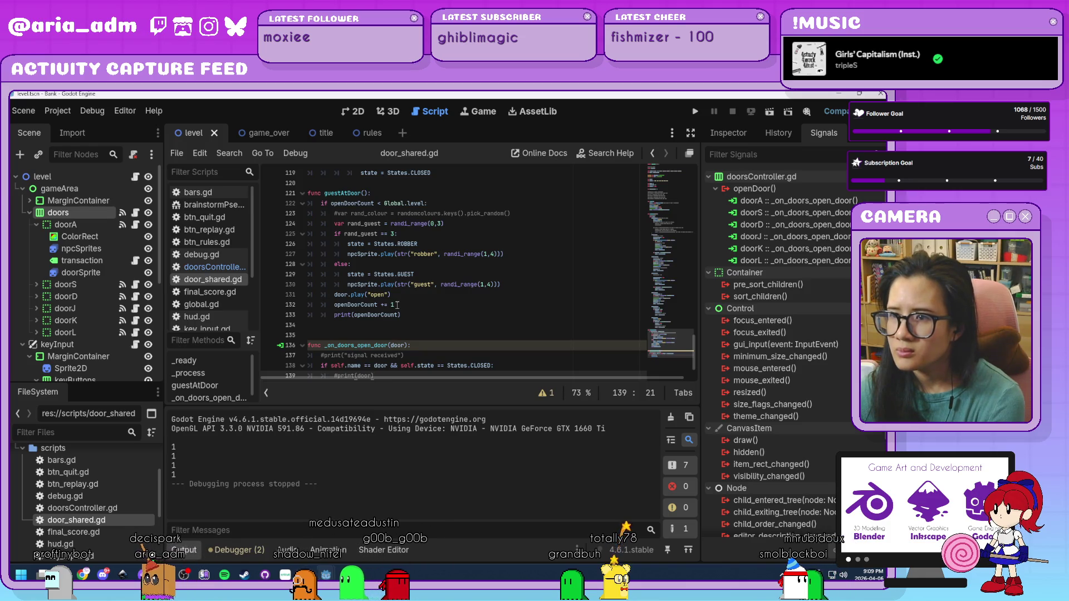
click(397, 304)
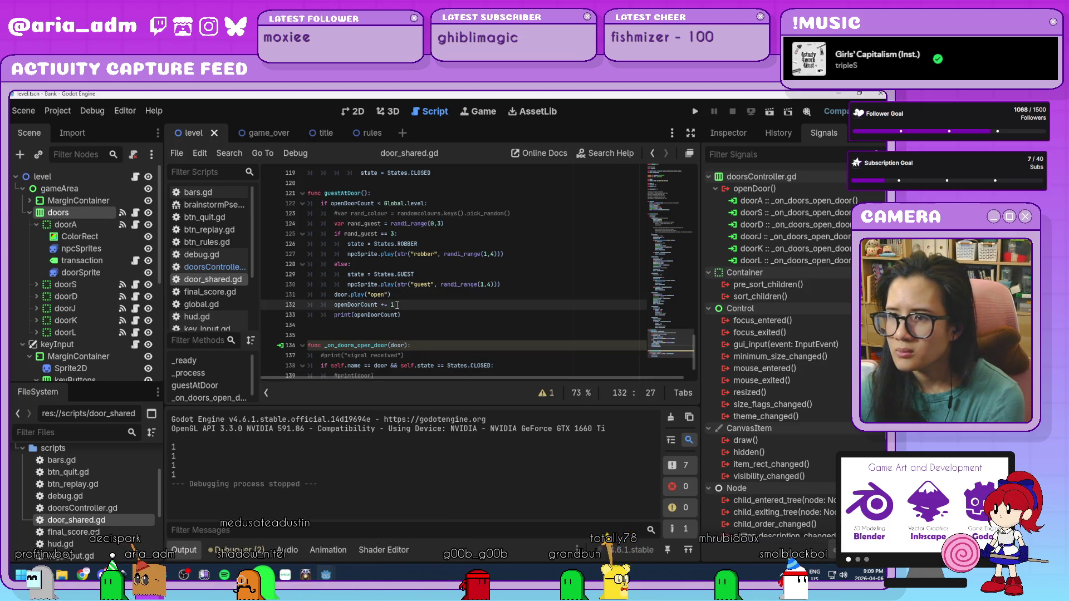
drag(344, 304, 332, 305)
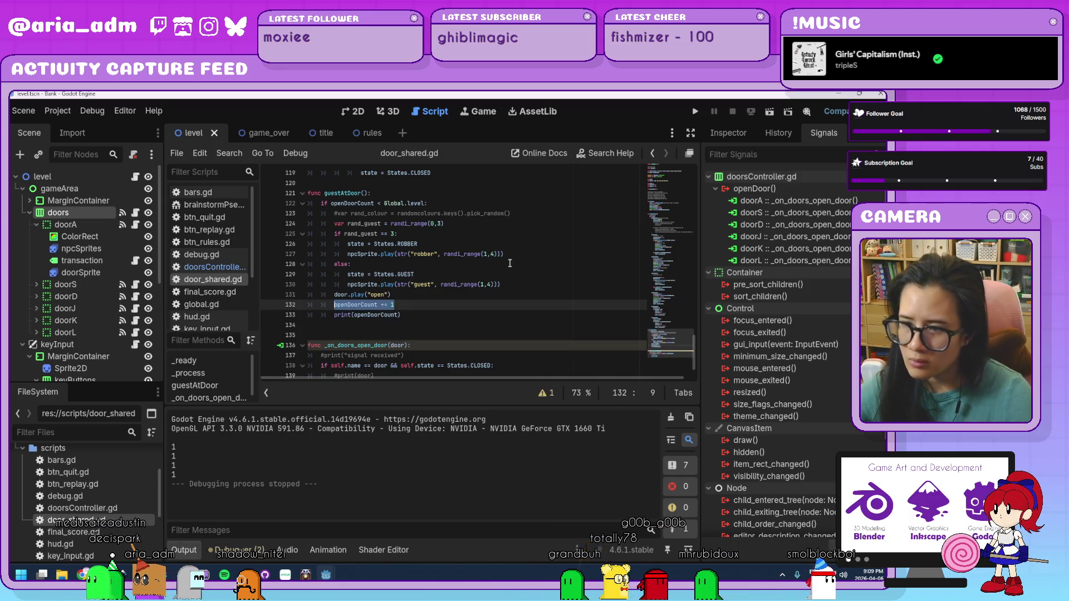
key(BackSpace)
Insert a new line after line 53 in the guest state block and save door_shared.gd
scroll(505, 304, up, 10)
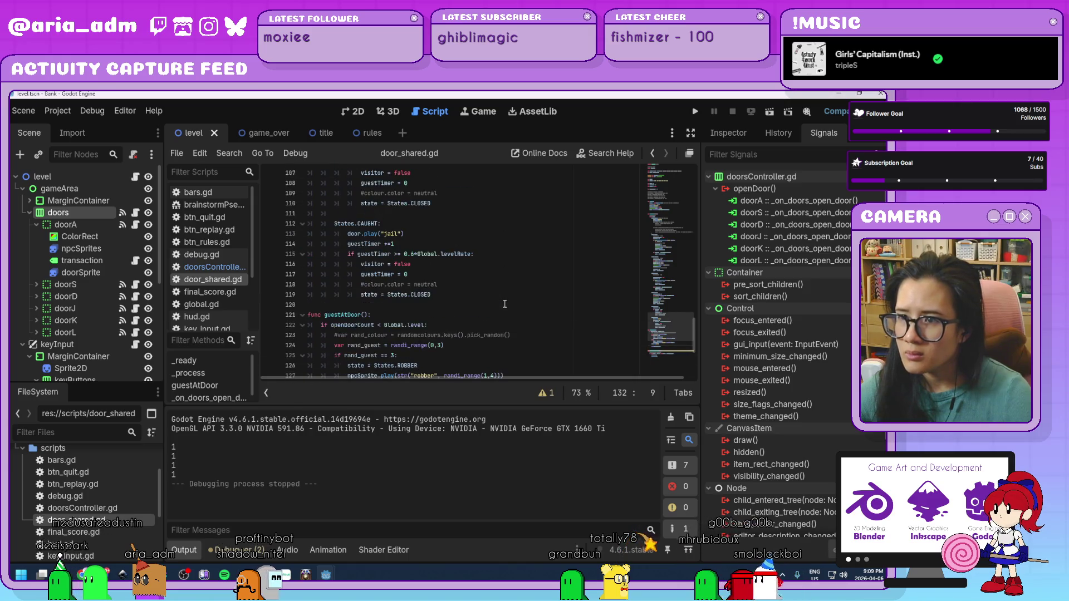
scroll(505, 304, up, 5)
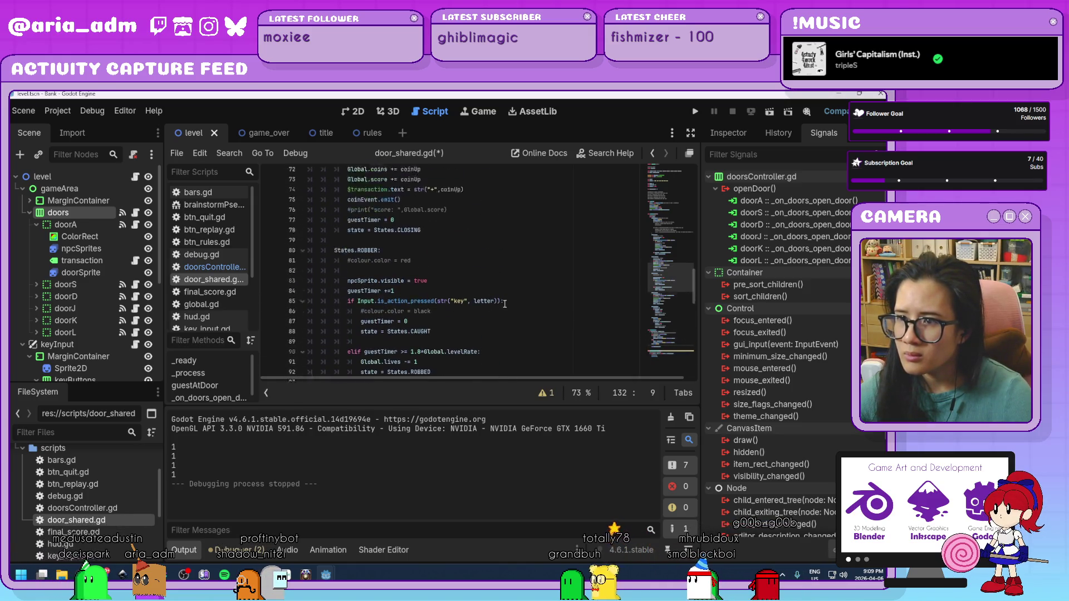
scroll(505, 304, up, 1)
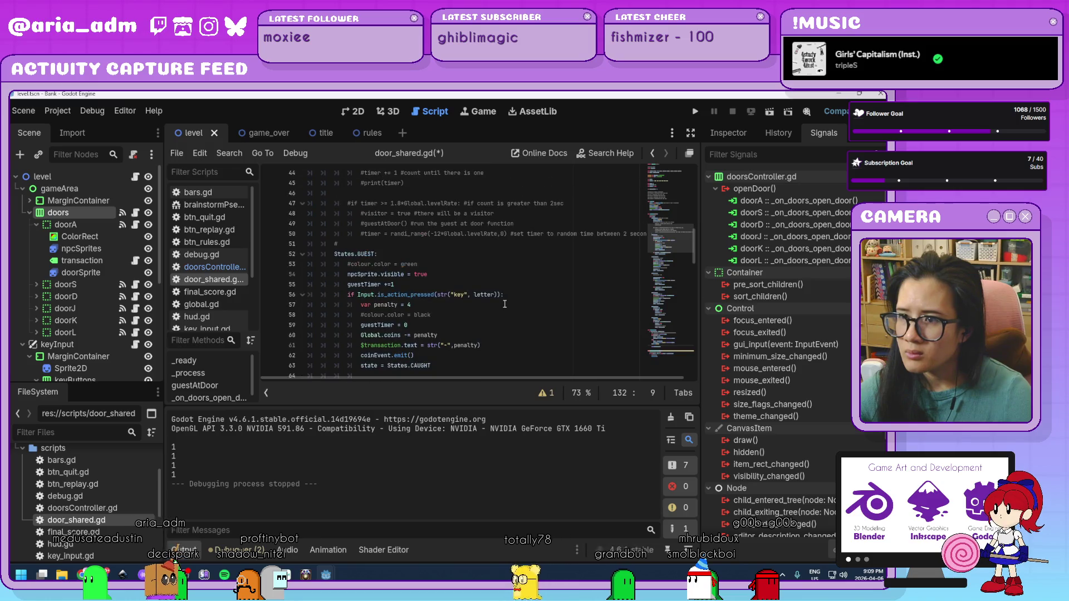
click(439, 230)
key(Return)
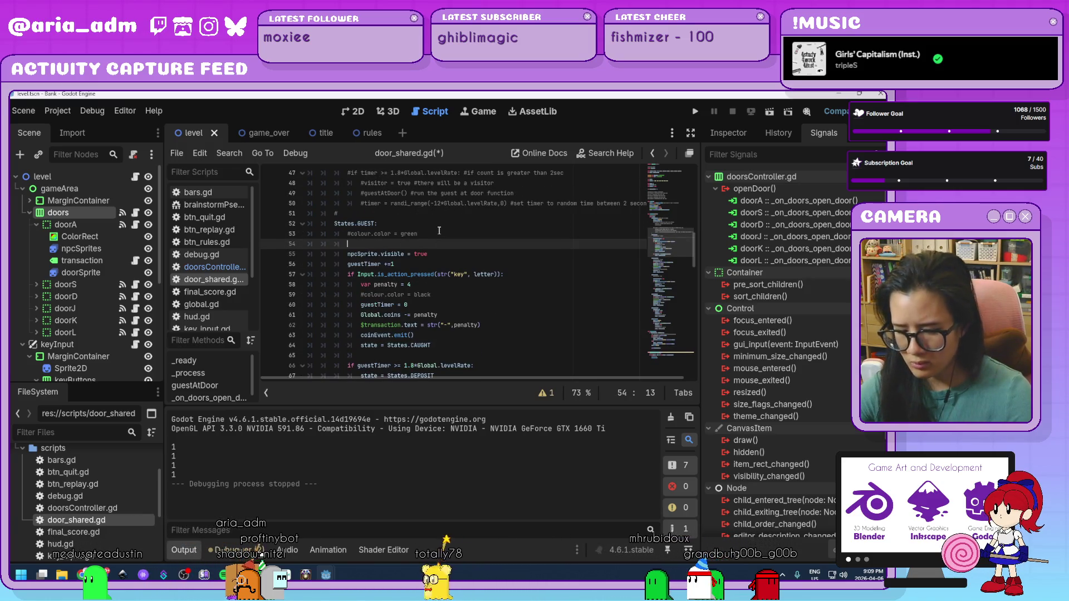
text(openDoorCount += 1)
key(ctrl+s)
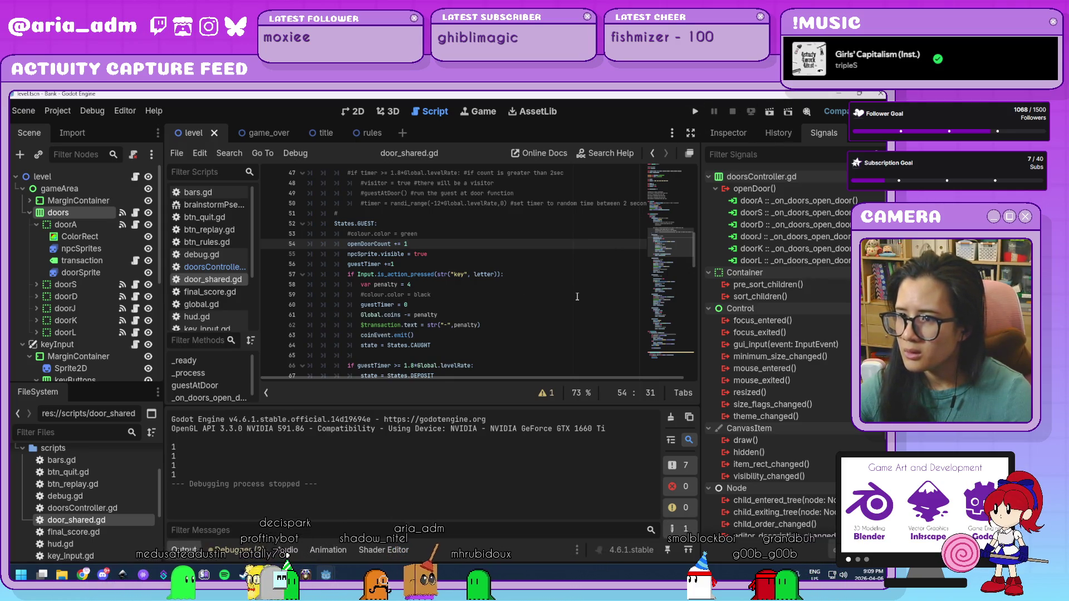
Undo the increment on line 54 and add 'openDoorCount += 1' in the door-opened handler
scroll(576, 296, up, 6)
scroll(577, 296, down, 7)
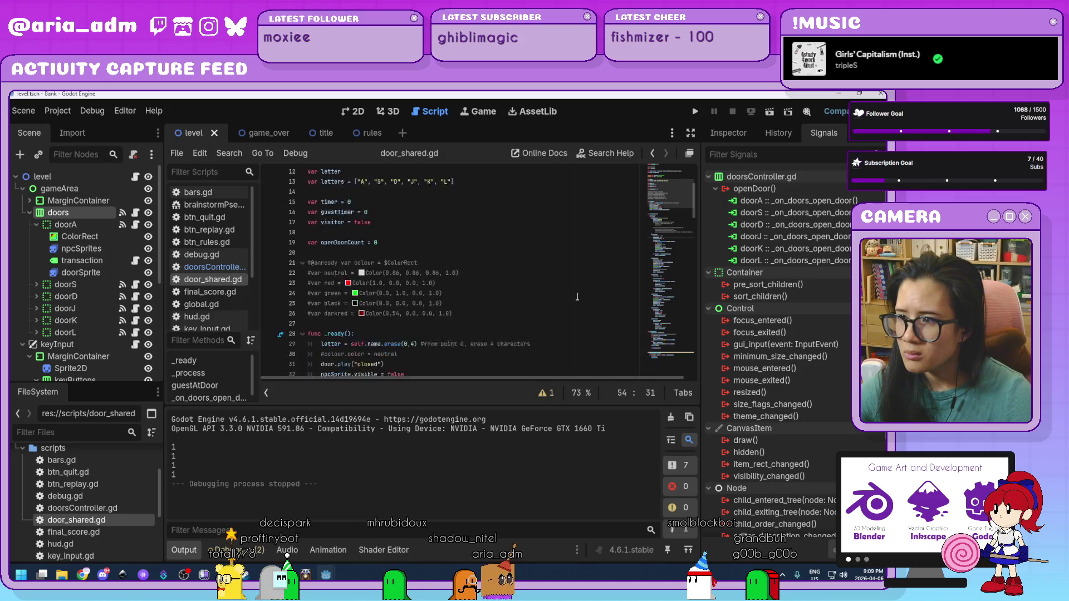
scroll(578, 297, down, 20)
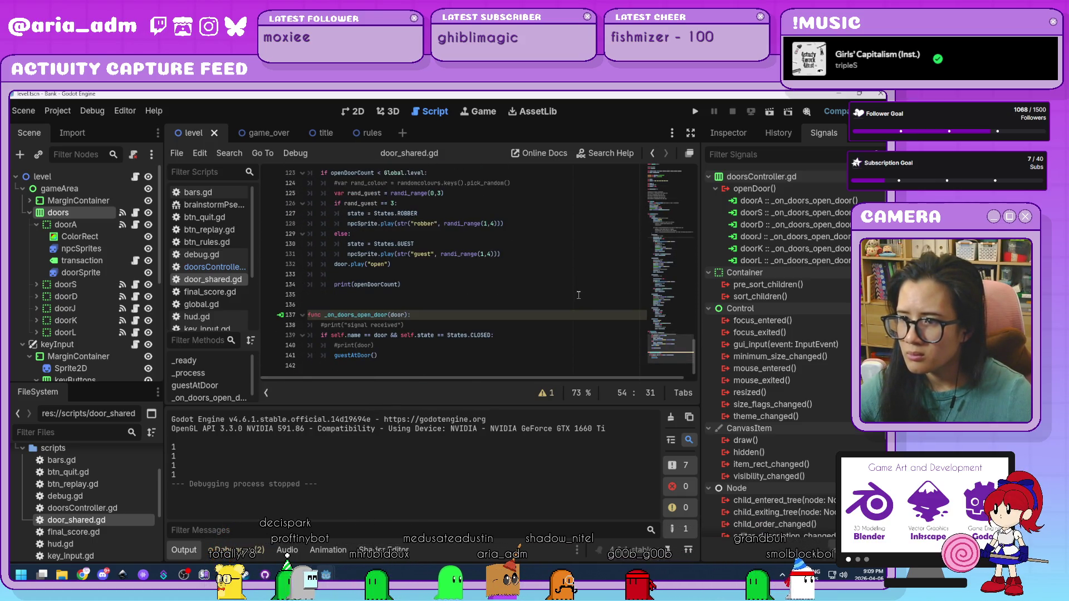
key(ctrl+z)
key(ctrl+z)
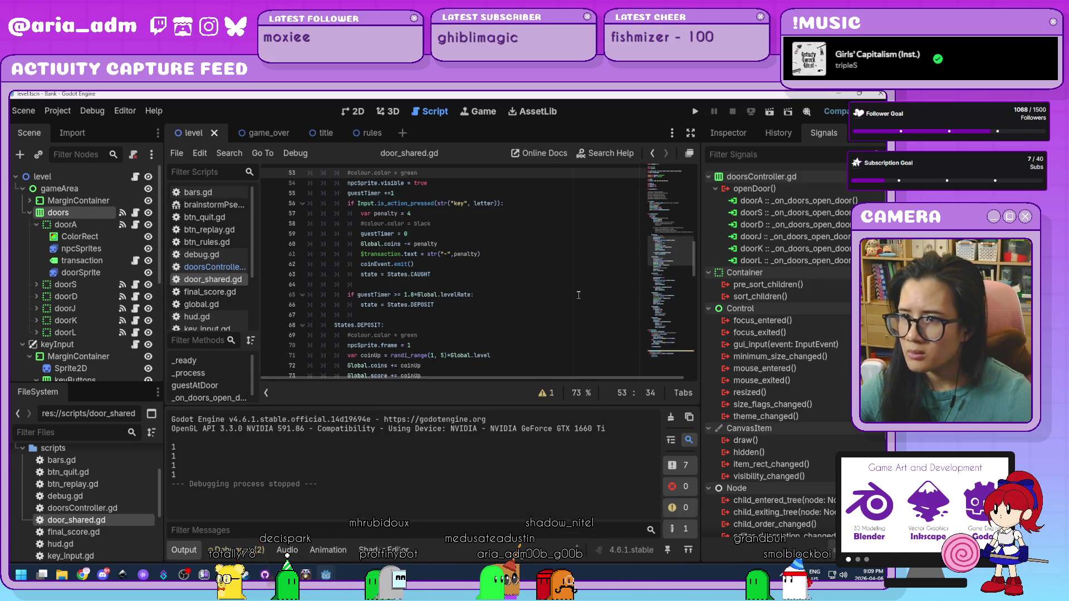
scroll(579, 295, down, 20)
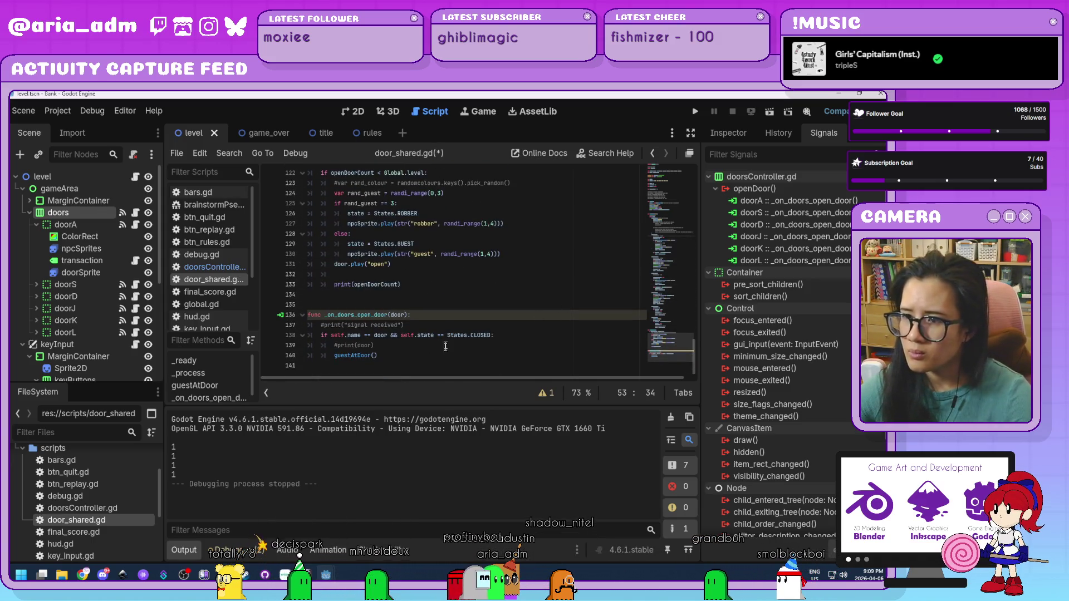
key(Return)
text(openDoorCount += 1)
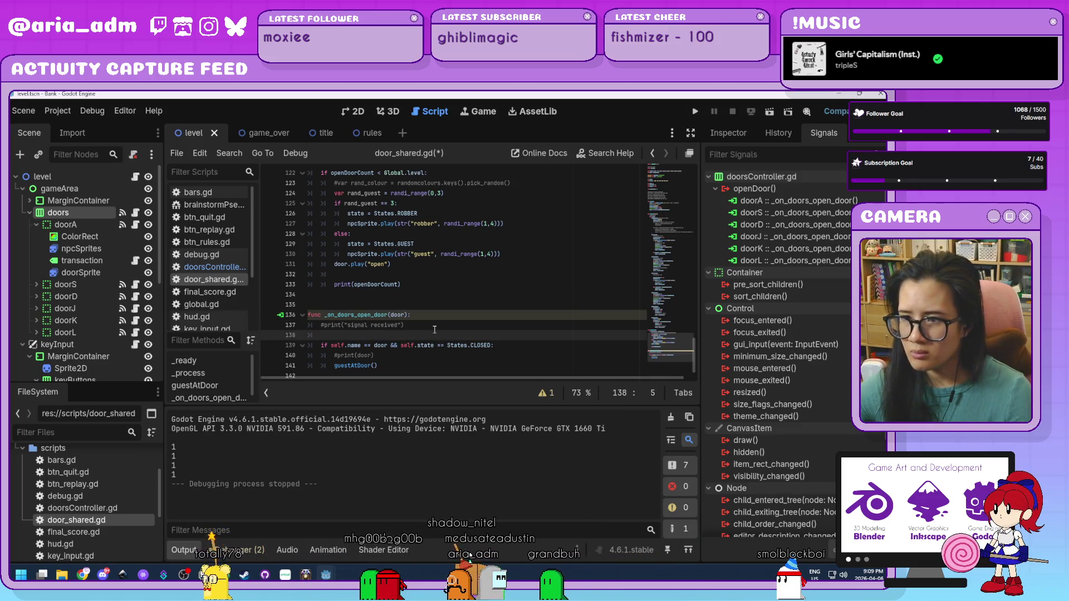
scroll(434, 330, up, 1)
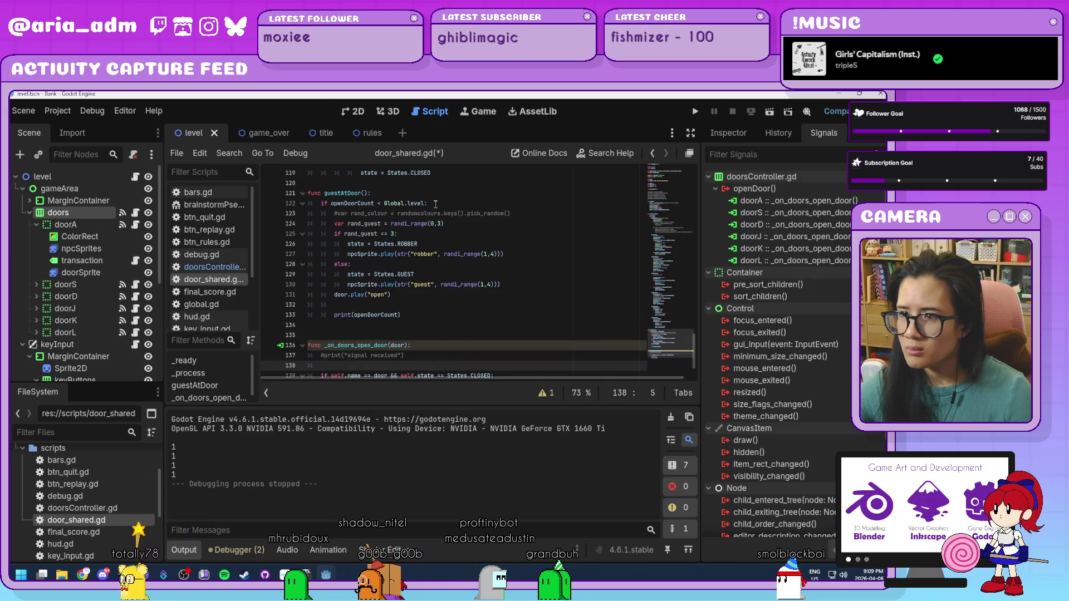
Move 'if openDoorCount < Global.level:' into _on_doors_open_door with print(openDoorCount) beneath it
drag(427, 203, 321, 203)
key(ctrl+x)
scroll(381, 265, down, 1)
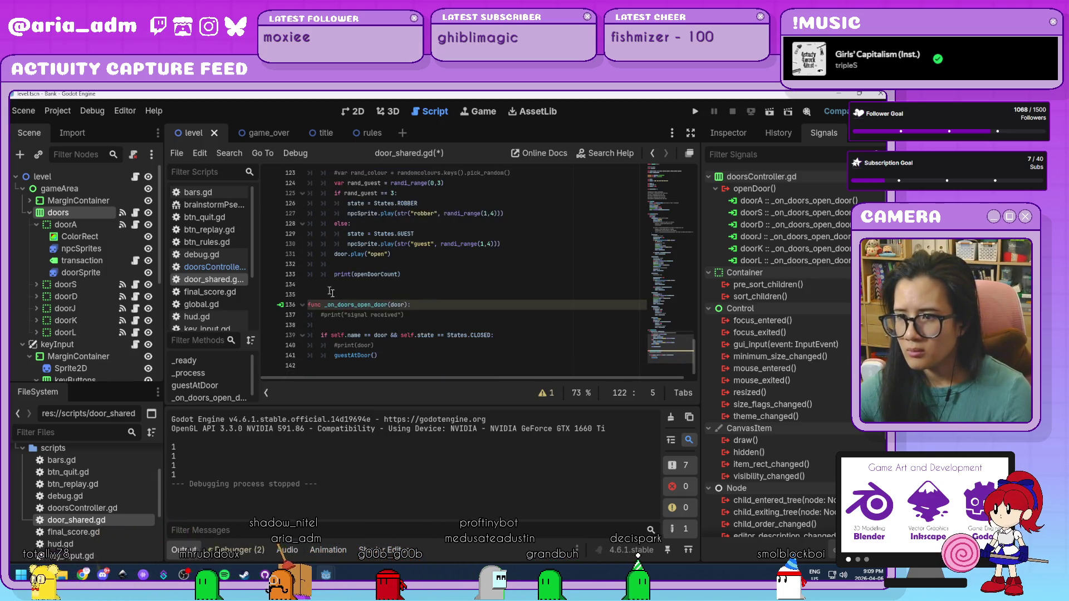
click(334, 325)
key(ctrl+v)
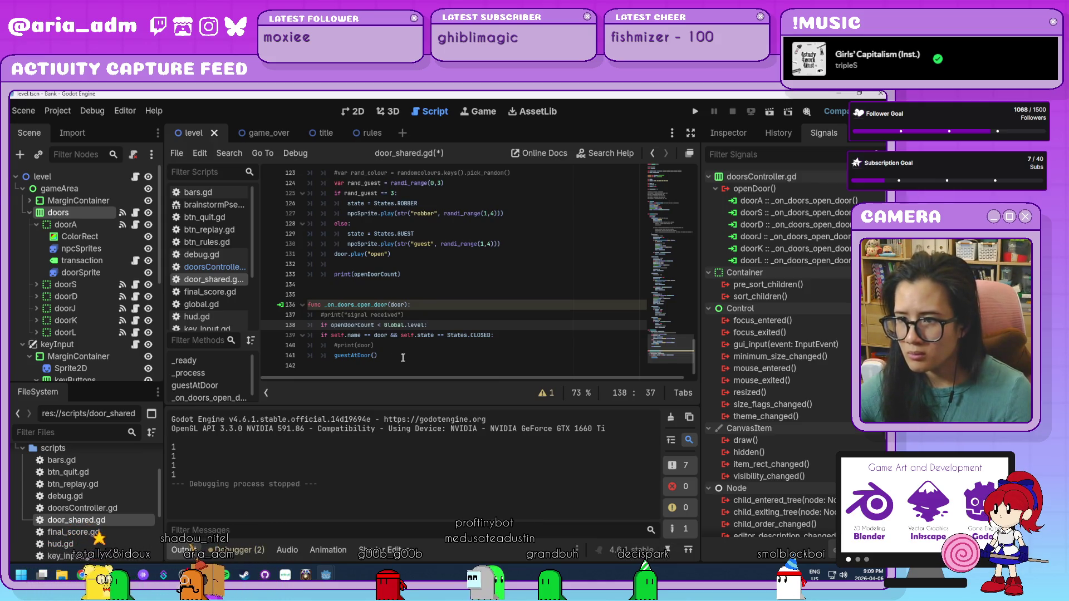
drag(394, 354, 316, 340)
click(501, 306)
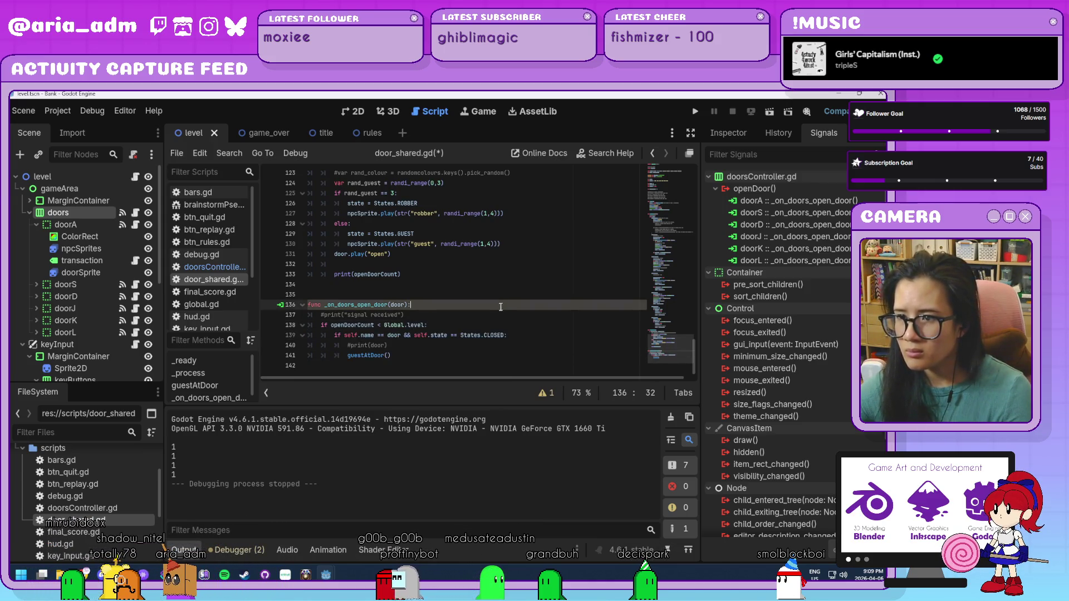
click(447, 325)
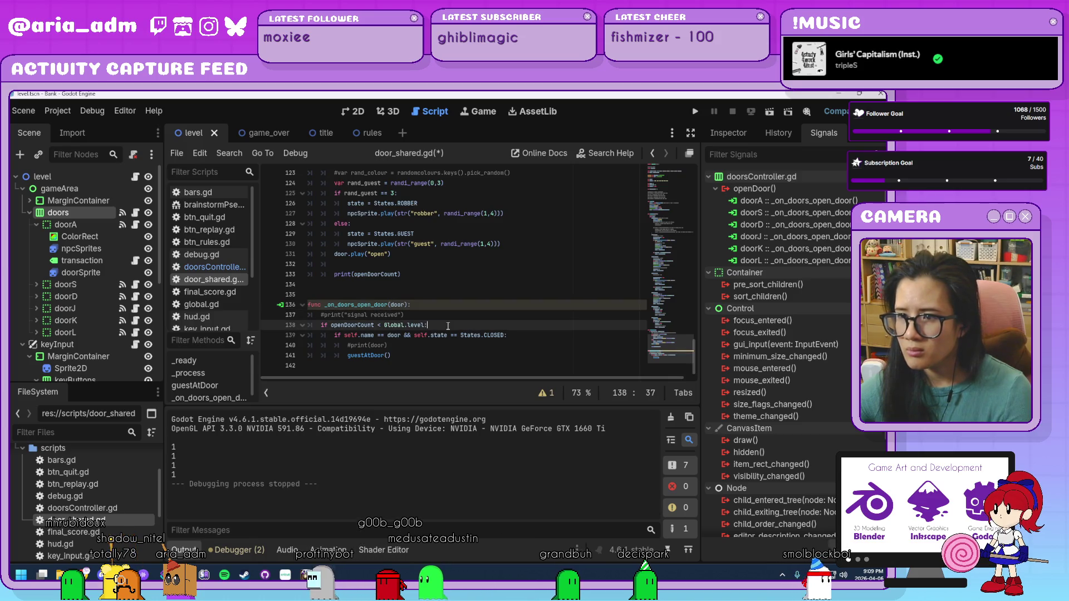
key(Return)
text(())
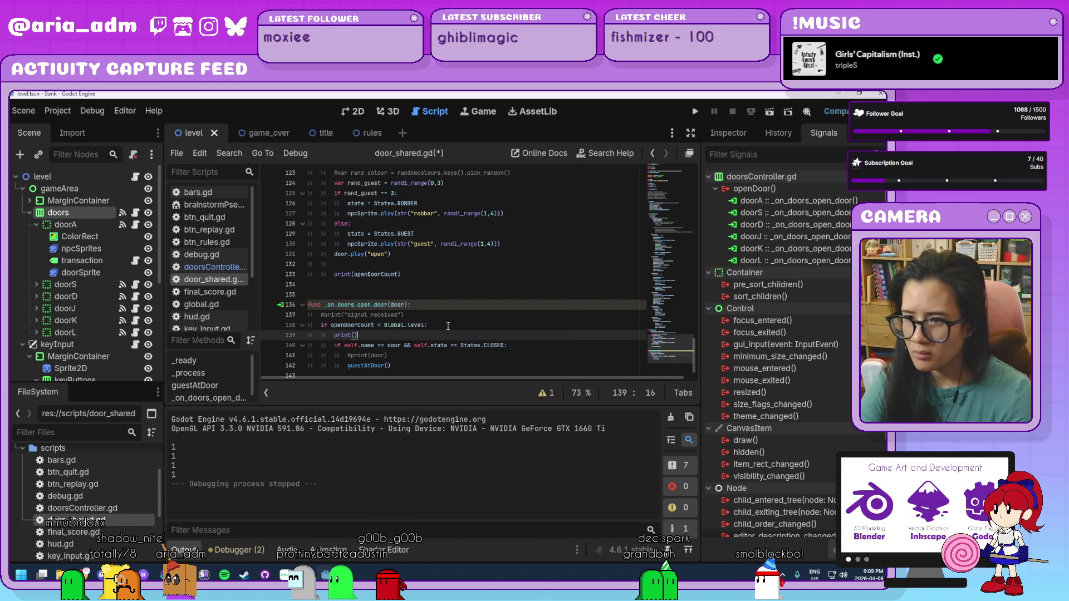
text(openDo)
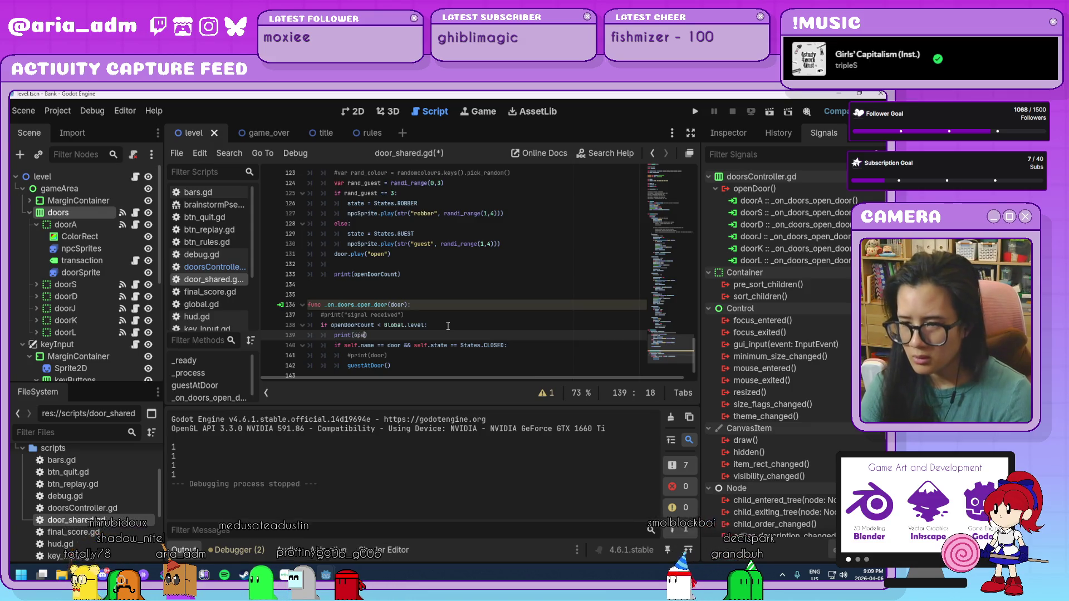
key(Return)
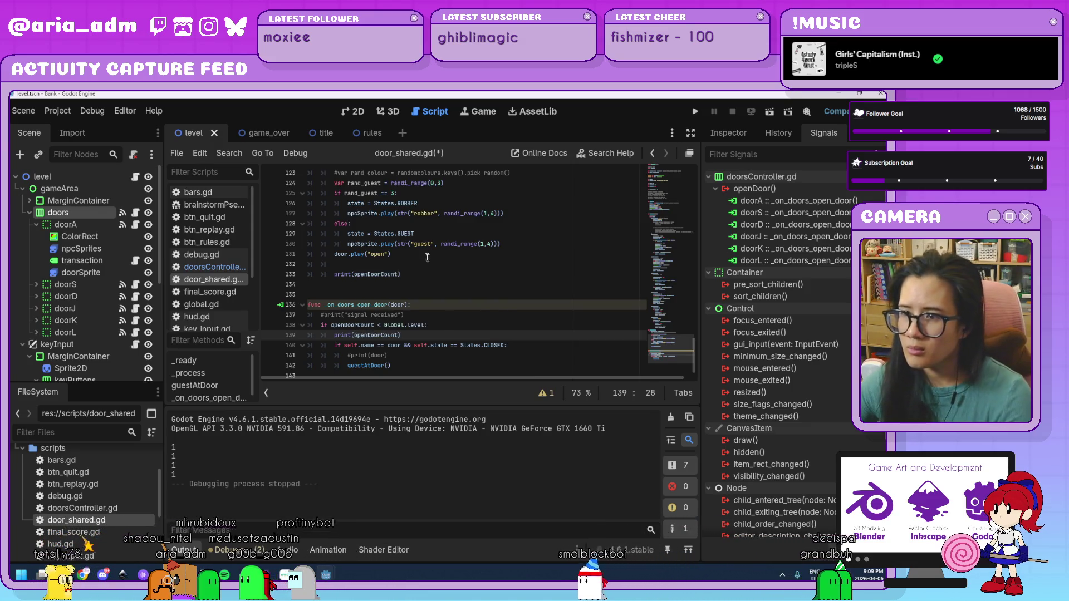
Remove guestAtDoor's old print and level check, unindent its body, and run the game
click(417, 279)
drag(417, 279, 246, 271)
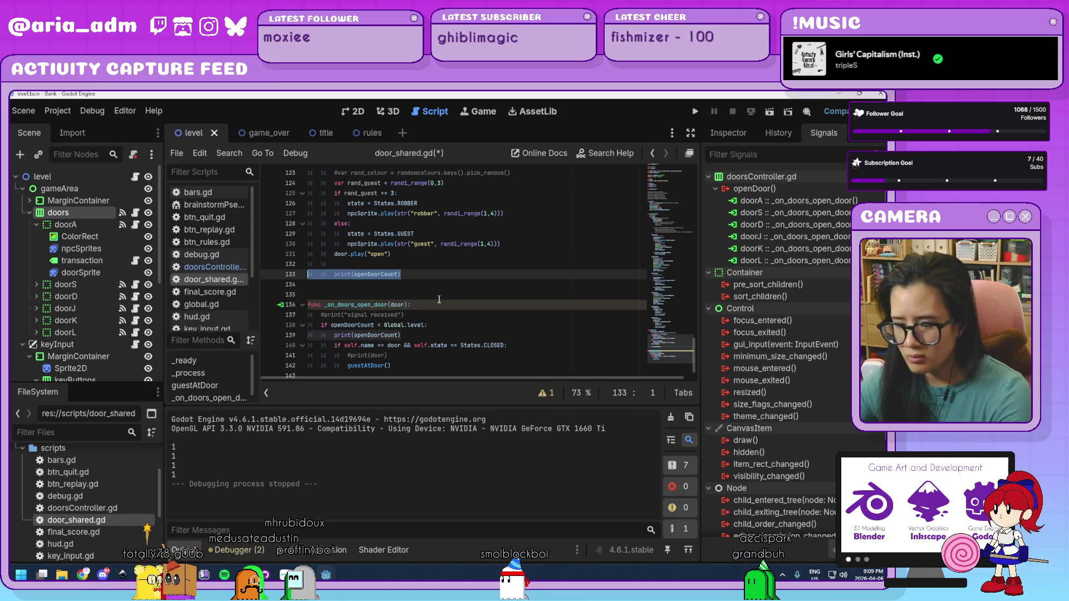
key(BackSpace)
key(BackSpace)
scroll(461, 308, up, 3)
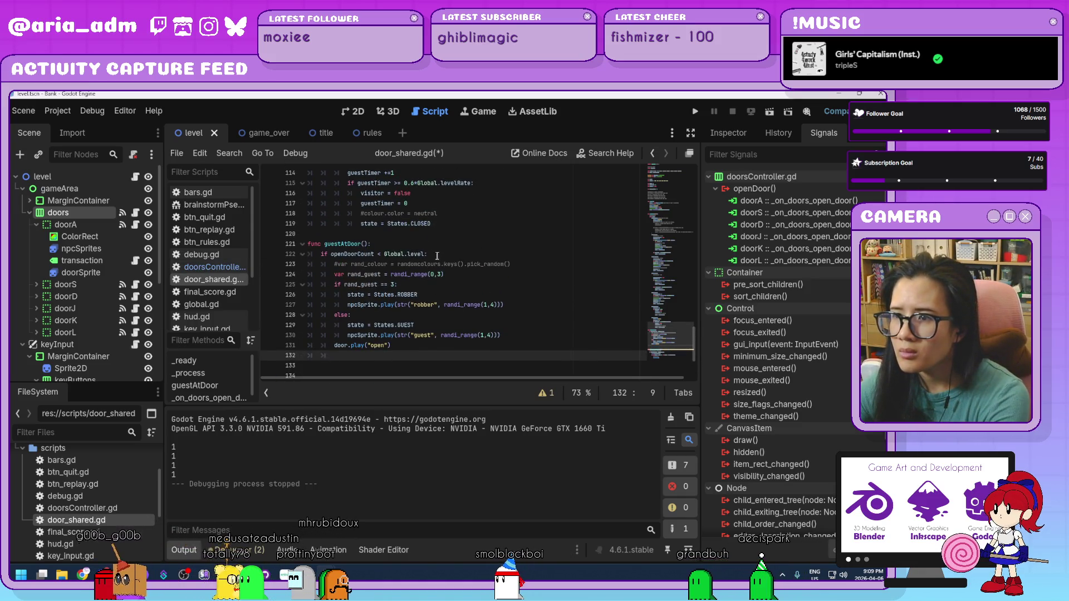
drag(437, 255, 251, 254)
key(Delete)
drag(400, 335, 334, 256)
click(439, 345)
scroll(459, 325, down, 3)
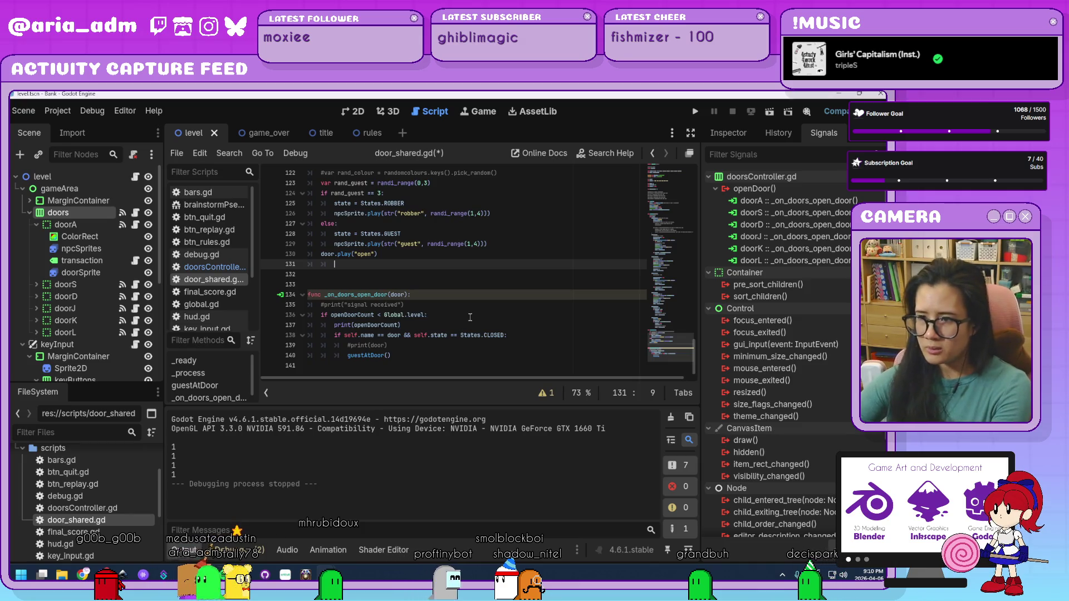
click(695, 112)
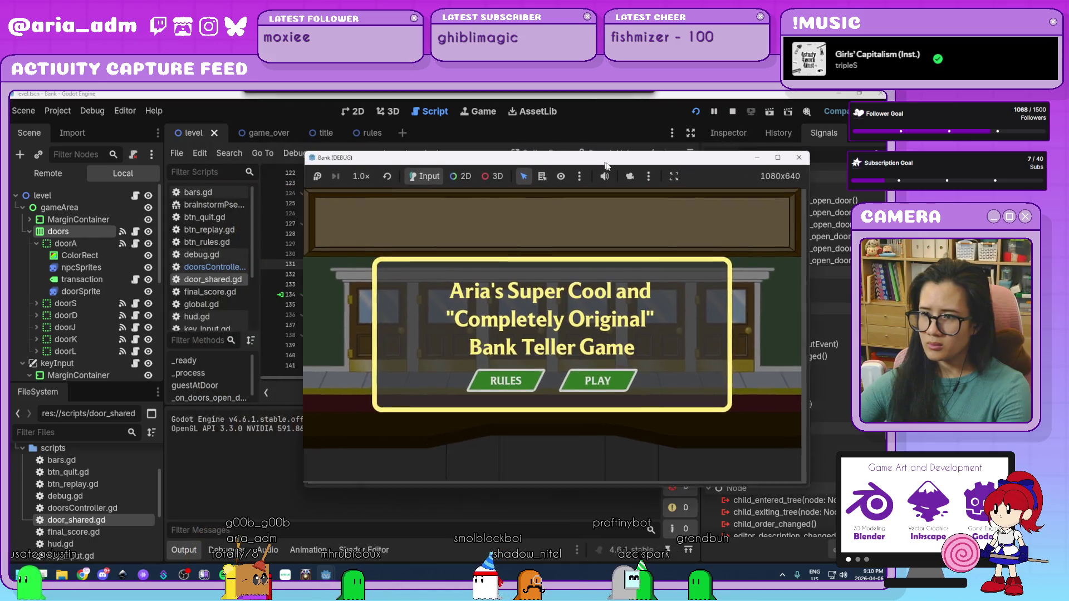
click(623, 386)
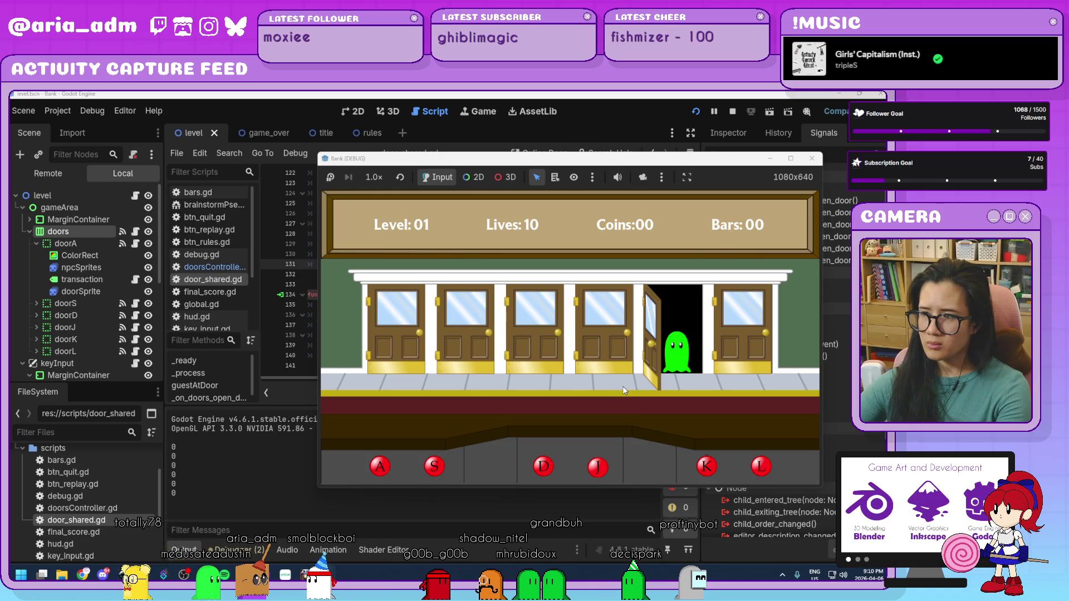
key(k)
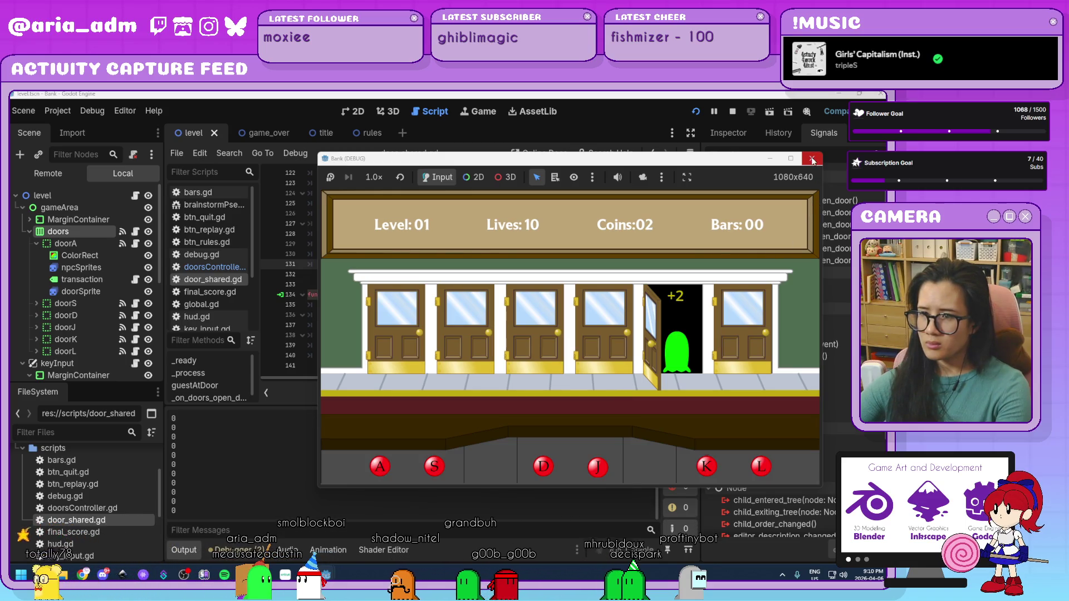
click(813, 161)
click(429, 316)
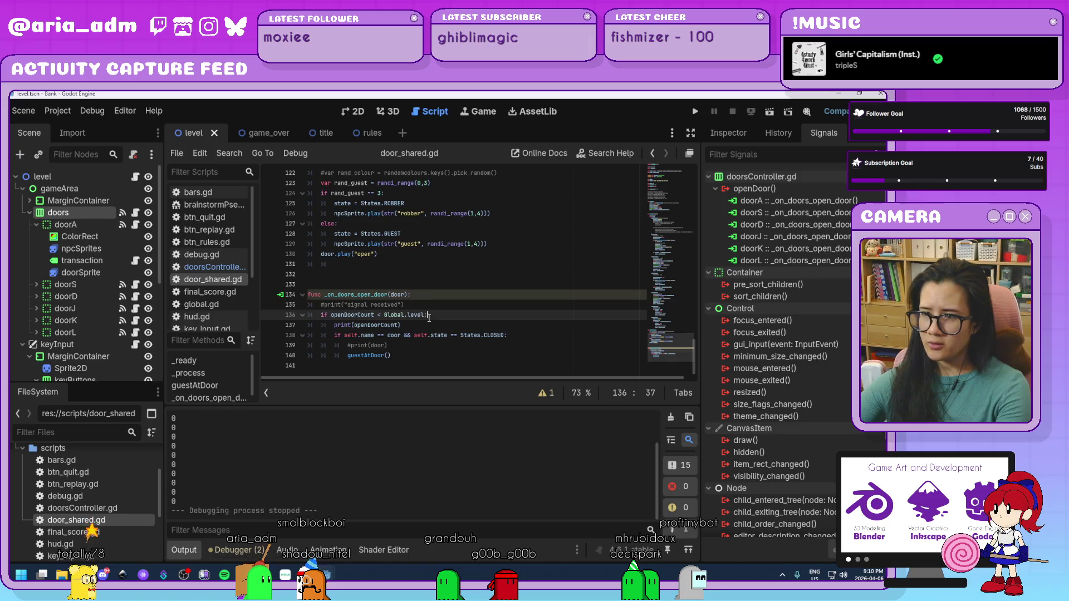
Rerun the project and restore guestAtDoor's body to its correct indentation
mouse_move(491, 340)
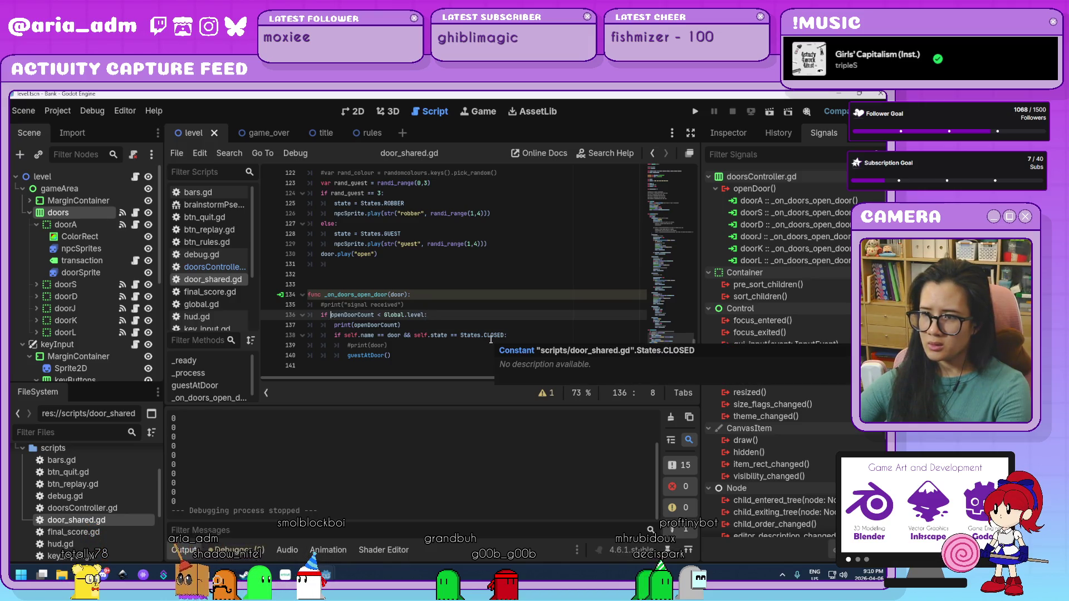
click(416, 355)
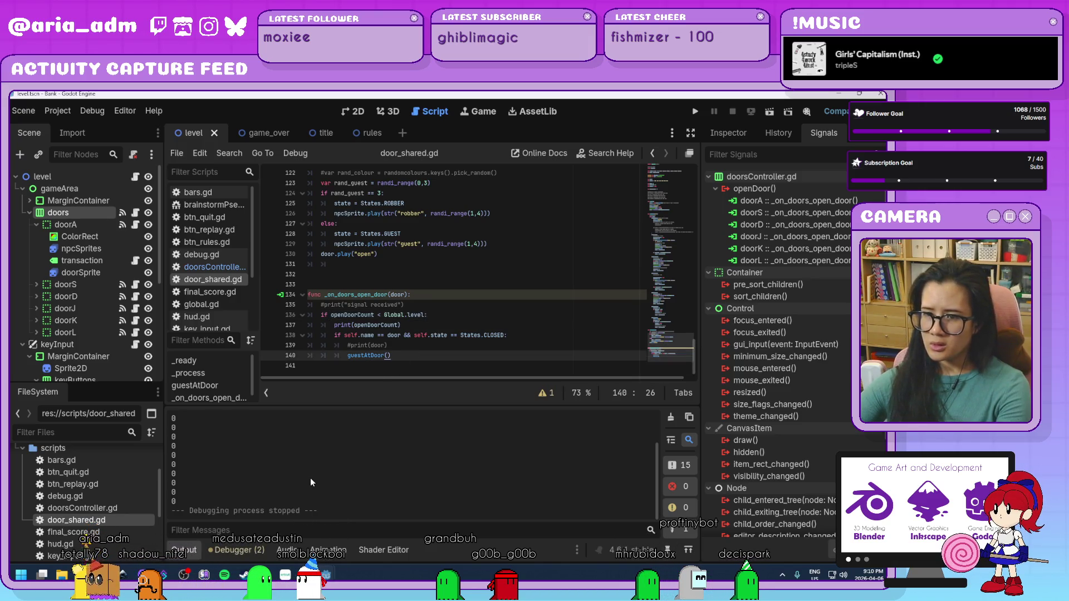
key(F5)
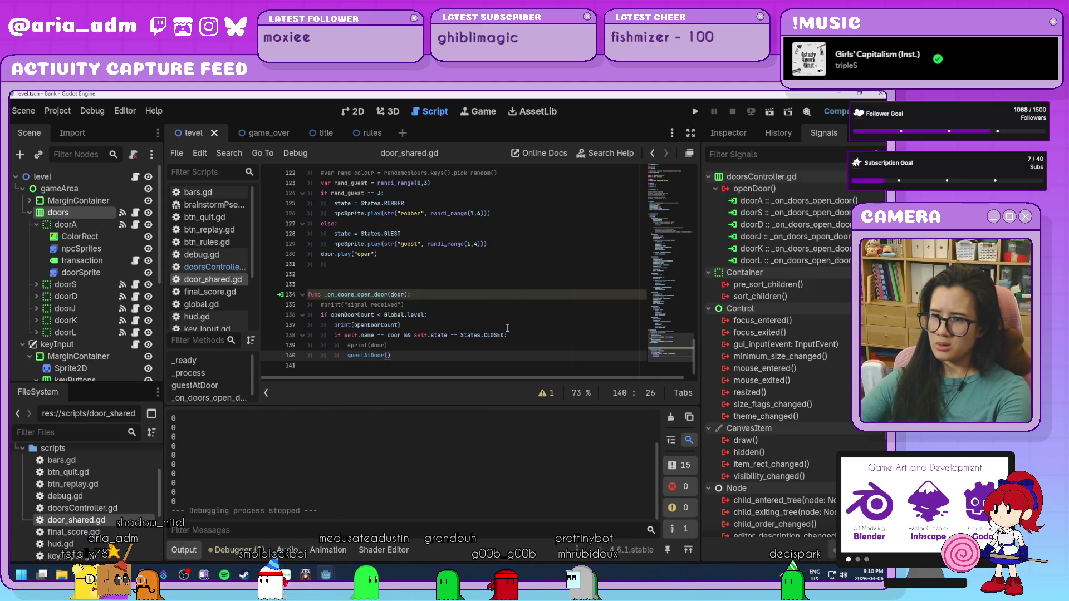
click(434, 347)
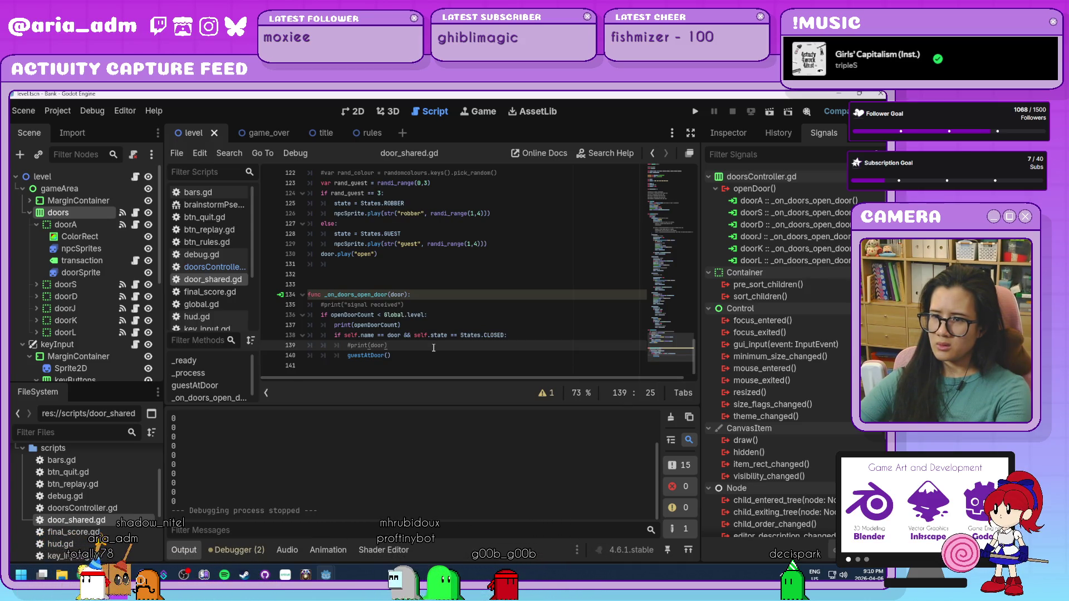
click(438, 313)
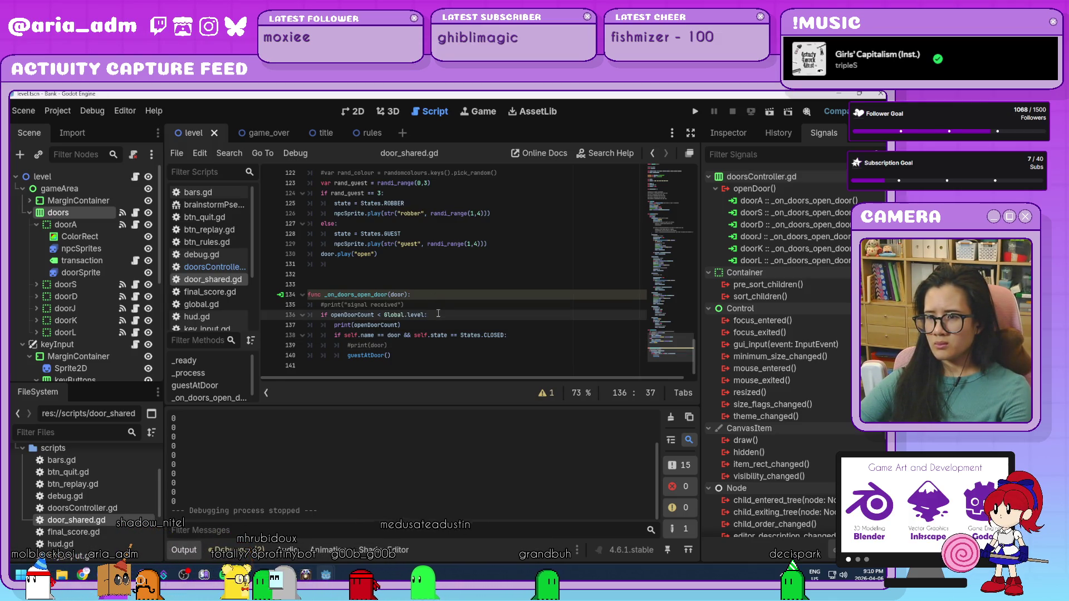
key(ctrl+z)
key(shift+Tab)
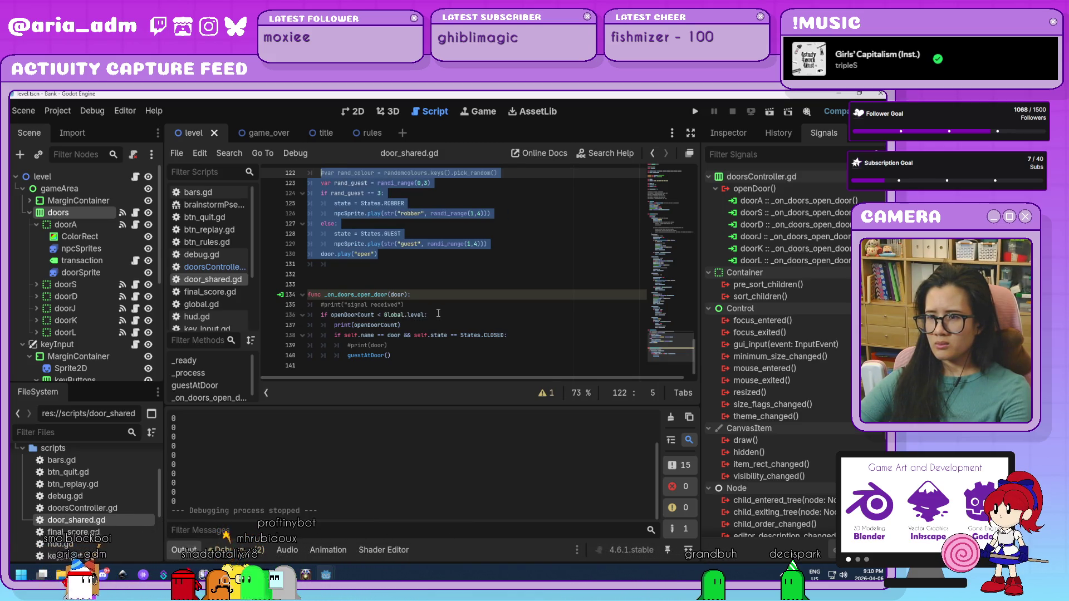
Delete the handler's level check and print lines, then switch to doorsController.gd
mouse_move(438, 314)
mouse_down()
mouse_move(424, 308)
mouse_move(362, 326)
mouse_move(333, 317)
mouse_up()
key(BackSpace)
key(shift+Down)
key(BackSpace)
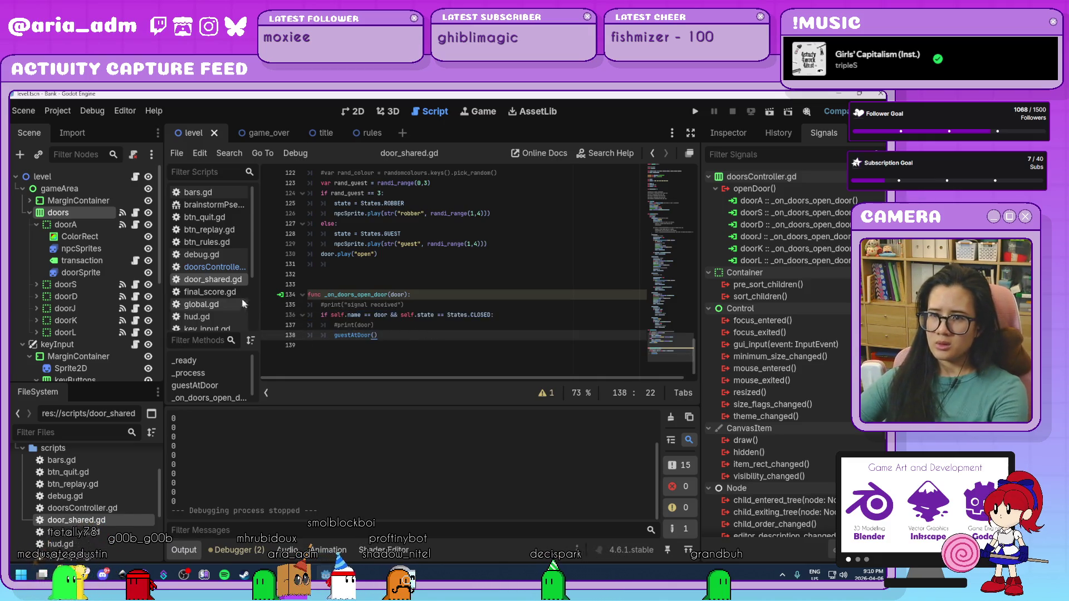
click(226, 267)
click(499, 246)
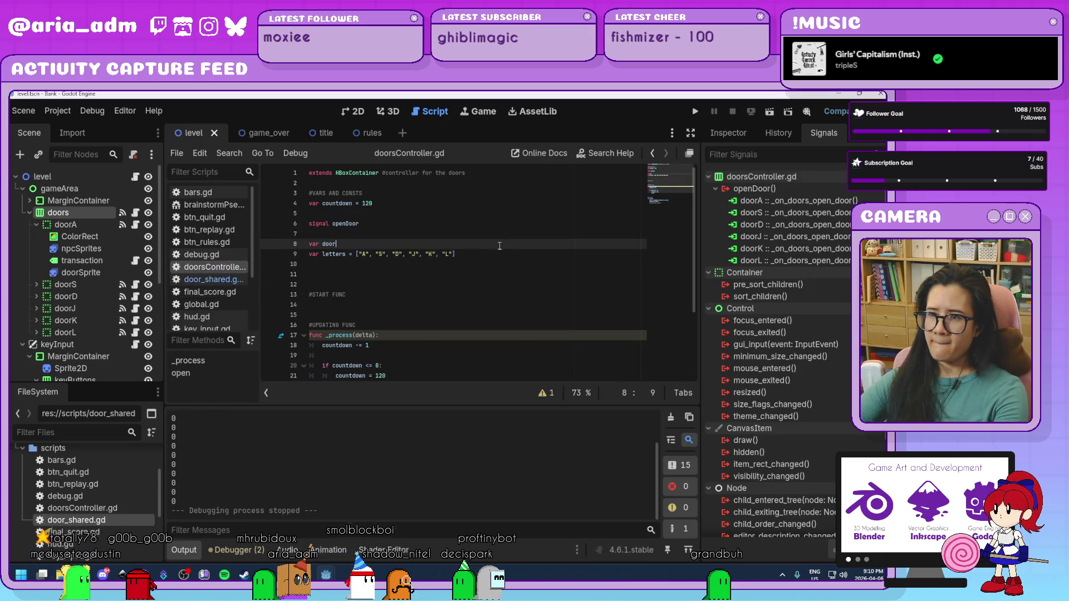
Add an 'openDoorCount = 0' line below the letters array in doorsController.gd
scroll(497, 248, down, 3)
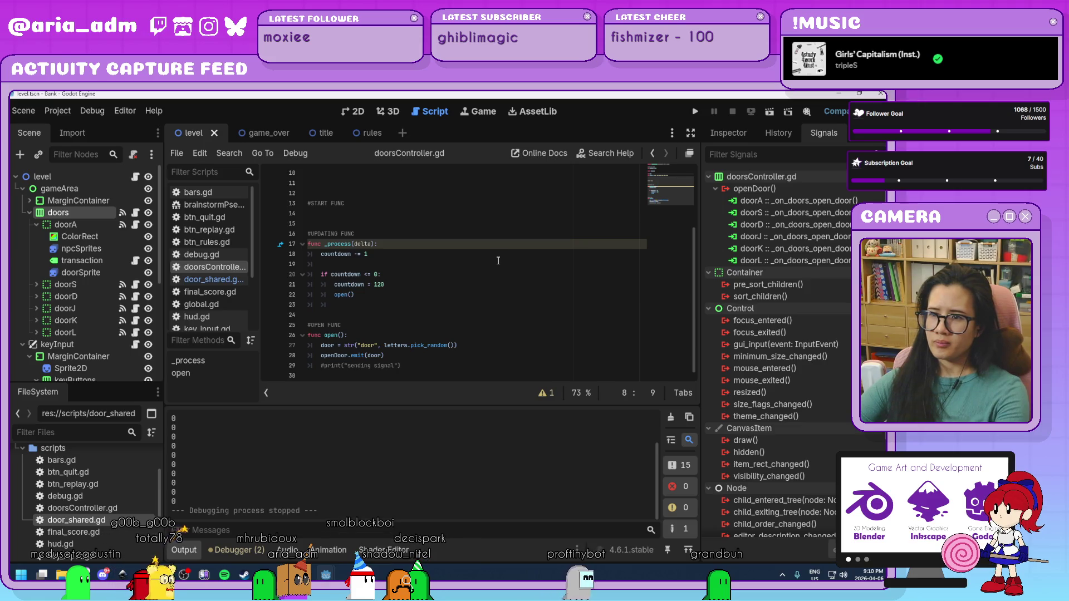
scroll(498, 261, up, 3)
click(470, 254)
key(Return)
key(Return)
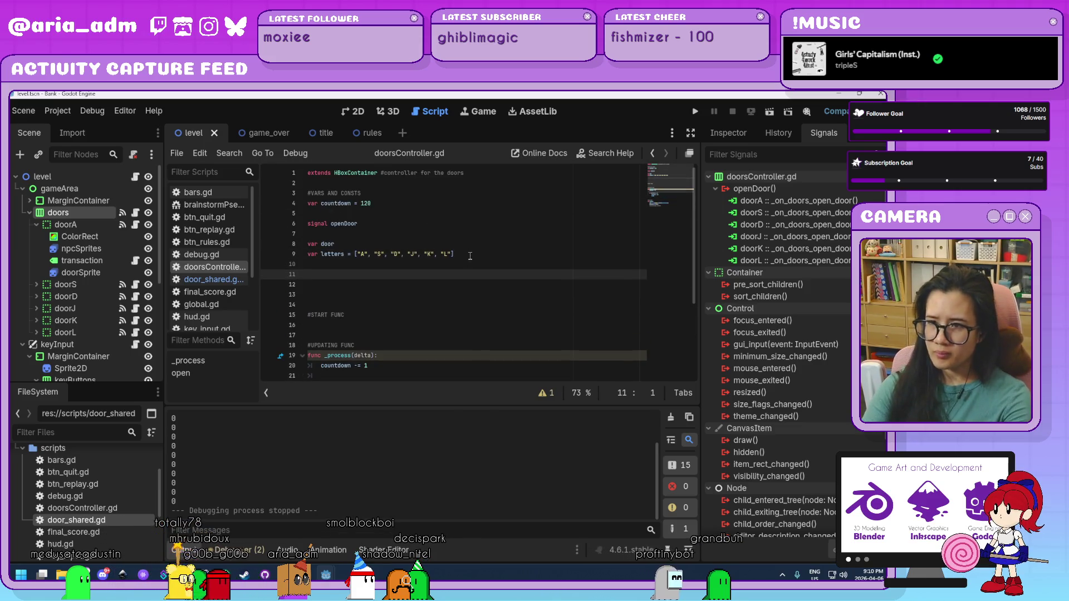
text(openDoor)
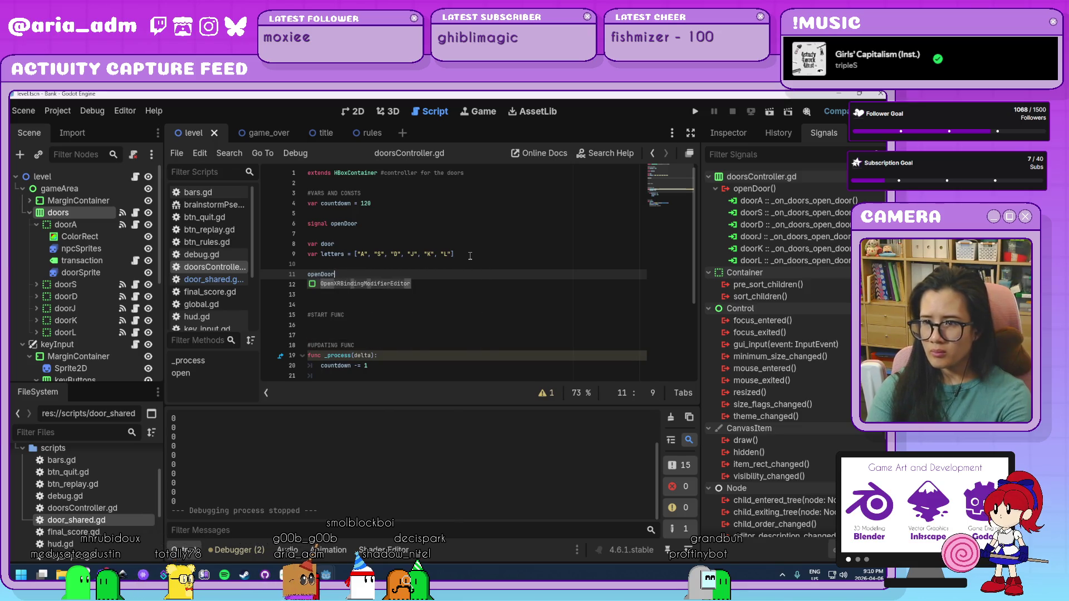
text(Coun)
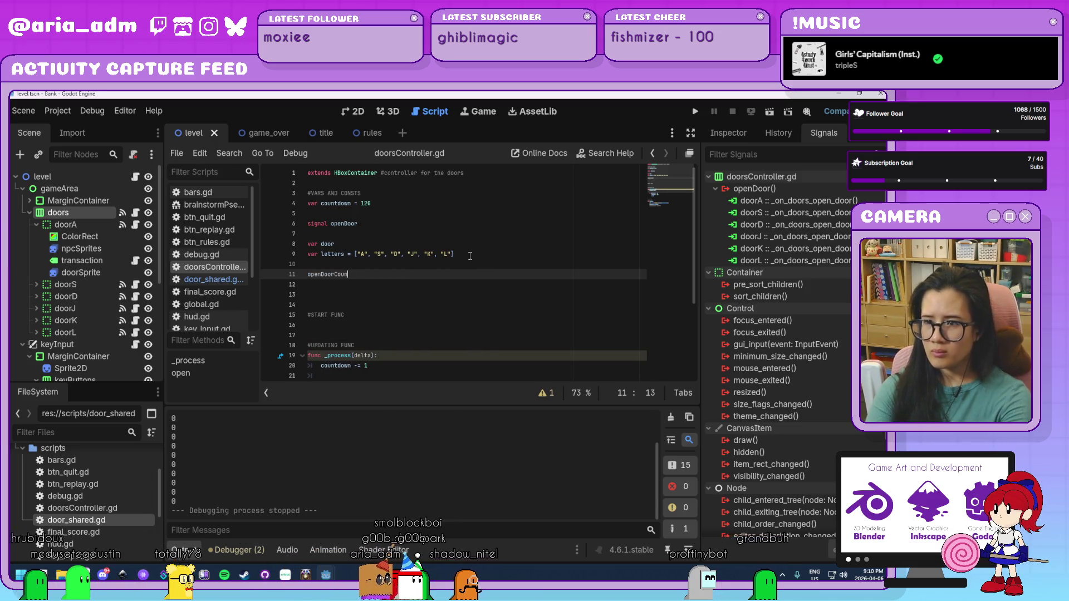
text(t = 0)
scroll(416, 326, down, 4)
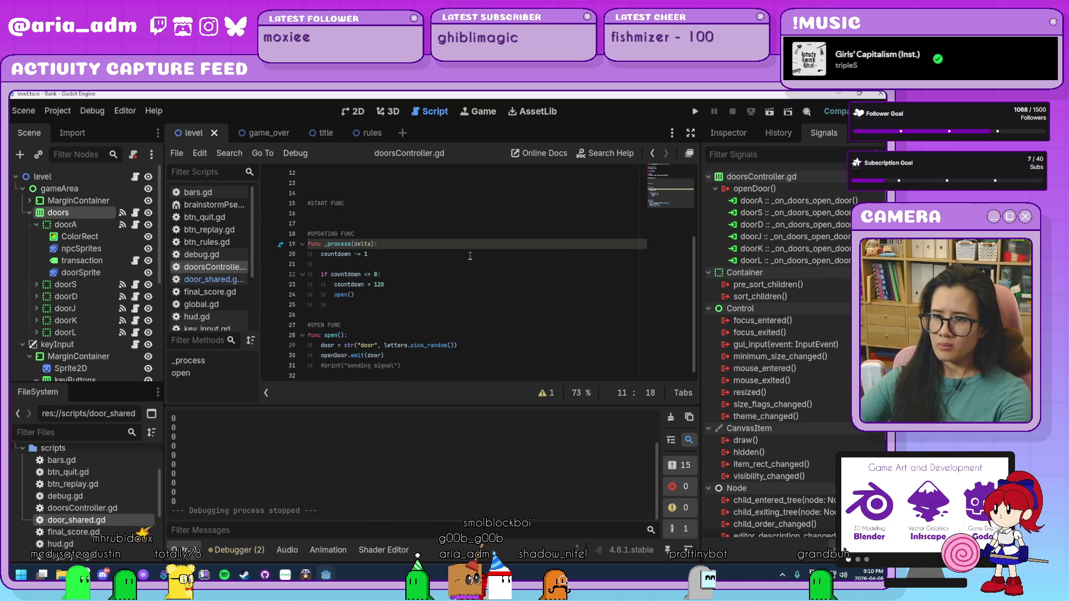
After the countdown reset, call open() and add 1 to openDoorCount only while below Global.level
click(419, 337)
click(415, 288)
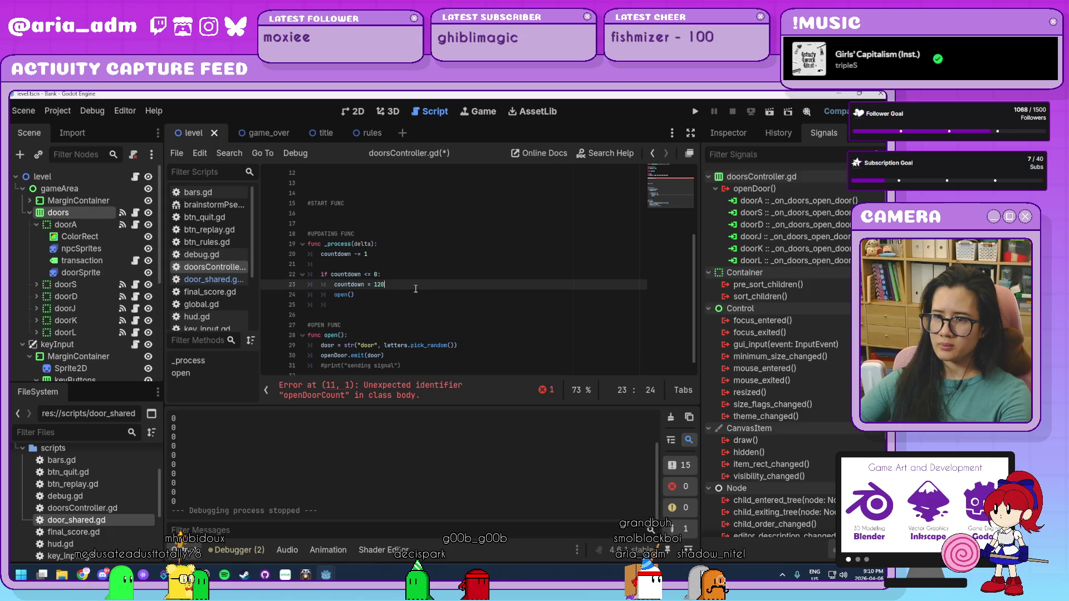
key(Return)
text(if ope)
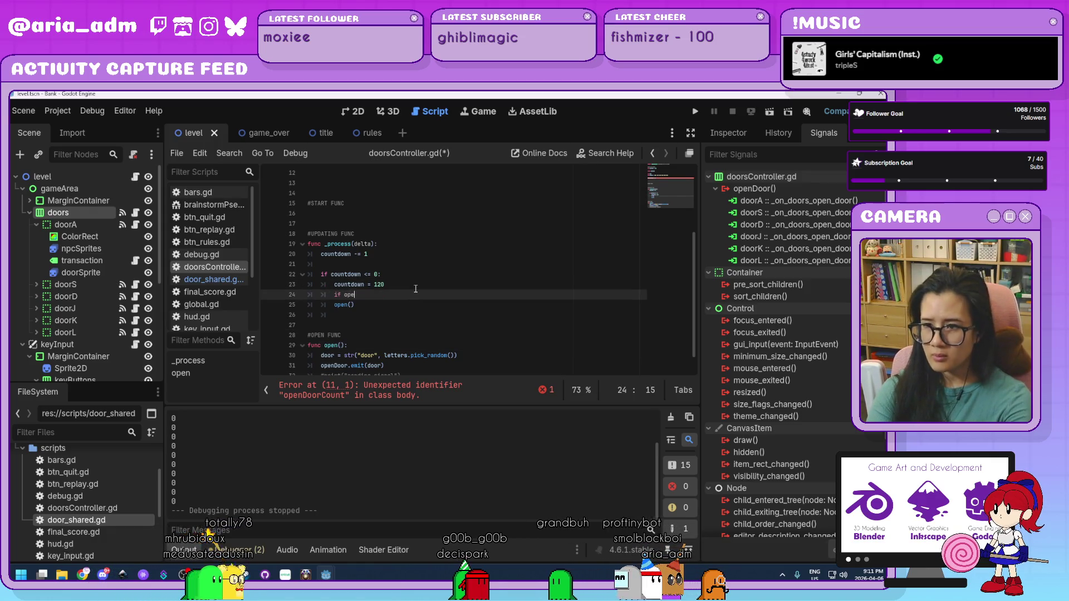
text(nDoor)
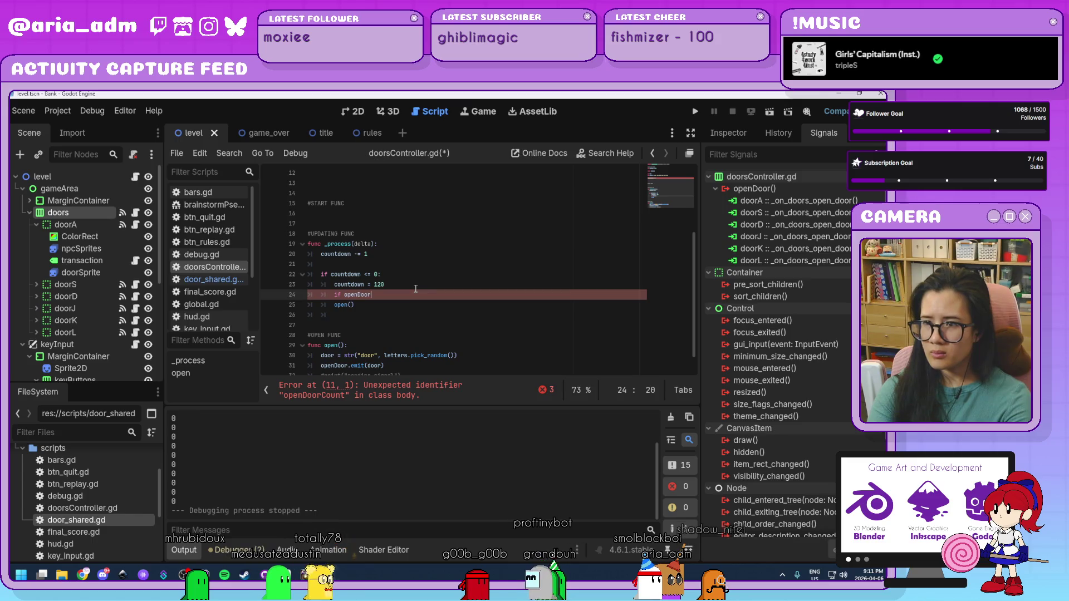
text(Count<)
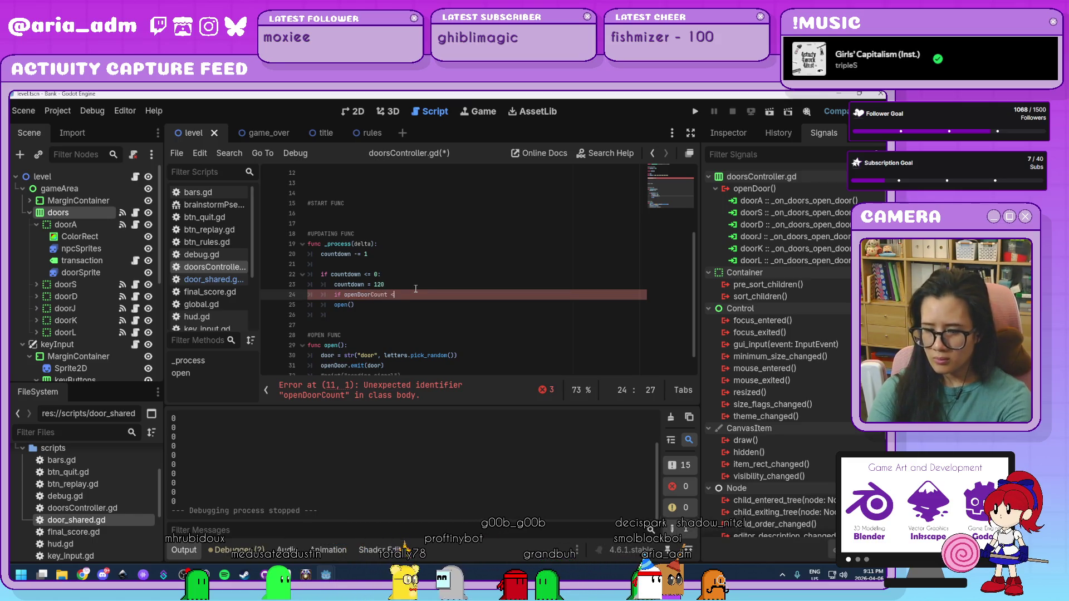
text(6:l.level:)
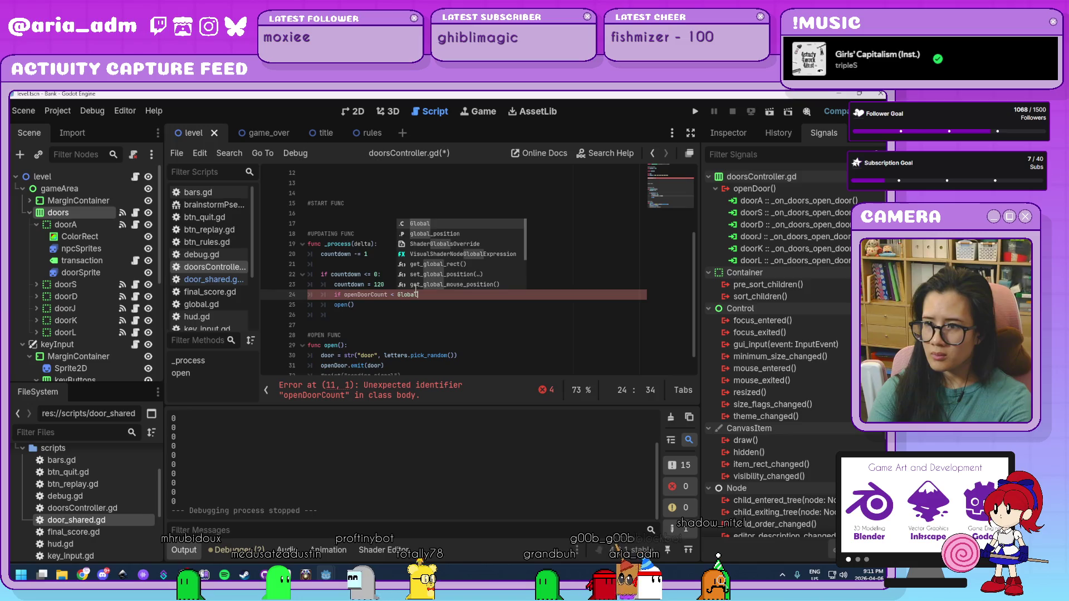
key(Right)
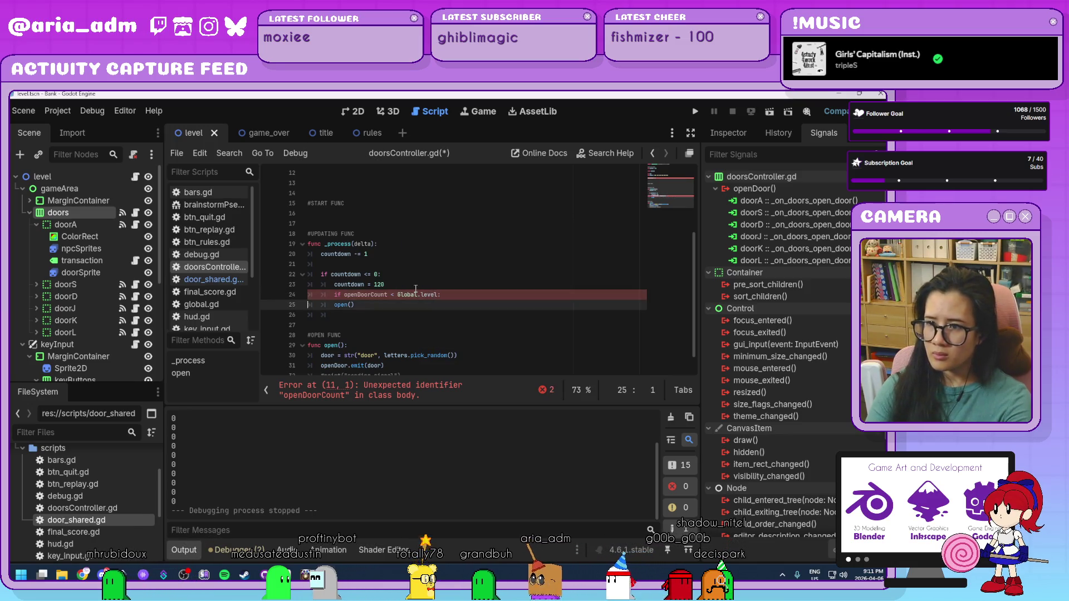
key(Right)
key(Right)
key(Right)
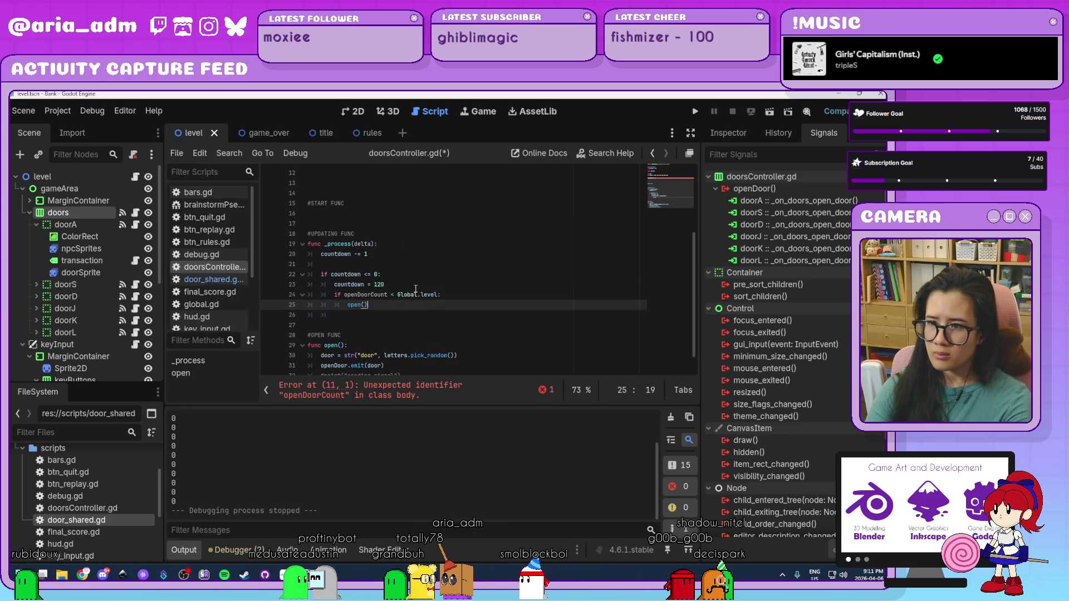
key(Right)
key(Return)
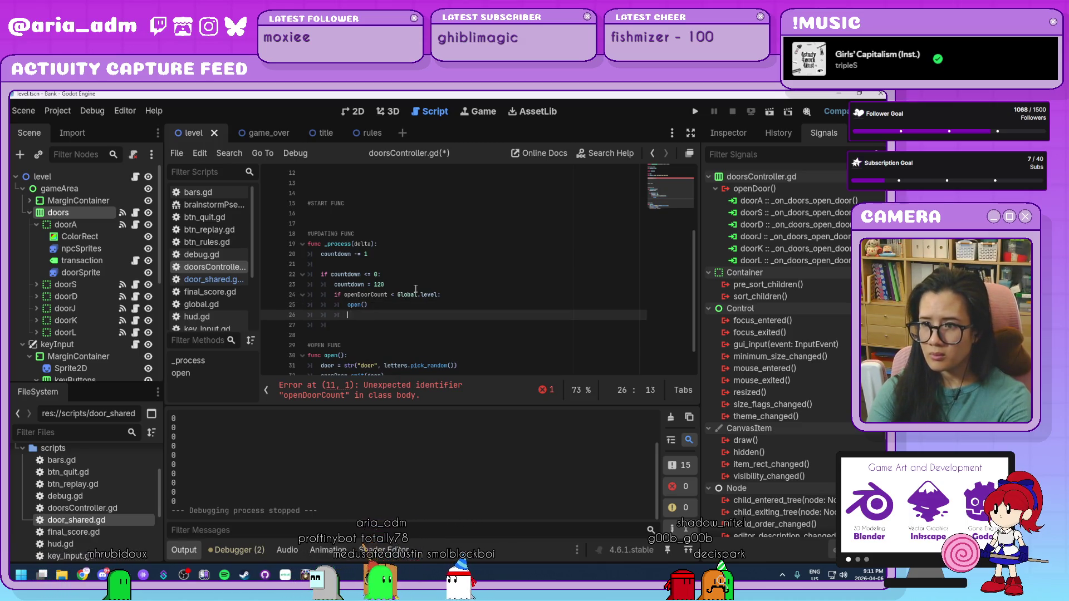
text(openD)
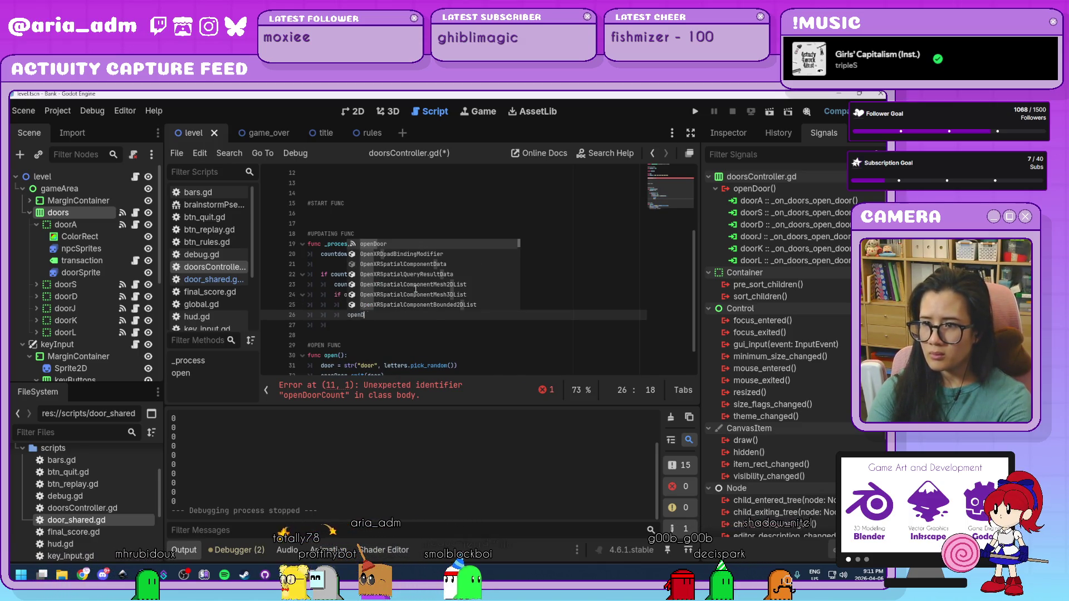
text(oorCount +=)
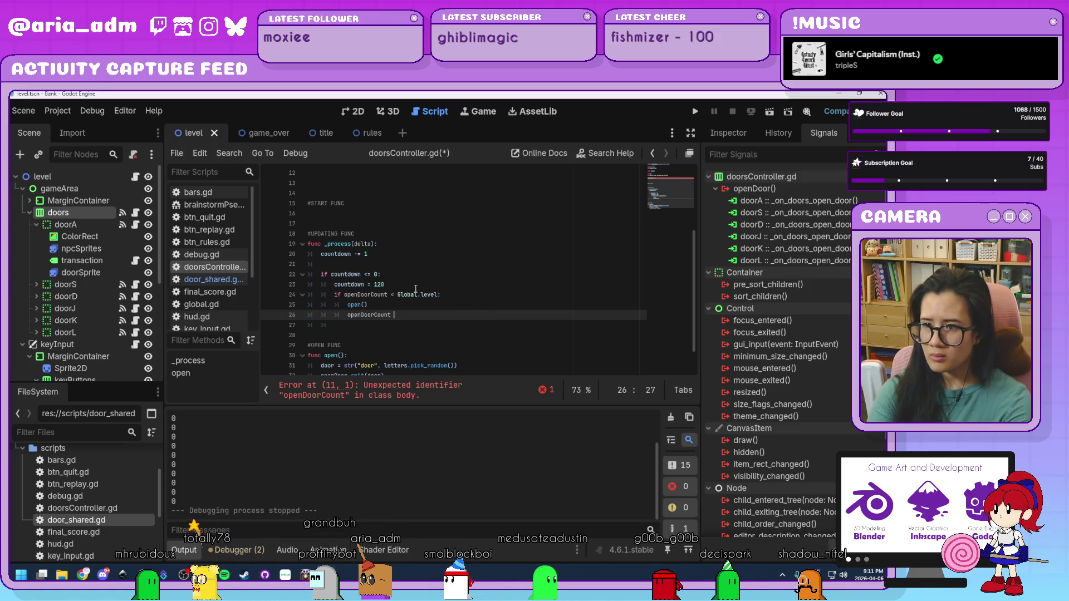
text(1)
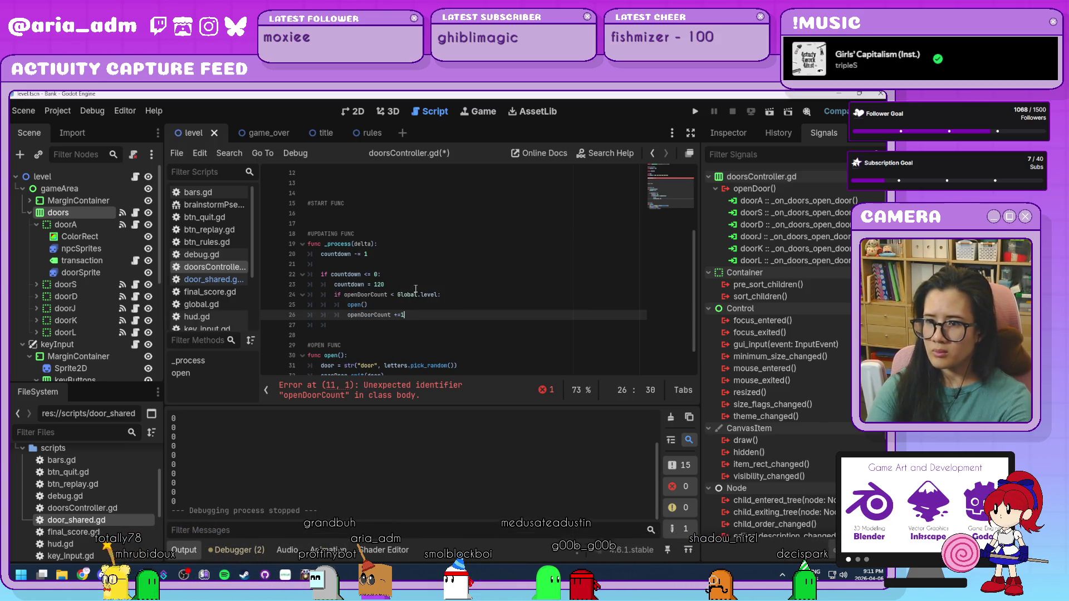
Prefix the counter line with 'var' so it reads 'var openDoorCount = 0'
scroll(415, 289, up, 4)
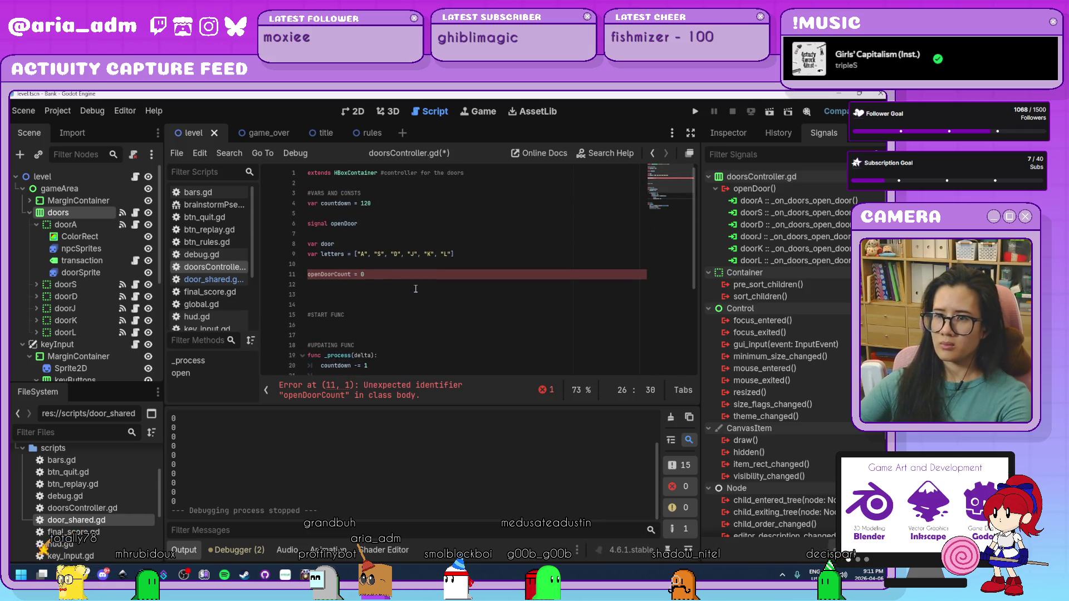
click(309, 275)
text(var)
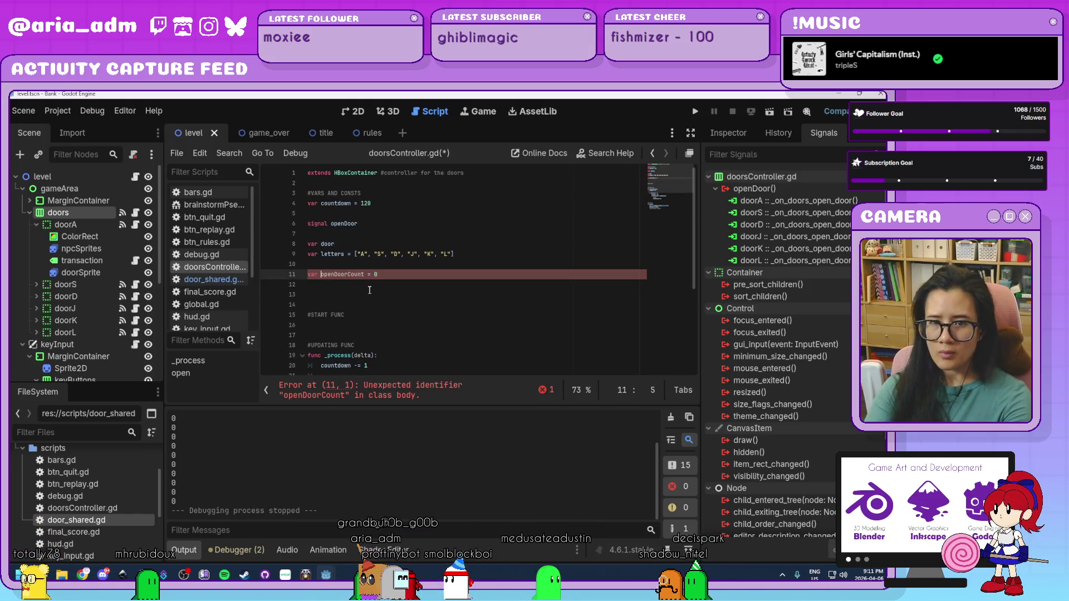
scroll(369, 290, down, 4)
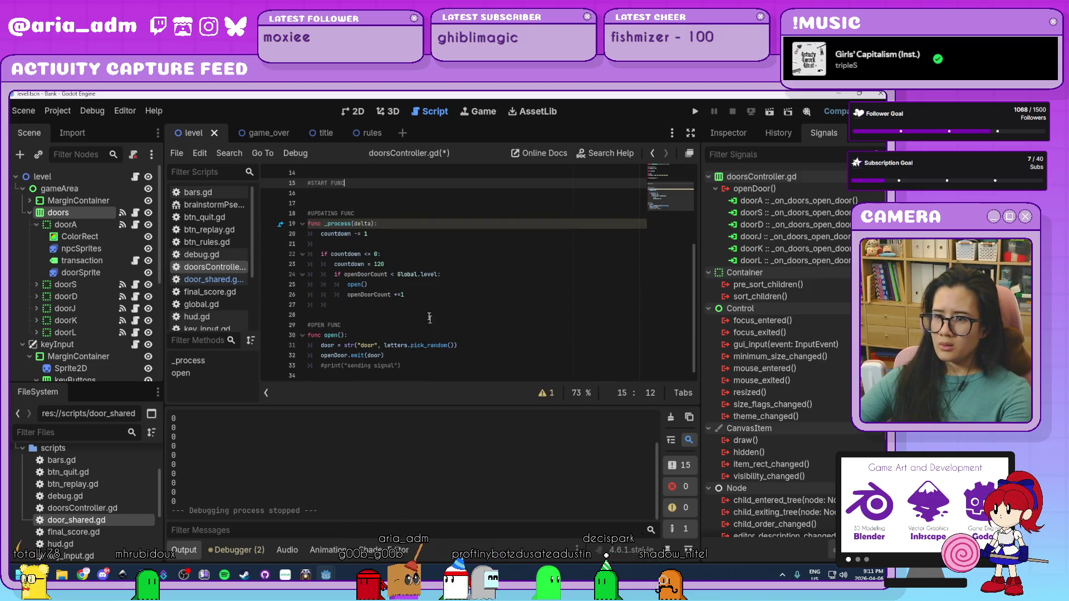
click(437, 363)
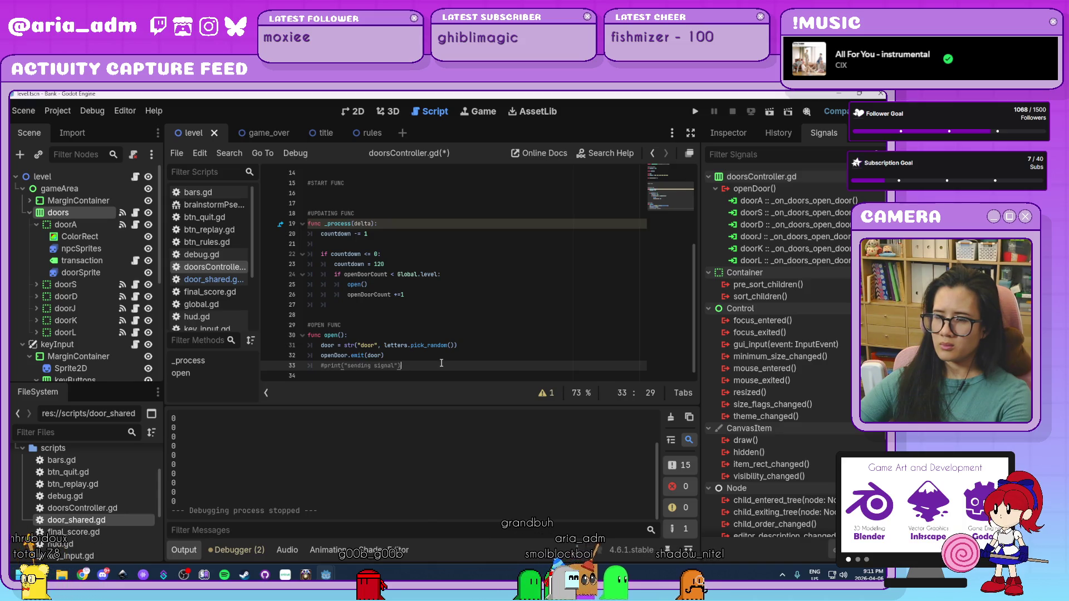
Delete the duplicate 'var openDoorCount = 0' from door_shared.gd and relaunch the game
click(225, 279)
scroll(445, 312, up, 2)
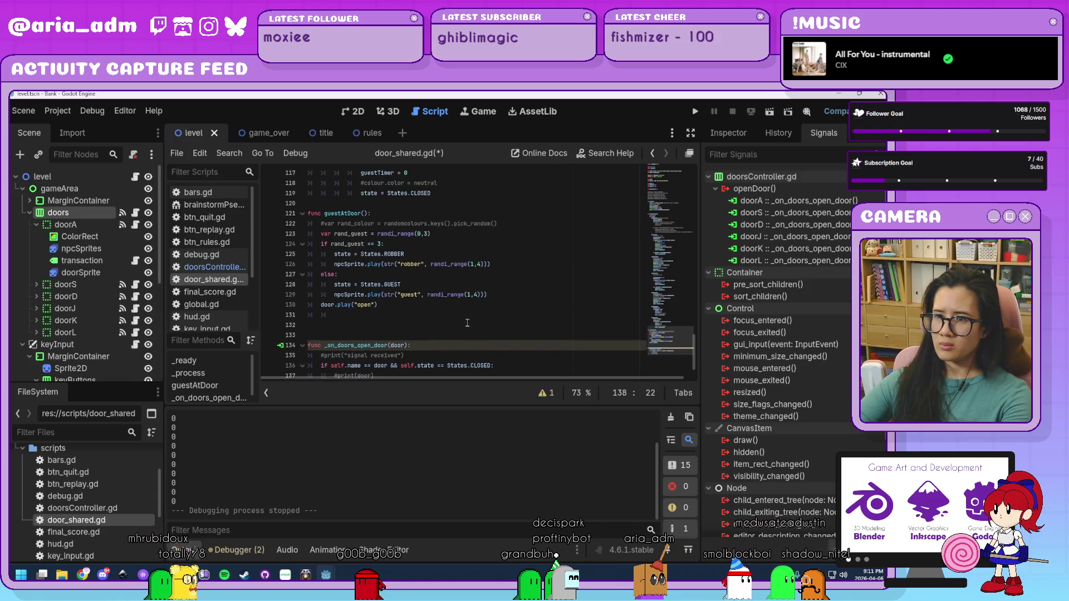
scroll(468, 323, up, 10)
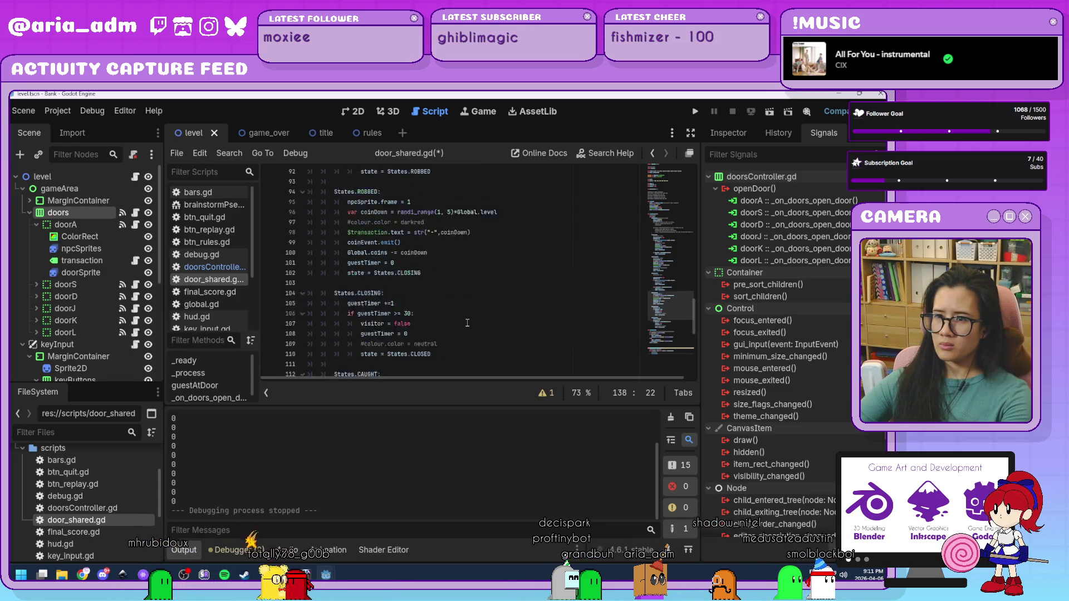
scroll(468, 323, up, 20)
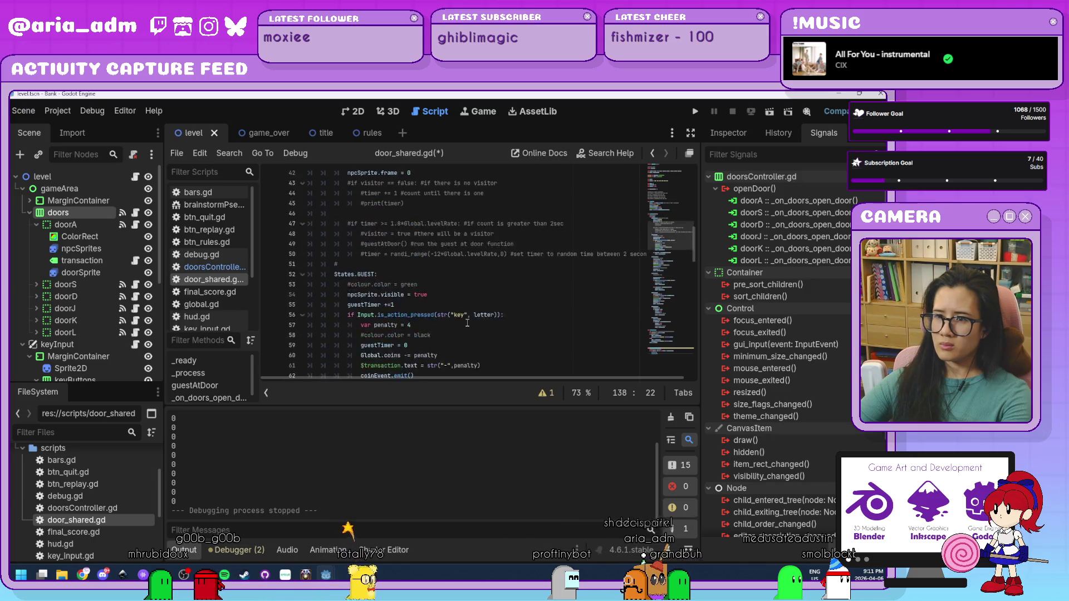
scroll(468, 323, up, 4)
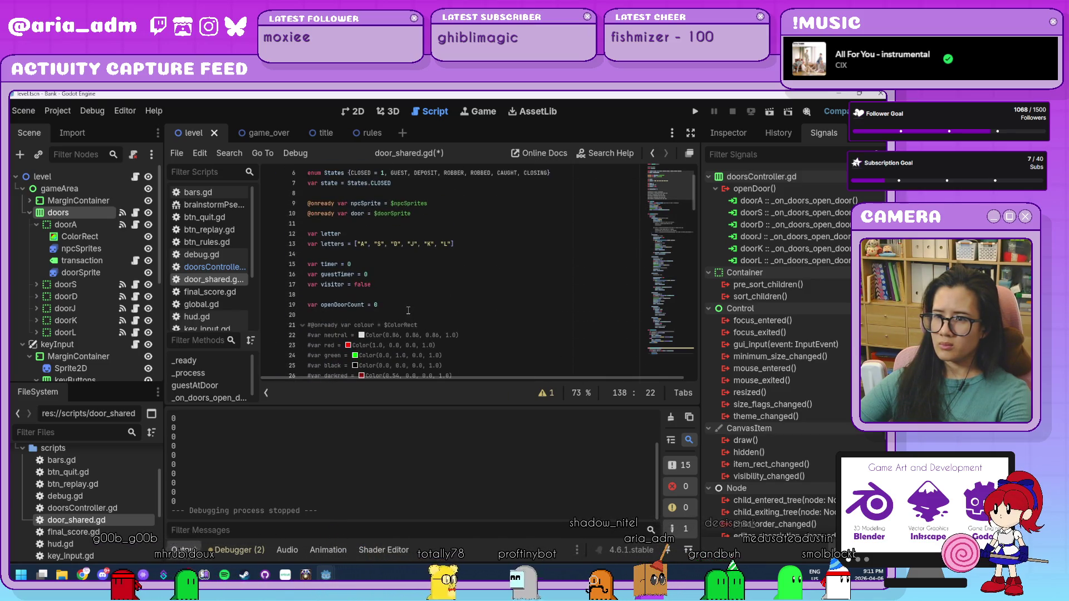
drag(390, 305, 408, 297)
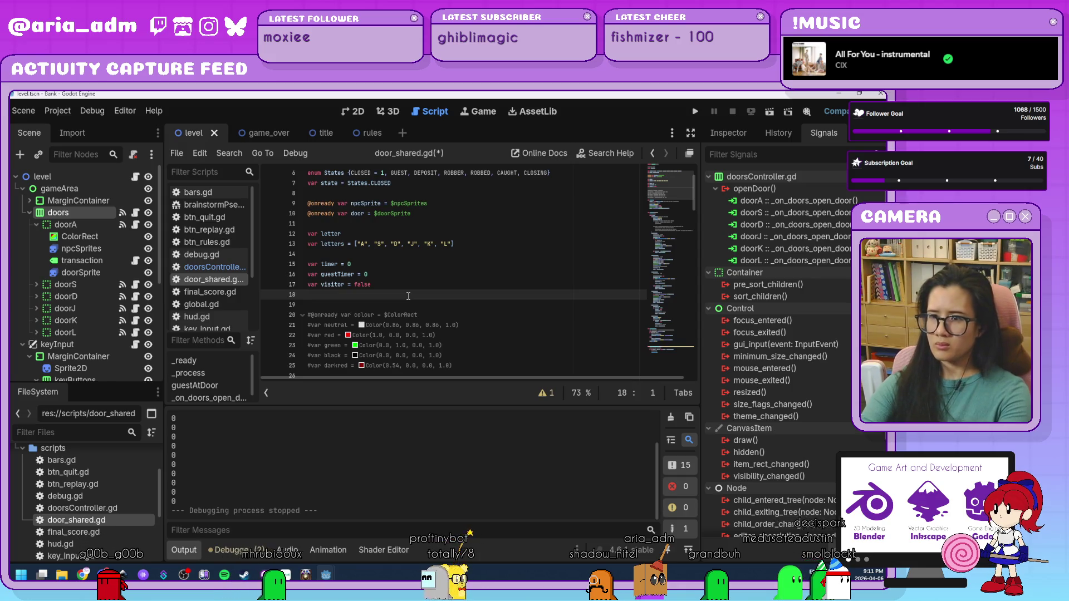
key(BackSpace)
key(BackSpace)
key(alt+Left)
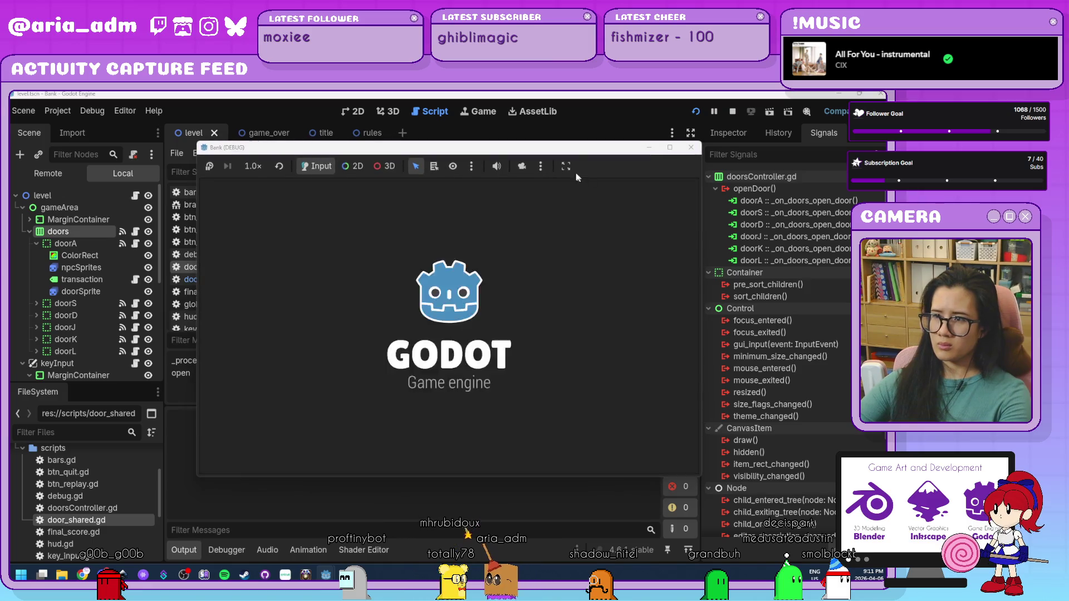
Focus the game window and serve the guest at door J, bringing coins to 02
click(665, 386)
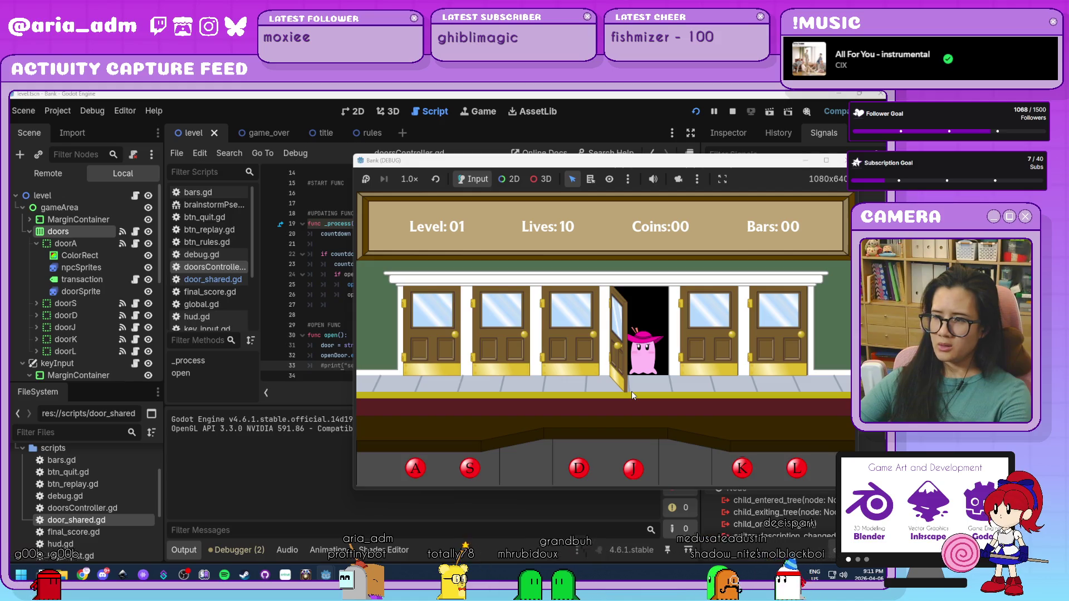
key(j)
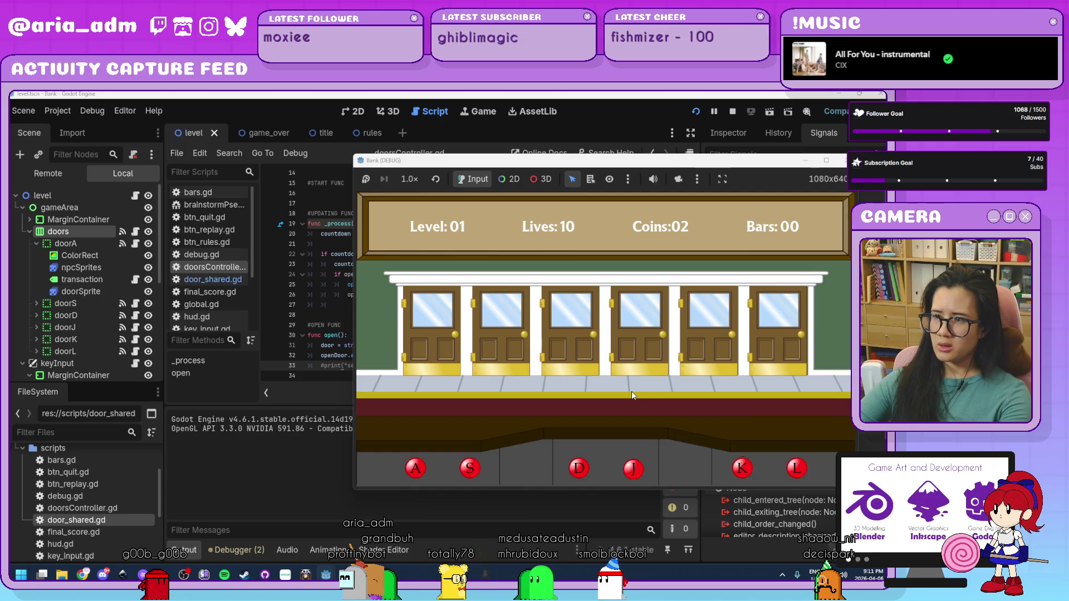
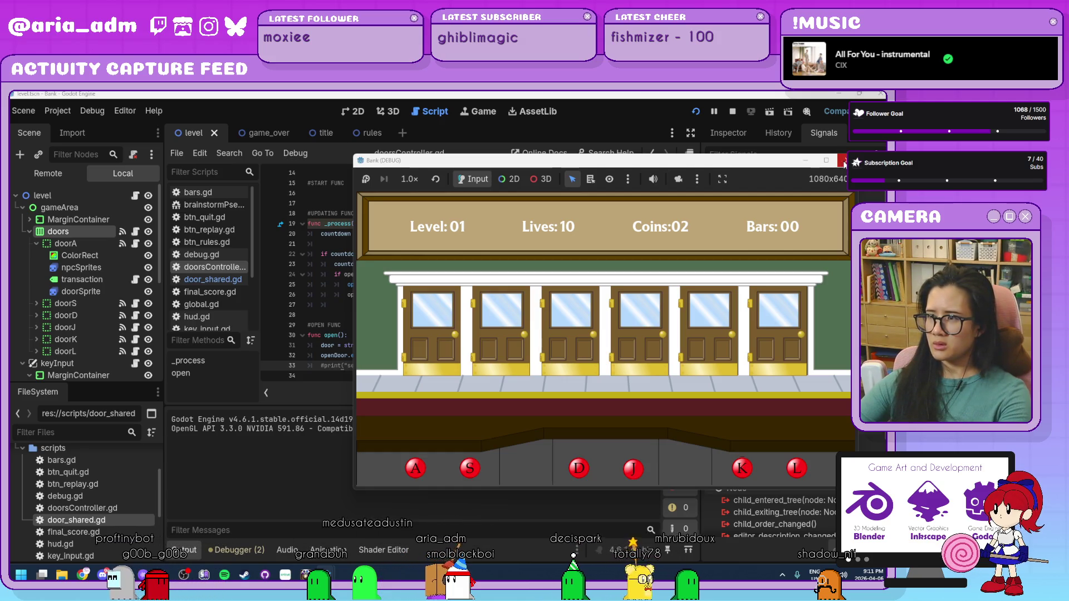
Stop the running game and open door_shared.gd at its States enum and onready sprite variables
click(844, 161)
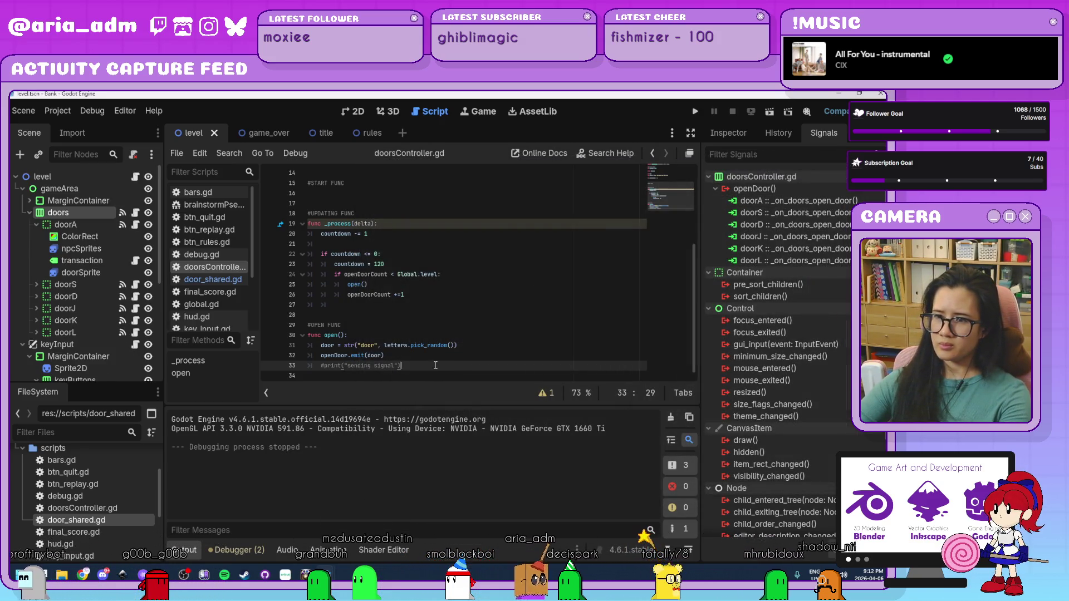
click(483, 354)
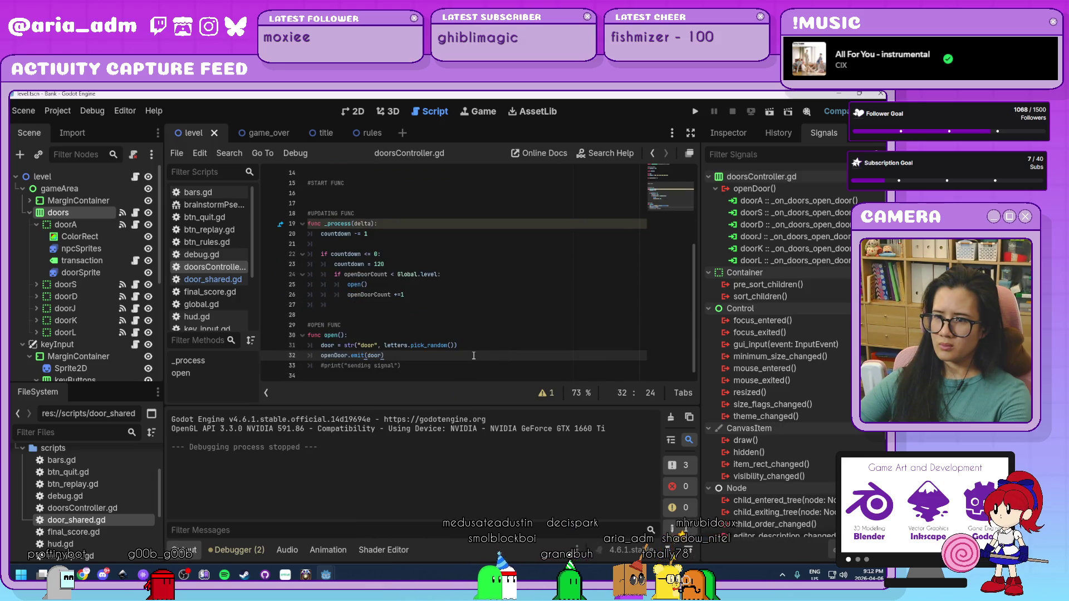
click(196, 280)
scroll(508, 329, down, 5)
scroll(508, 329, up, 10)
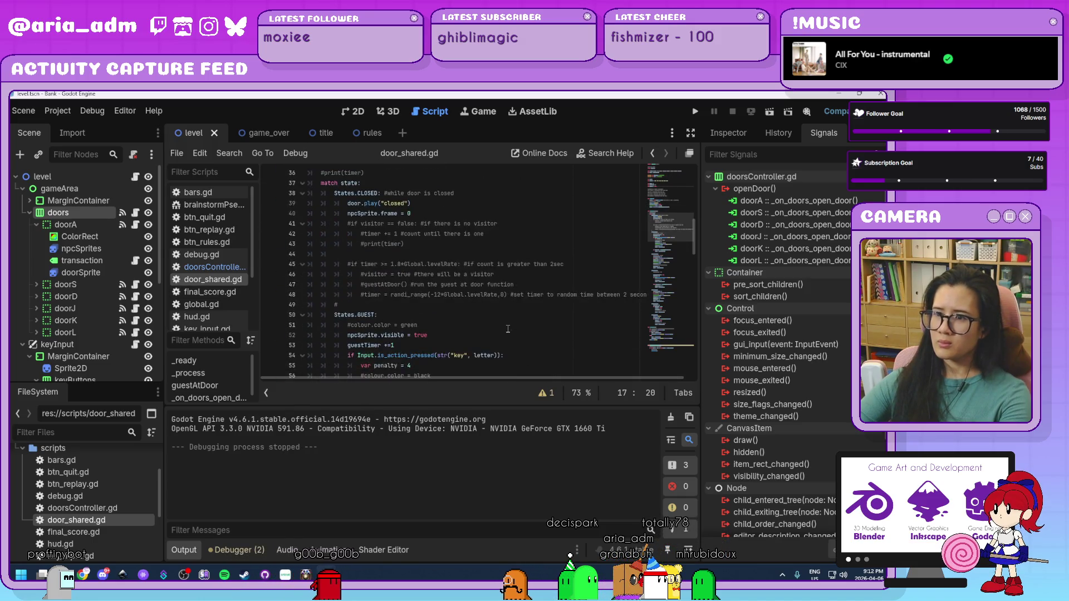
scroll(508, 328, down, 5)
scroll(507, 329, up, 6)
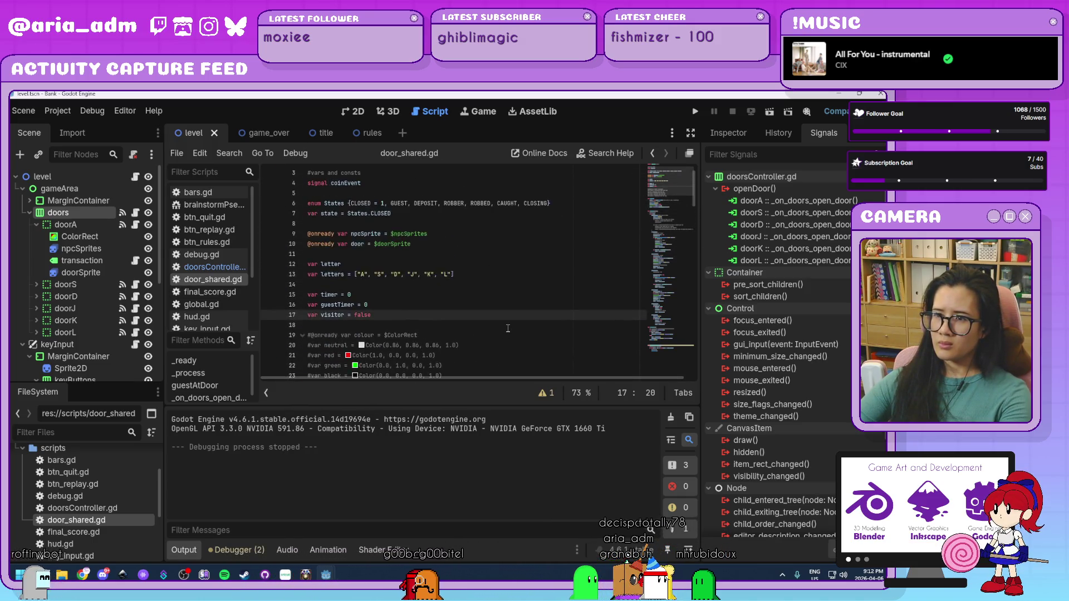
click(440, 264)
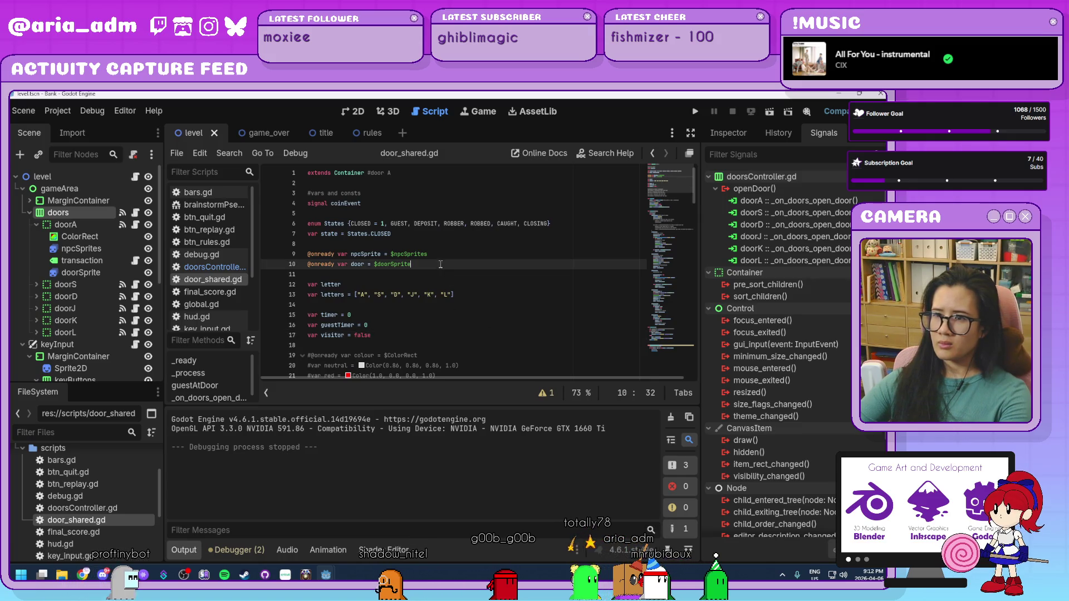
key(Return)
key(Return)
text(@onready var )
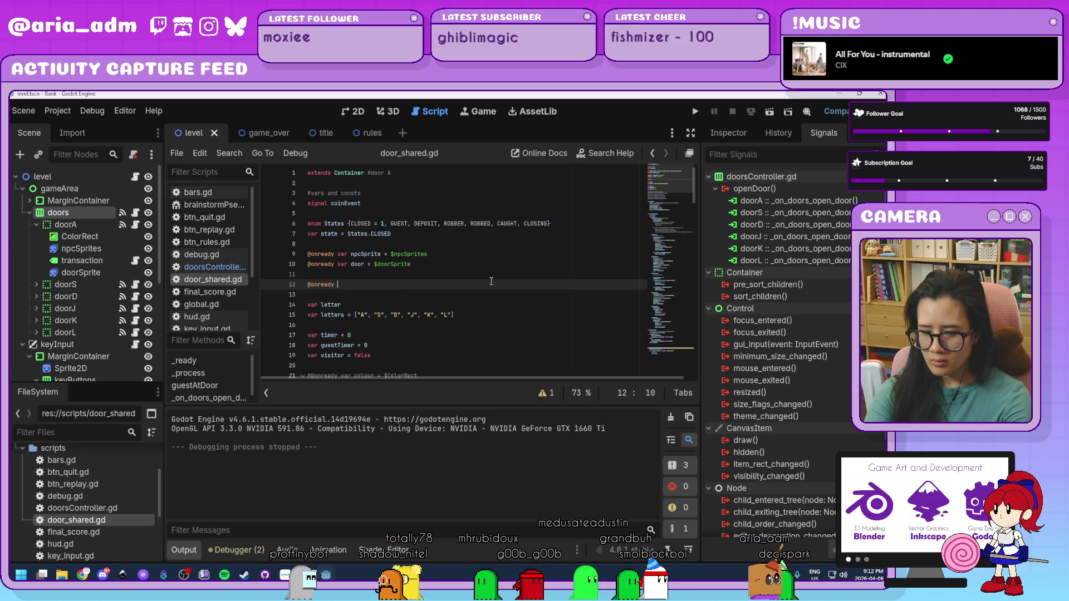
text(controller = )
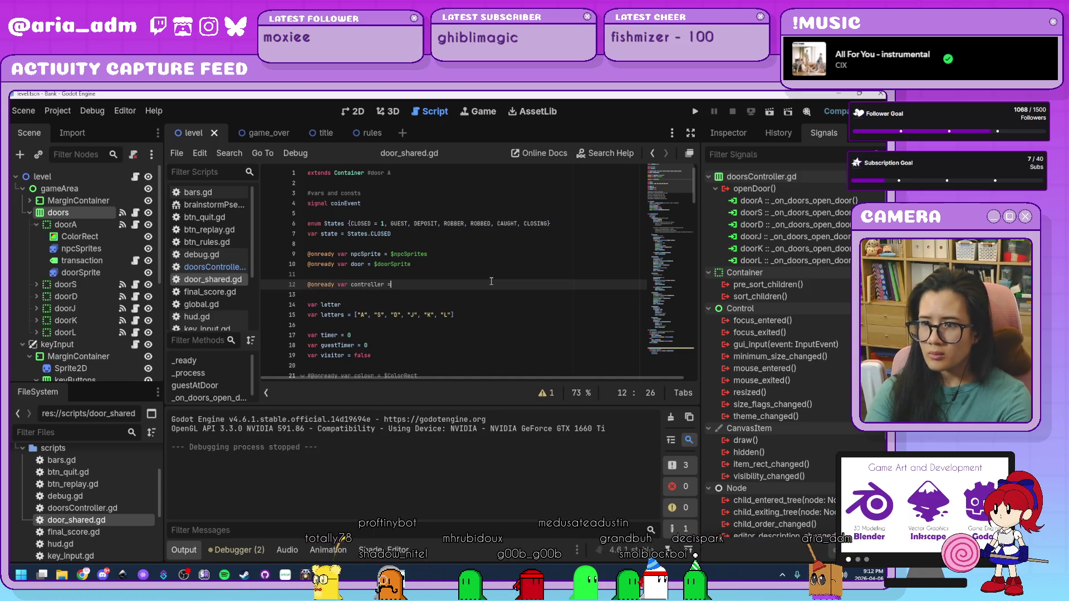
text($"..")
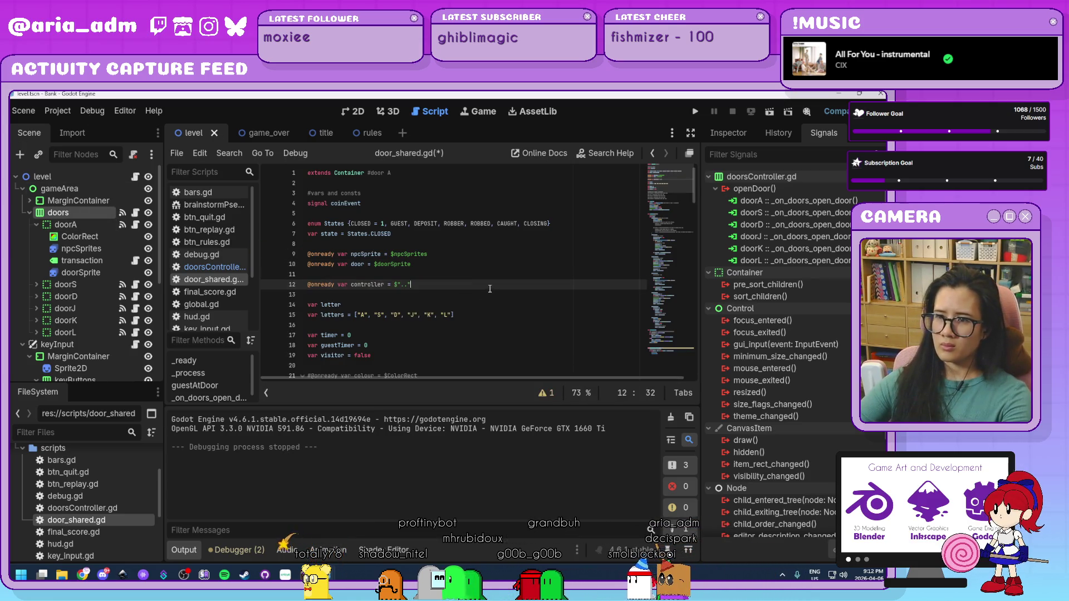
scroll(490, 289, down, 10)
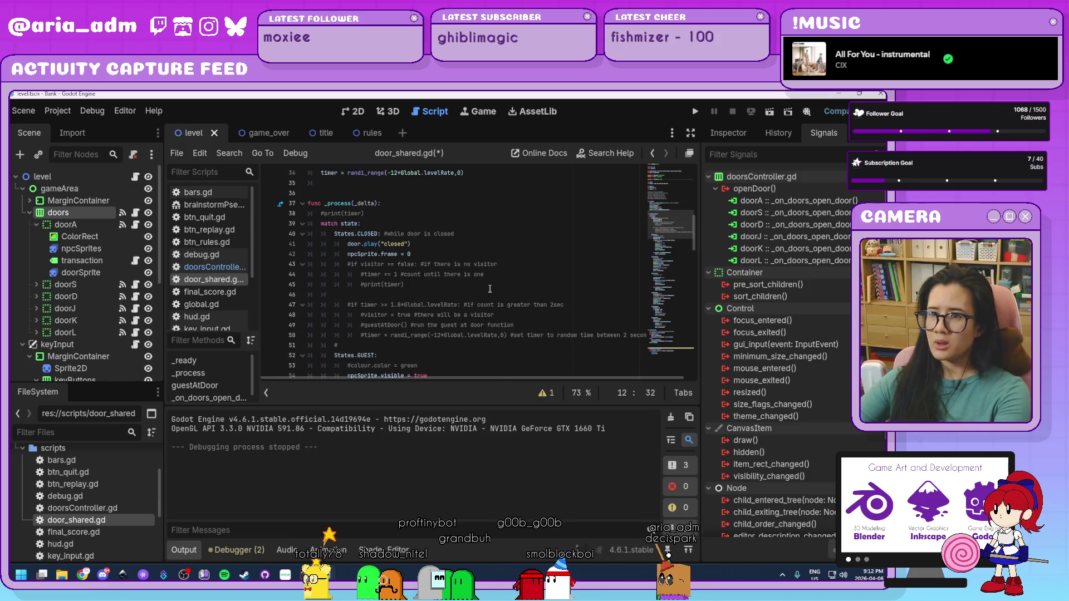
scroll(490, 289, down, 5)
scroll(490, 289, down, 14)
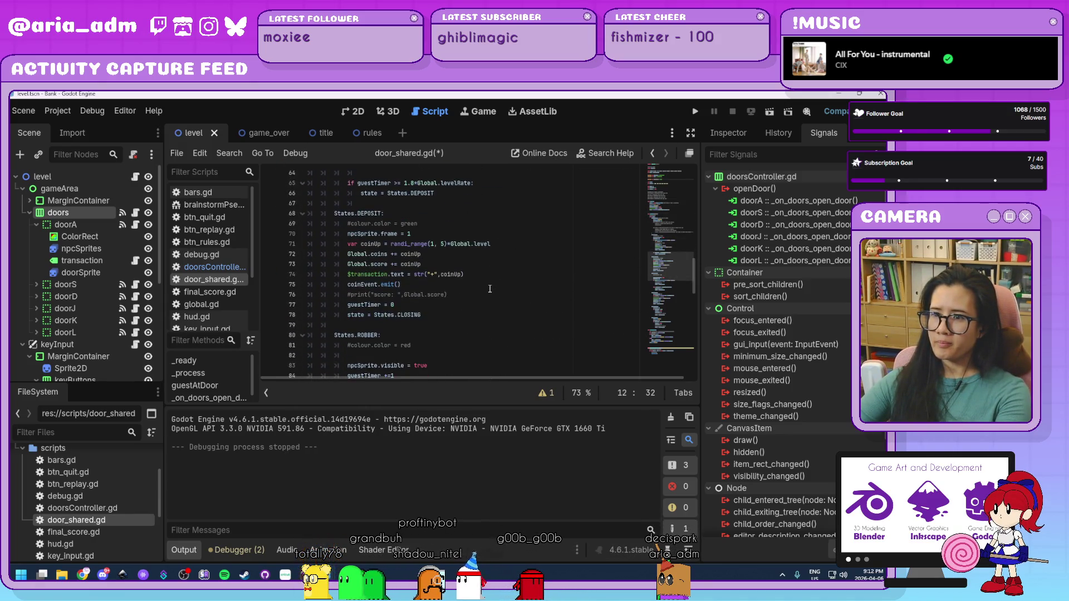
scroll(490, 289, down, 3)
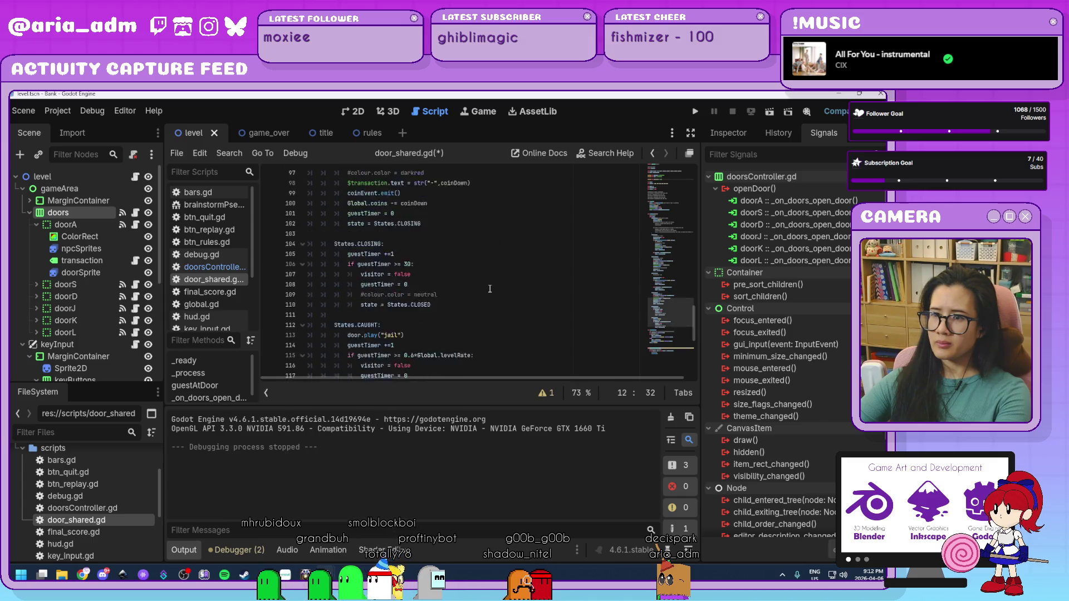
In the CLOSING branch, add controller.openDoorCount -= 1 and save door_shared.gd
click(453, 266)
key(Return)
text(co)
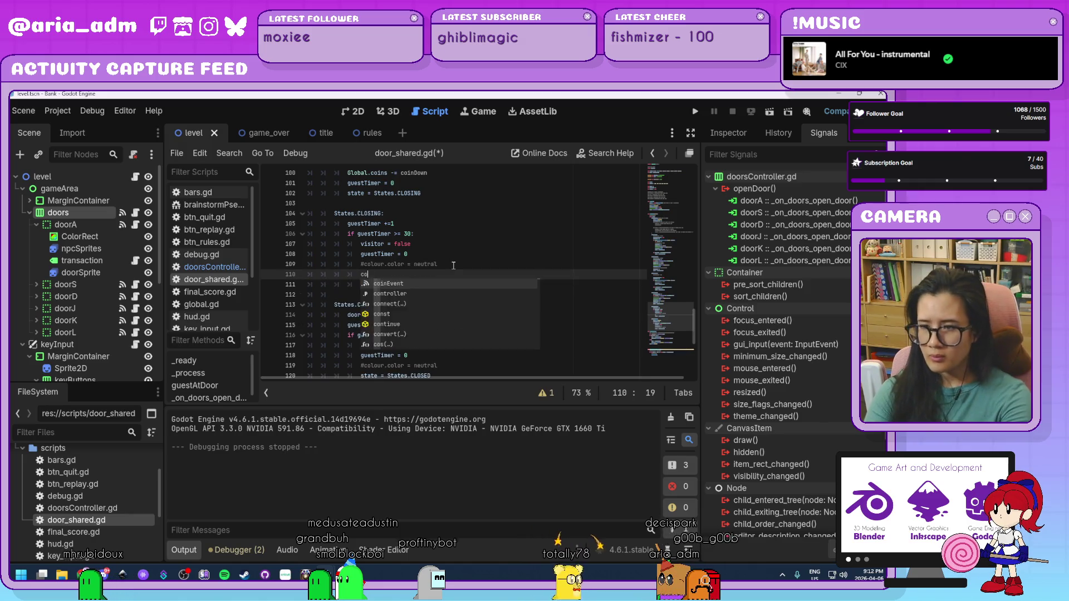
text(ntroller.open)
key(Down)
key(Return)
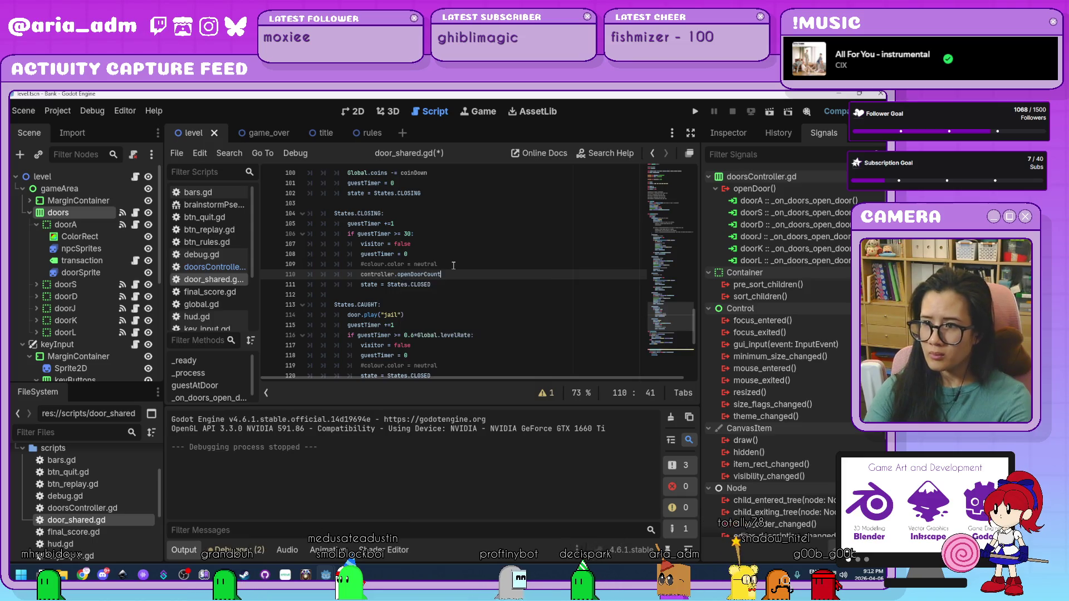
text( -= 1)
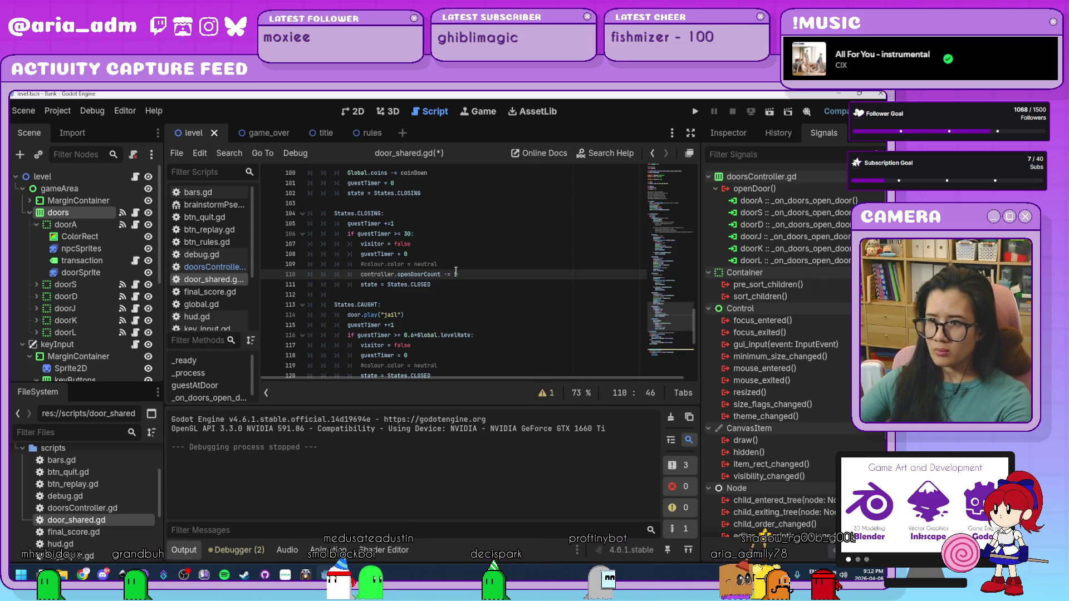
click(457, 285)
key(ctrl+s)
Test-run the game, stop it, then glance at doorsController.gd and return to door_shared.gd
scroll(457, 288, down, 7)
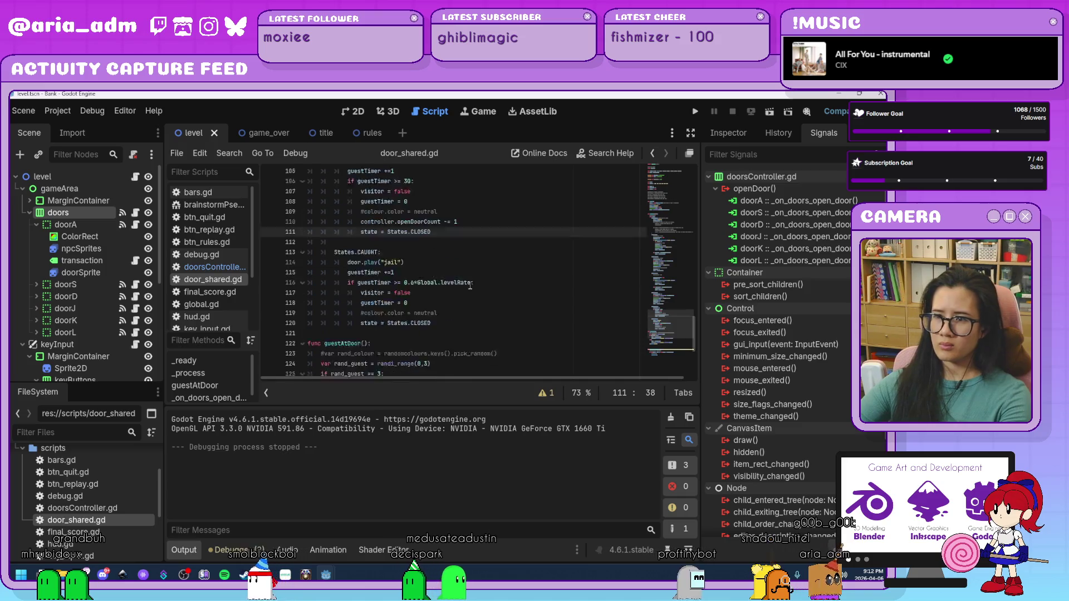
click(697, 111)
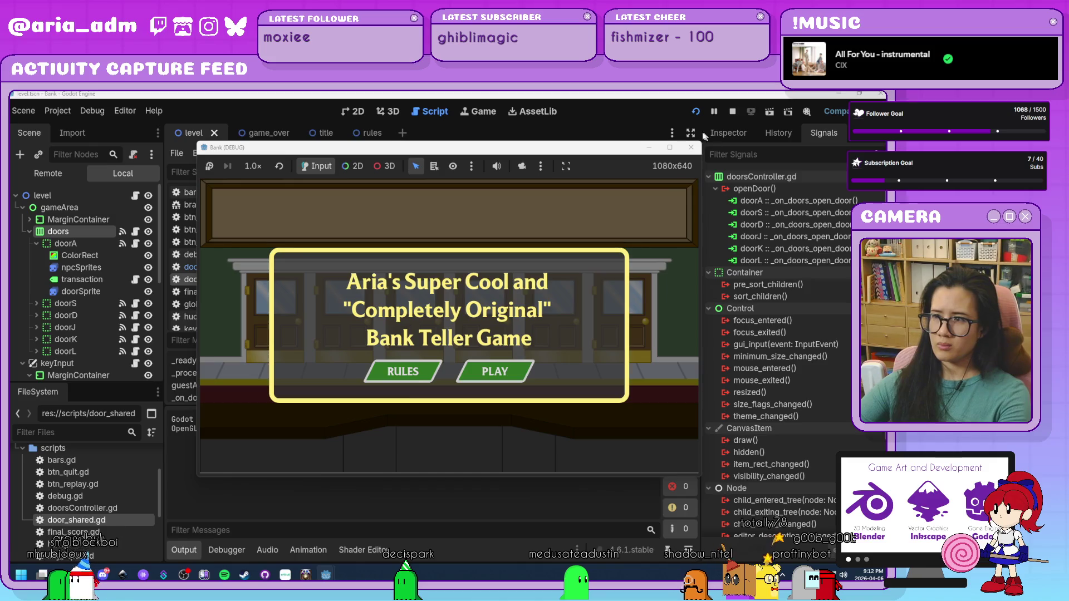
click(691, 147)
click(215, 267)
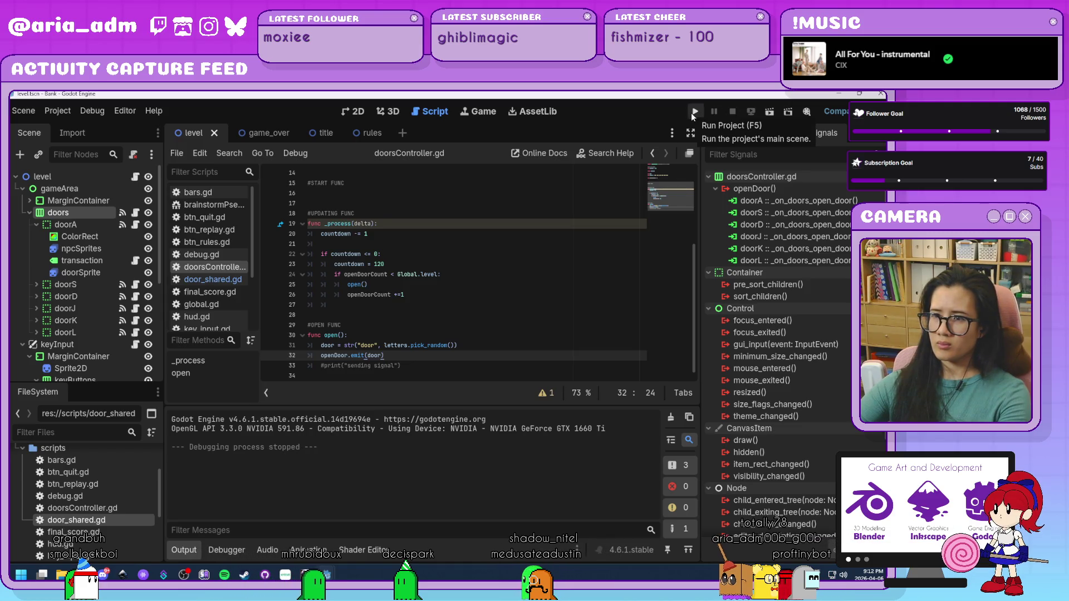
click(209, 279)
Below state = States.CLOSED, add print("Closed a door. Count is ", controller.openDoorCount) and save
scroll(427, 284, up, 6)
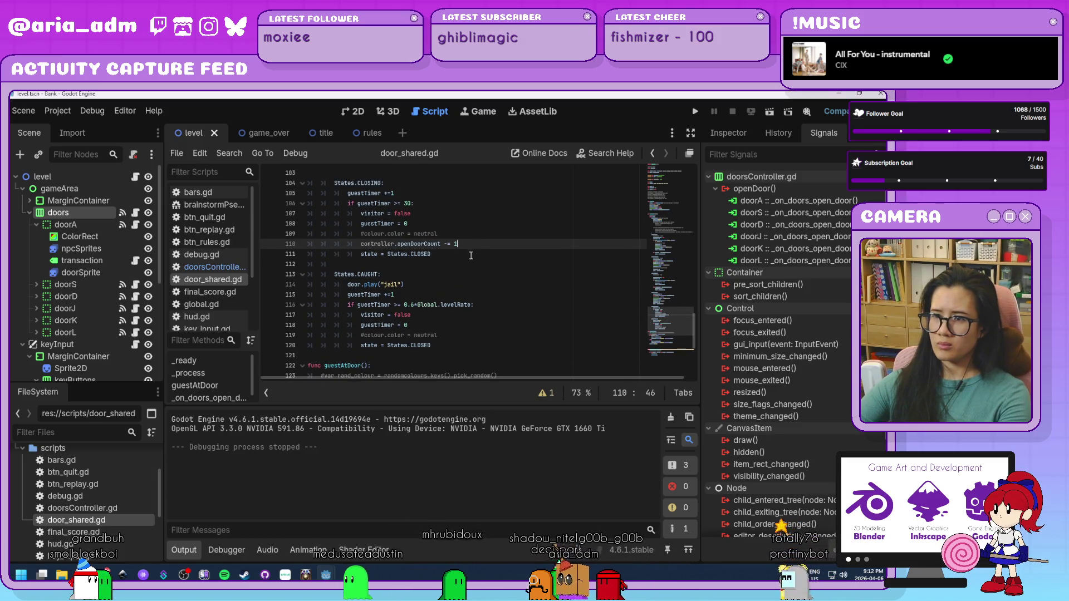
key(Return)
text(print("C)
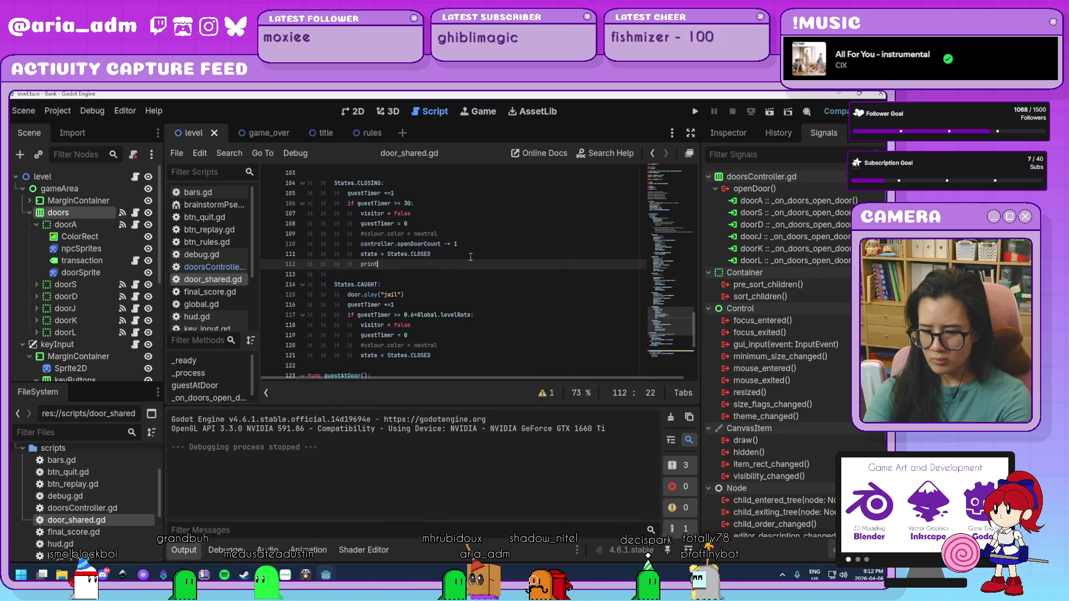
text(los)
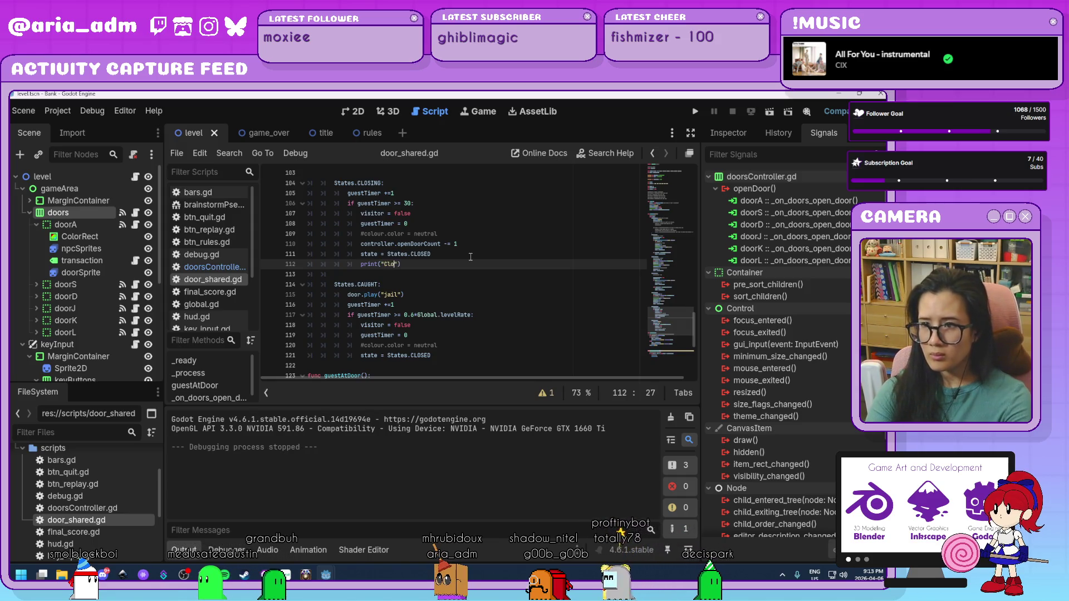
text(ed a door.)
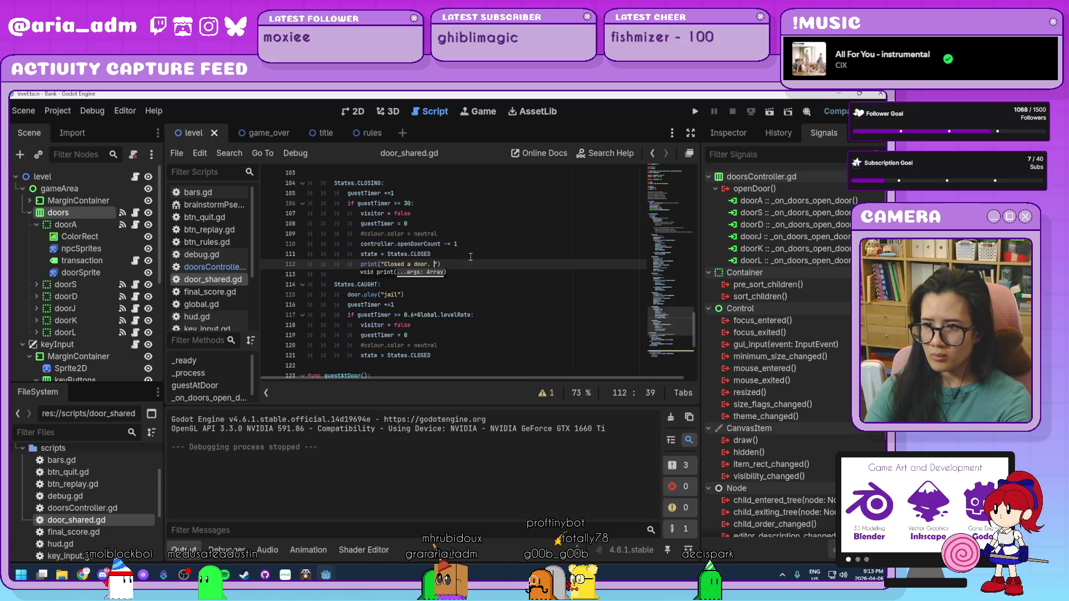
text( Count )
text(is now)
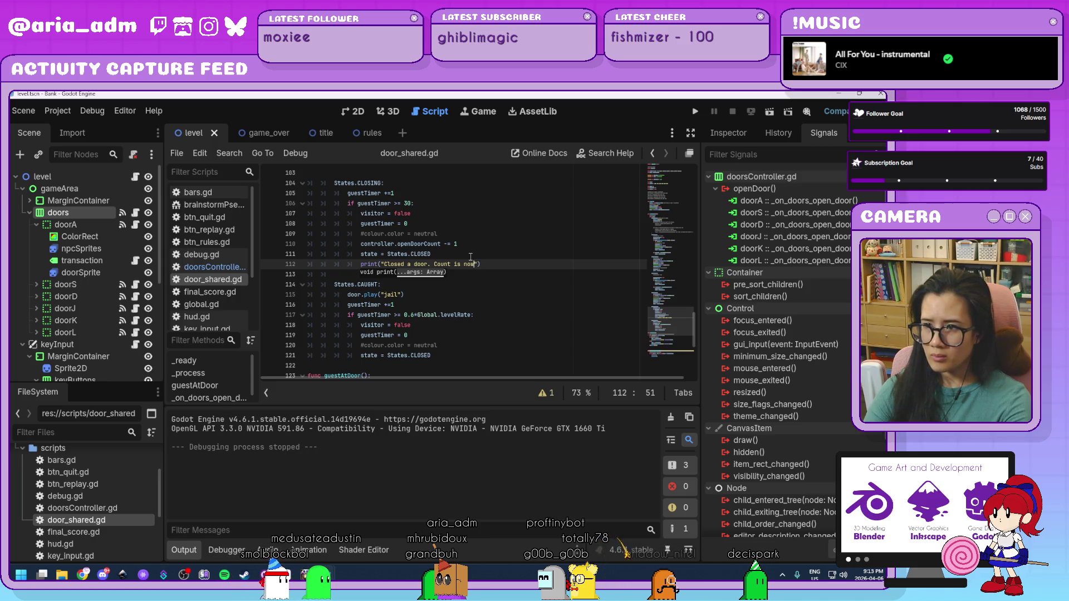
key(Right)
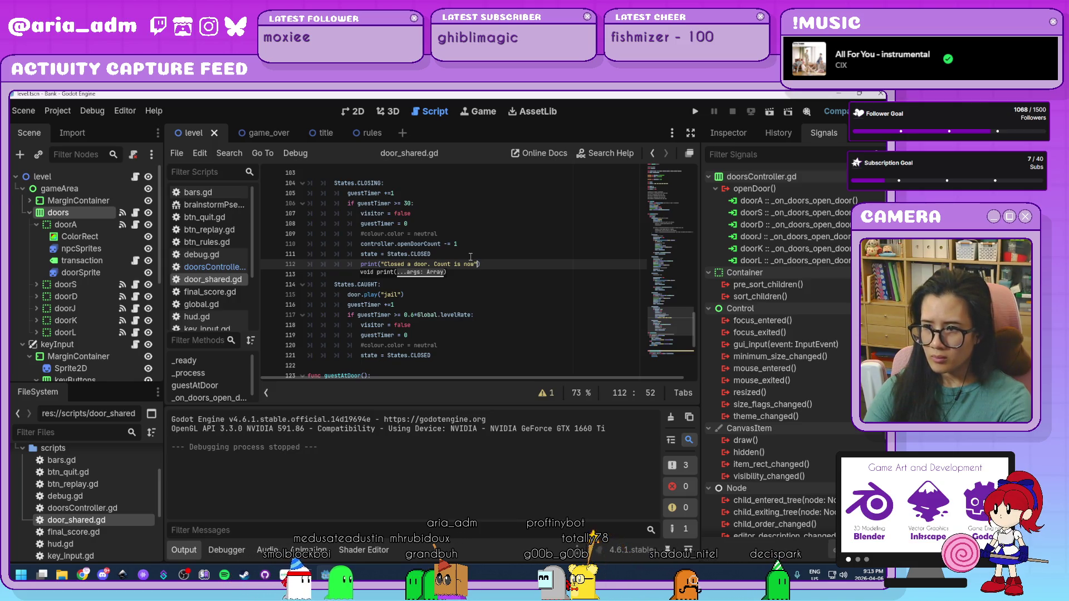
text(, c)
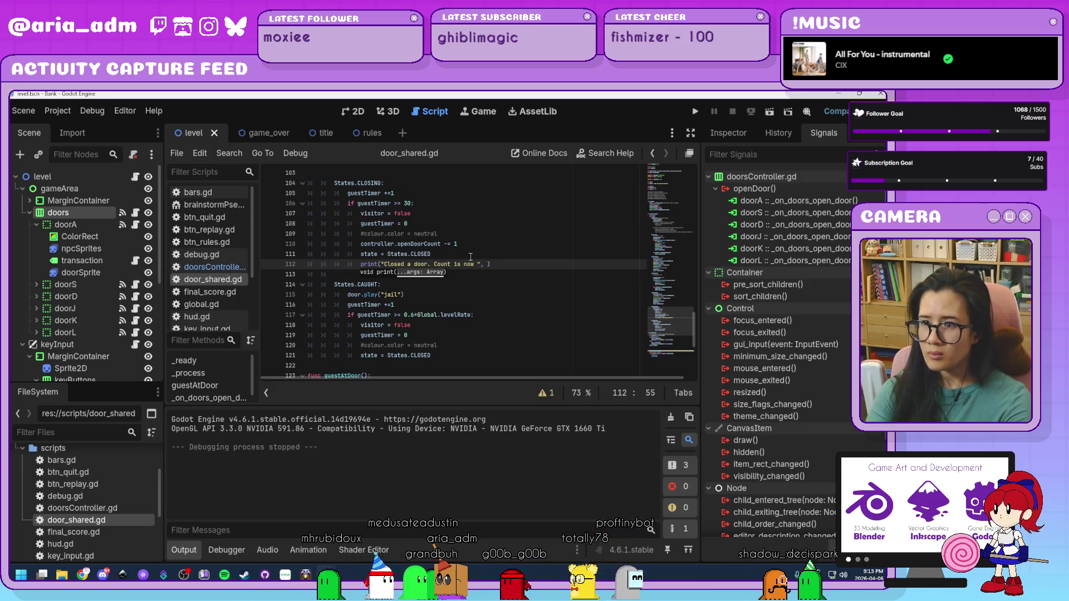
text(ontroller)
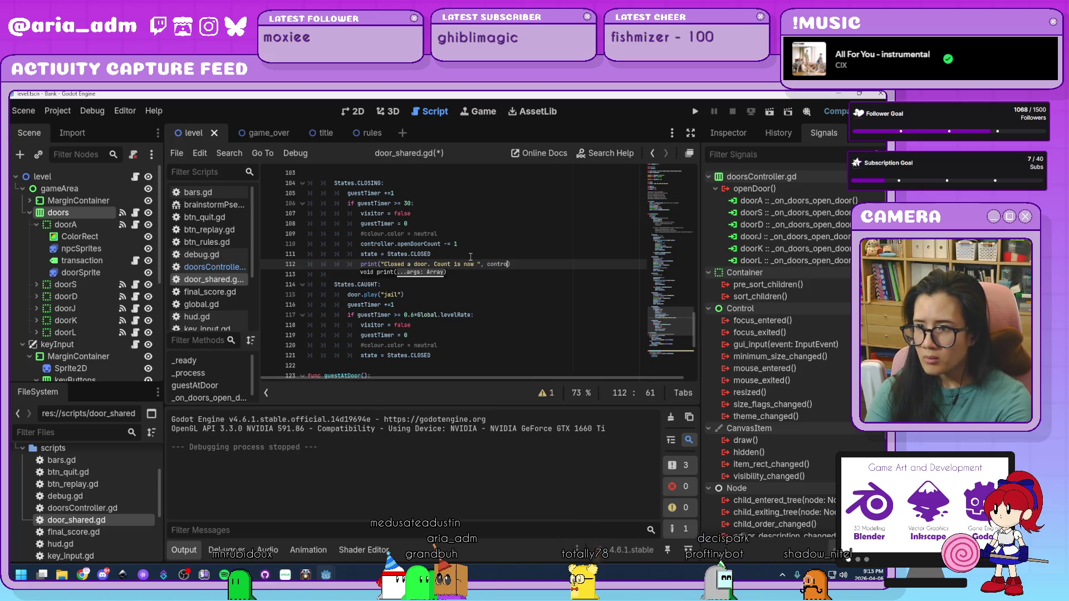
text(.openDoo)
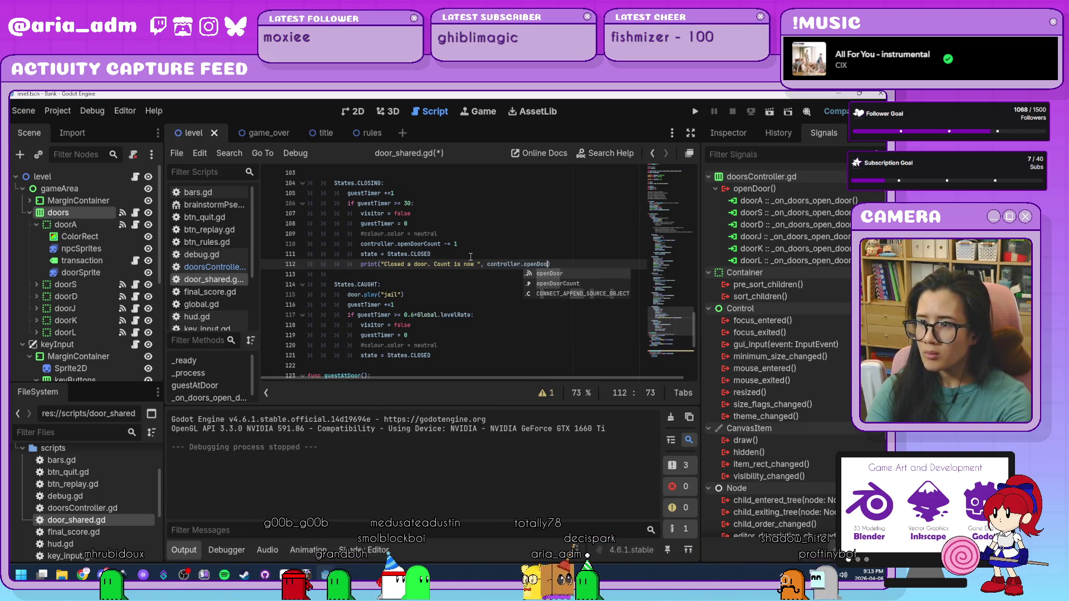
key(Down)
key(Return)
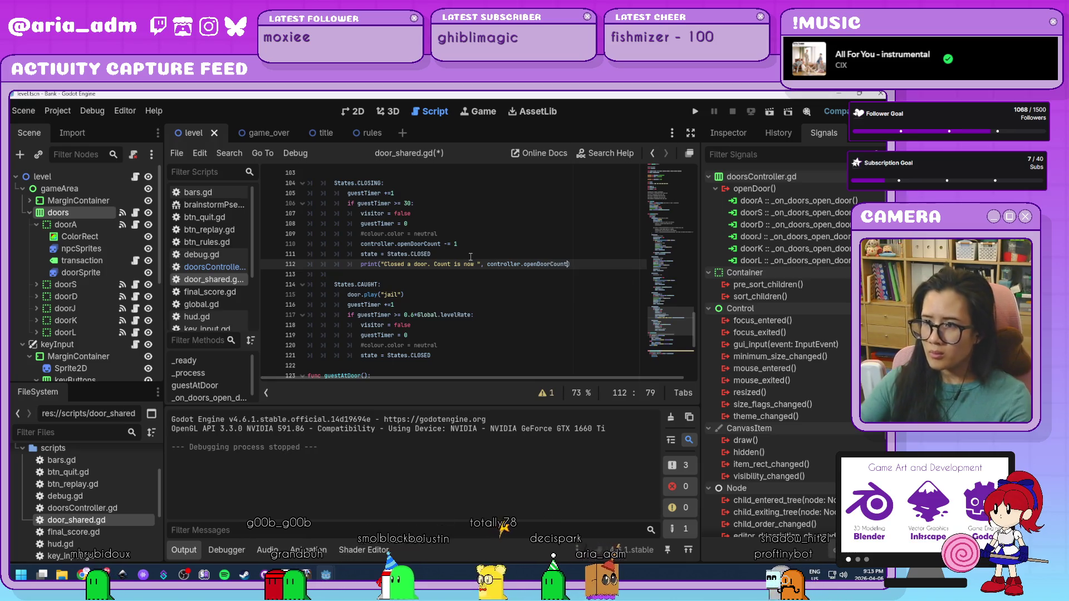
key(ctrl+s)
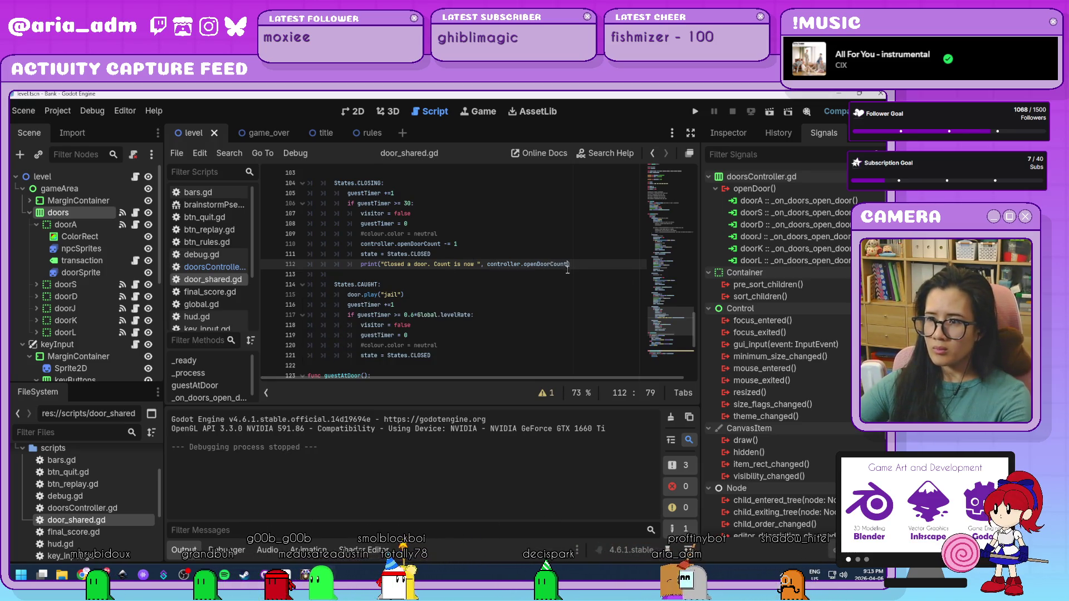
drag(580, 264, 380, 265)
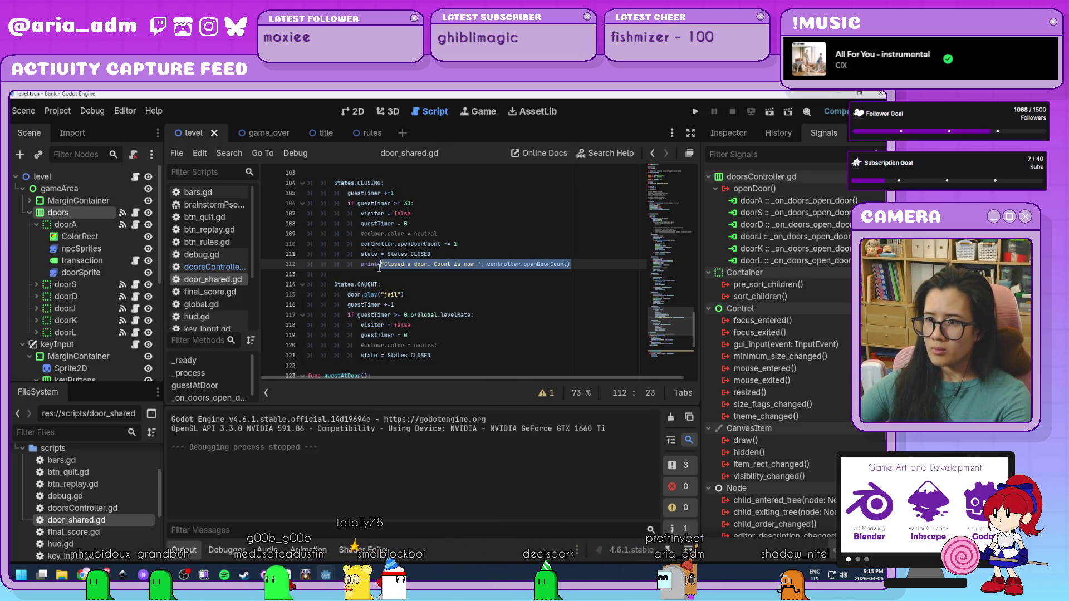
click(206, 267)
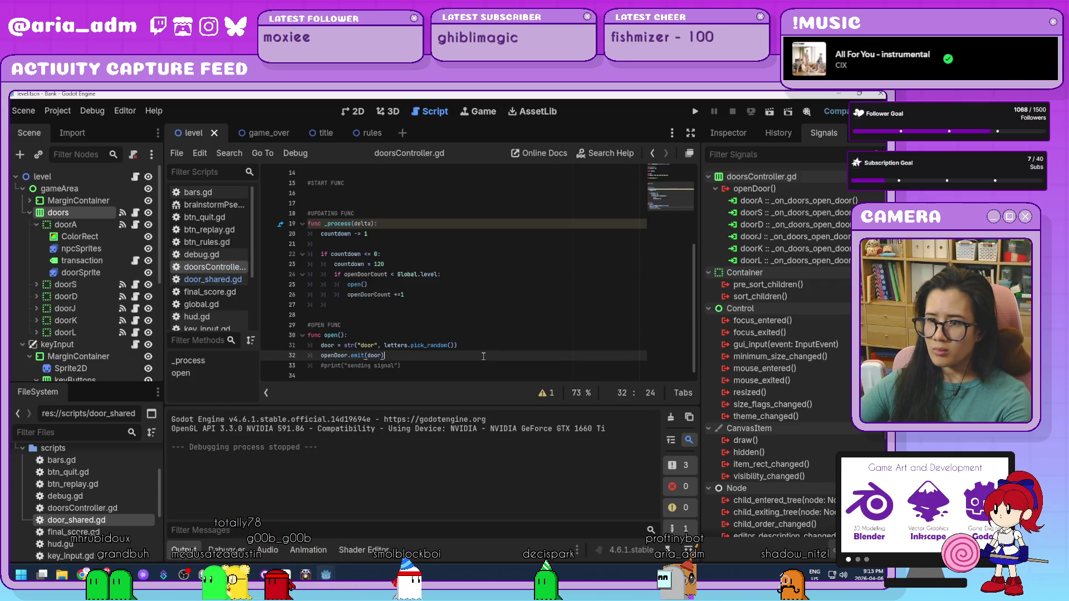
Turn line 33 into print("Opened a door. Door count is ", openDoorCount) and save
click(342, 366)
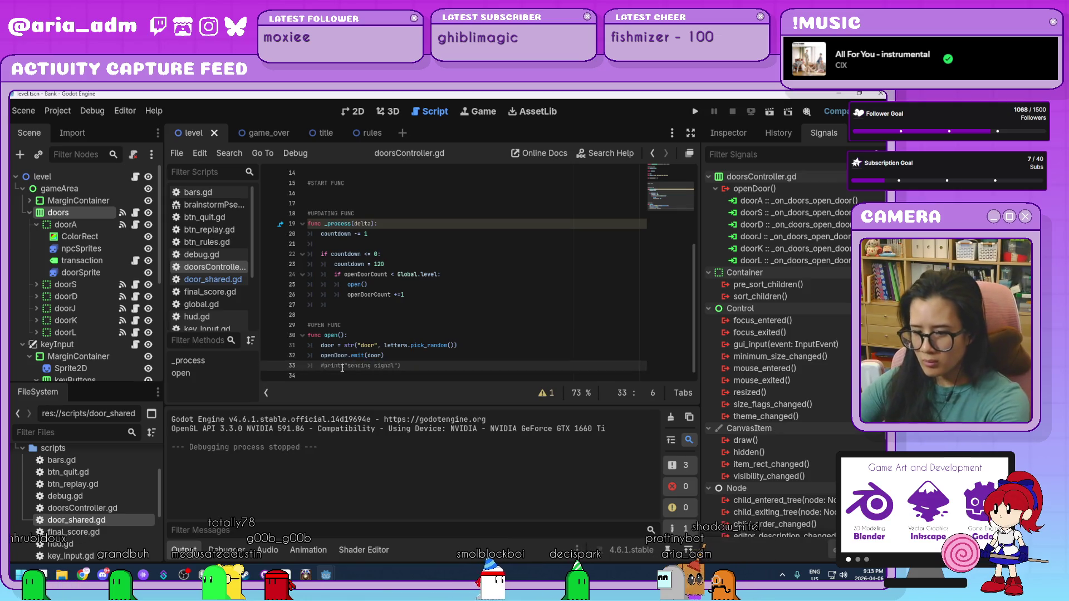
drag(392, 366, 344, 368)
text(opened a door)
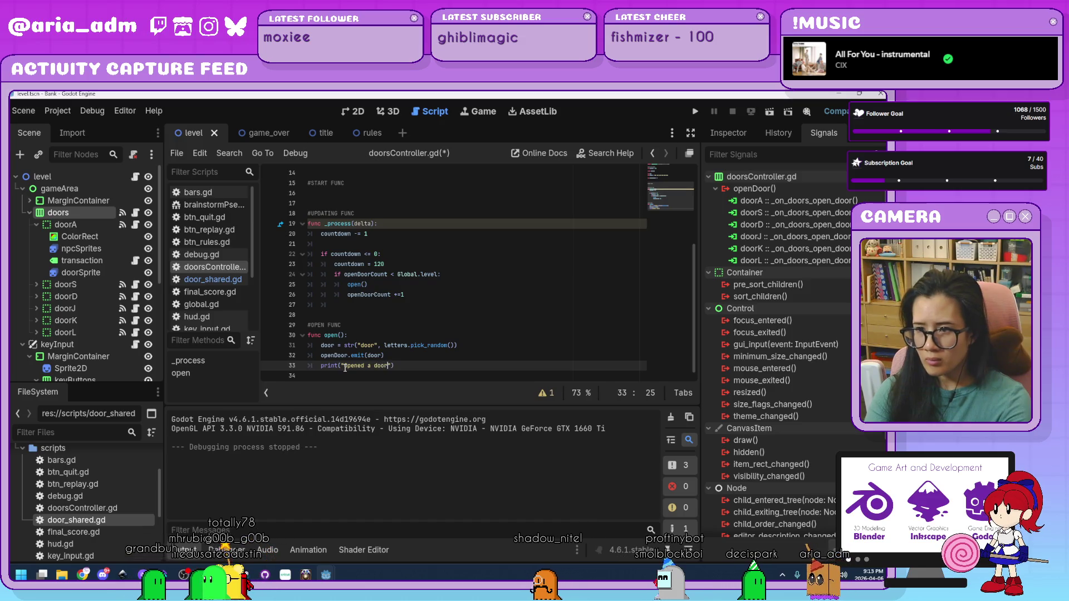
text(. Door count)
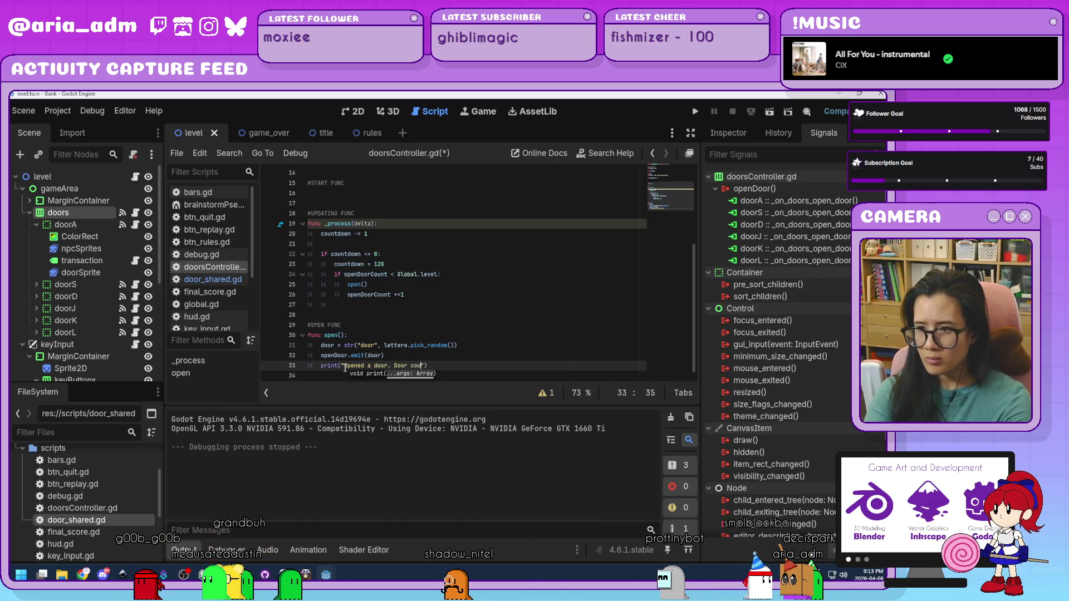
text( is ")
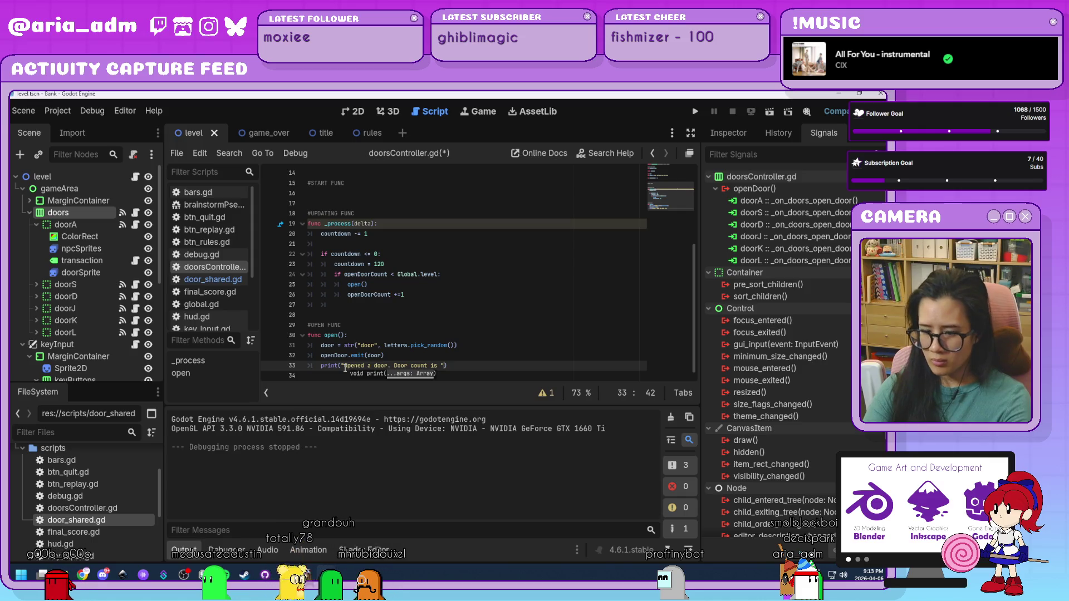
text(, )
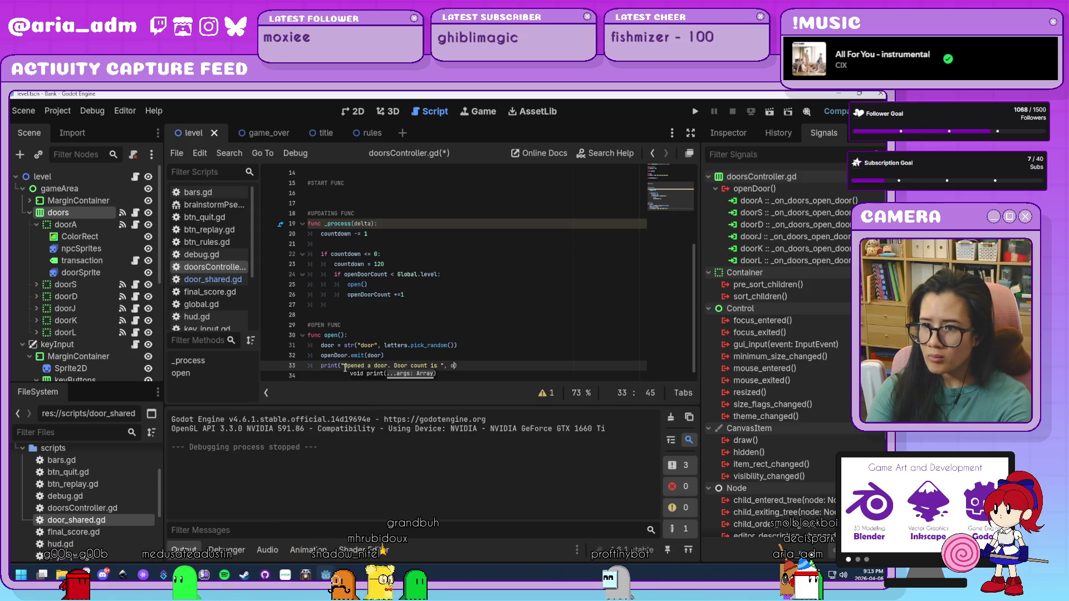
text(open)
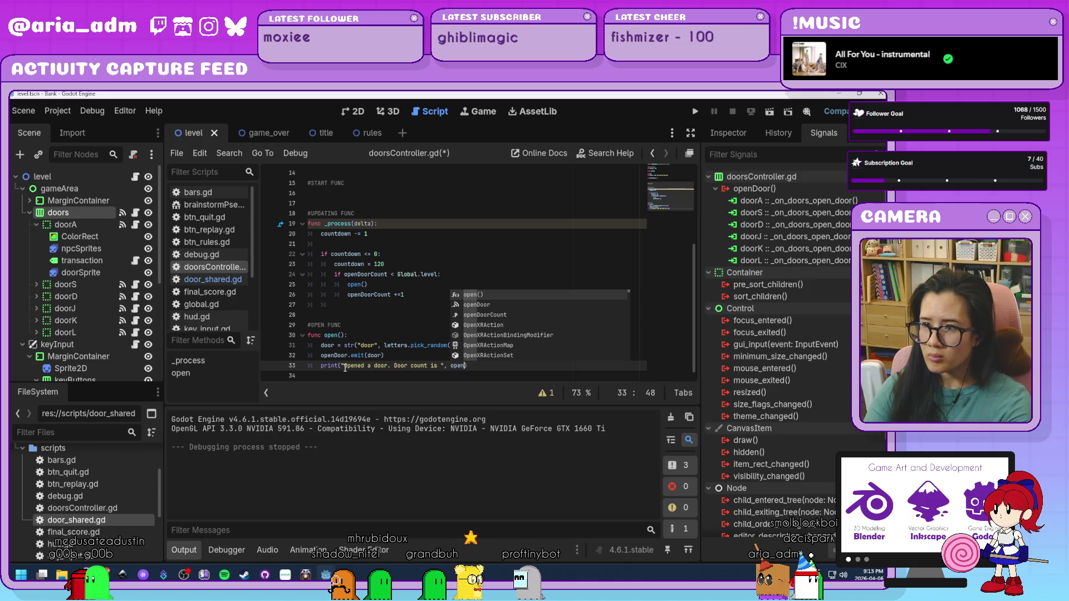
key(Down)
key(Down)
key(Return)
key(ctrl+s)
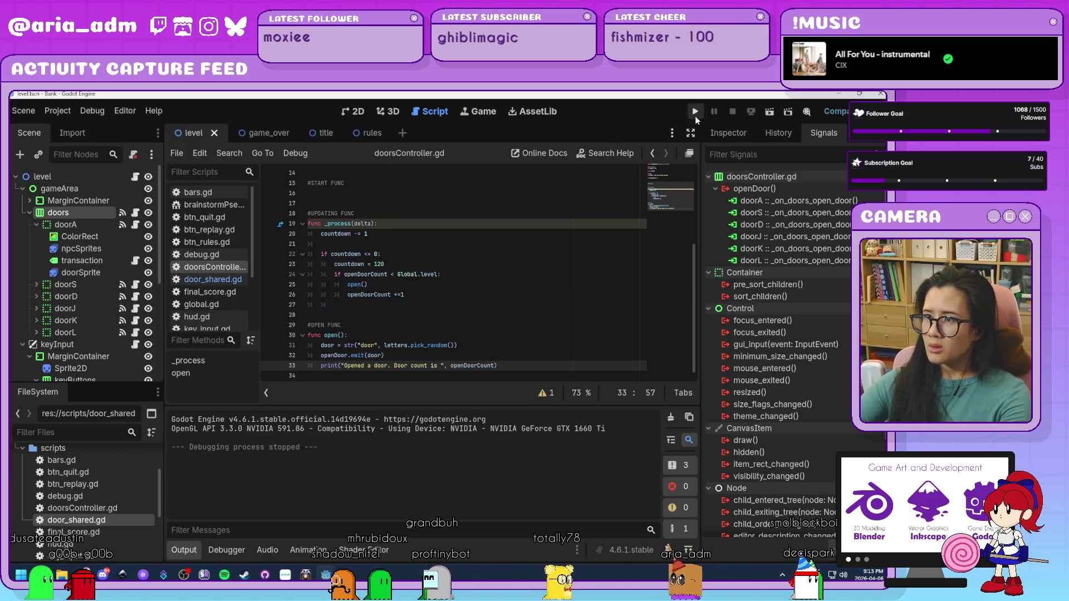
Run the game, close door J on the blue ghost, and stop it
click(695, 112)
click(469, 368)
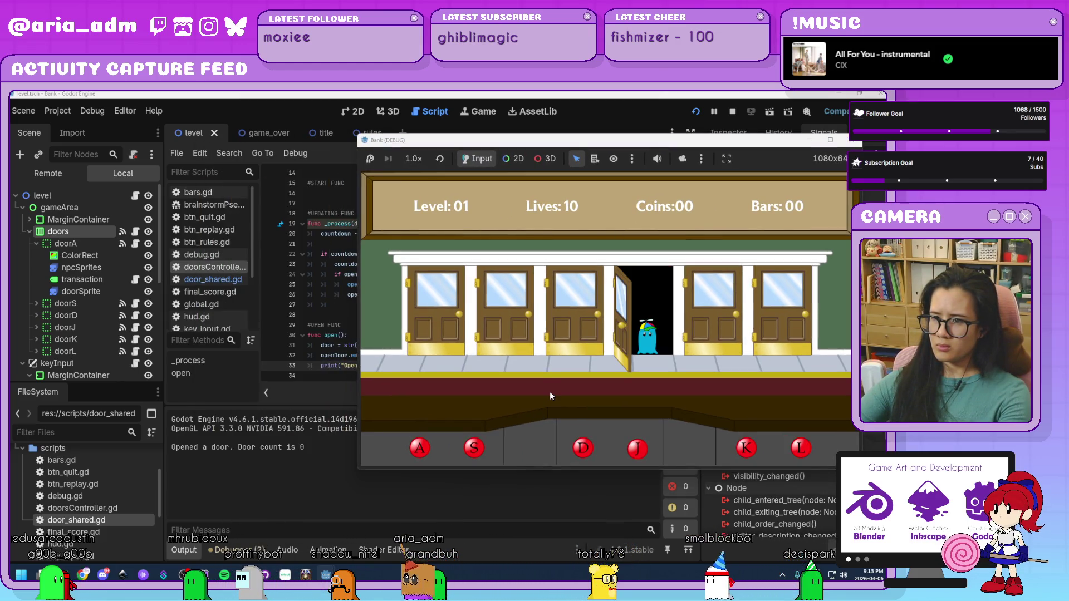
key(j)
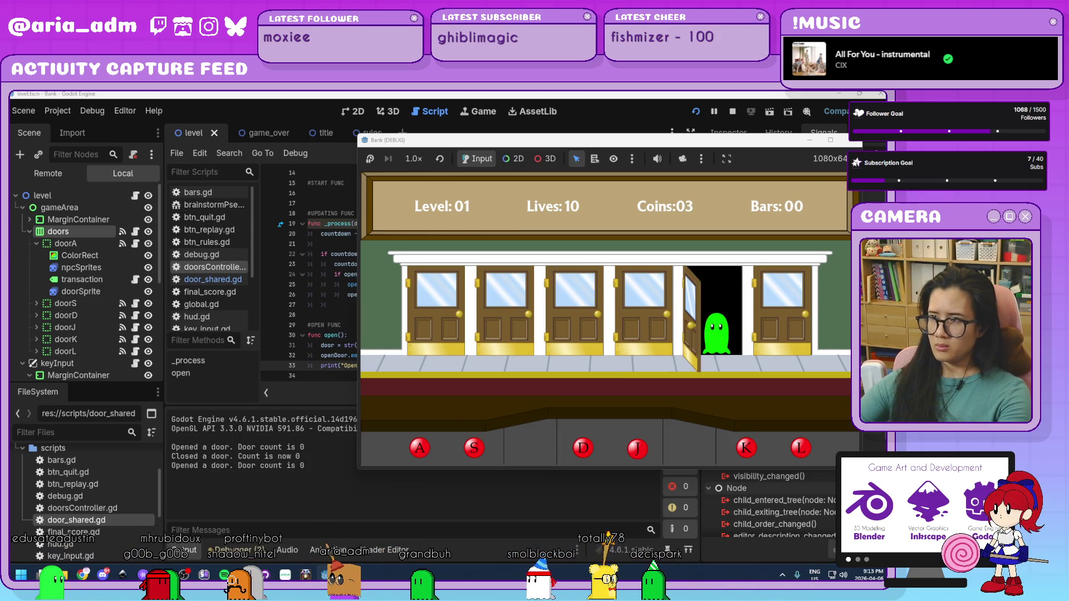
click(853, 140)
click(508, 327)
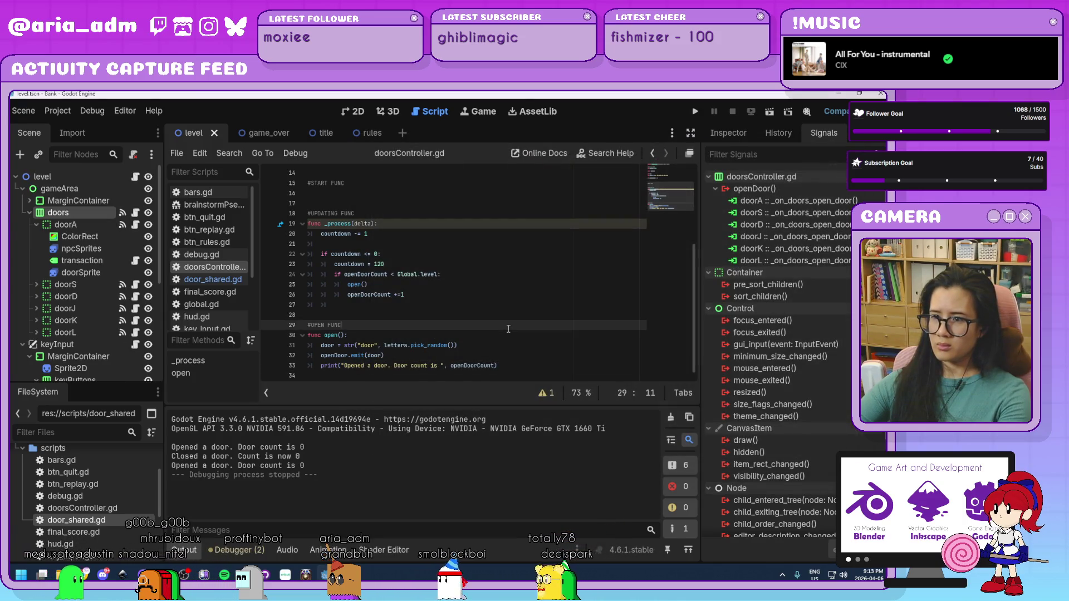
Move the opened-door print from open() to just below openDoorCount += 1, indented
click(498, 366)
key(shift+Up)
key(ctrl+c)
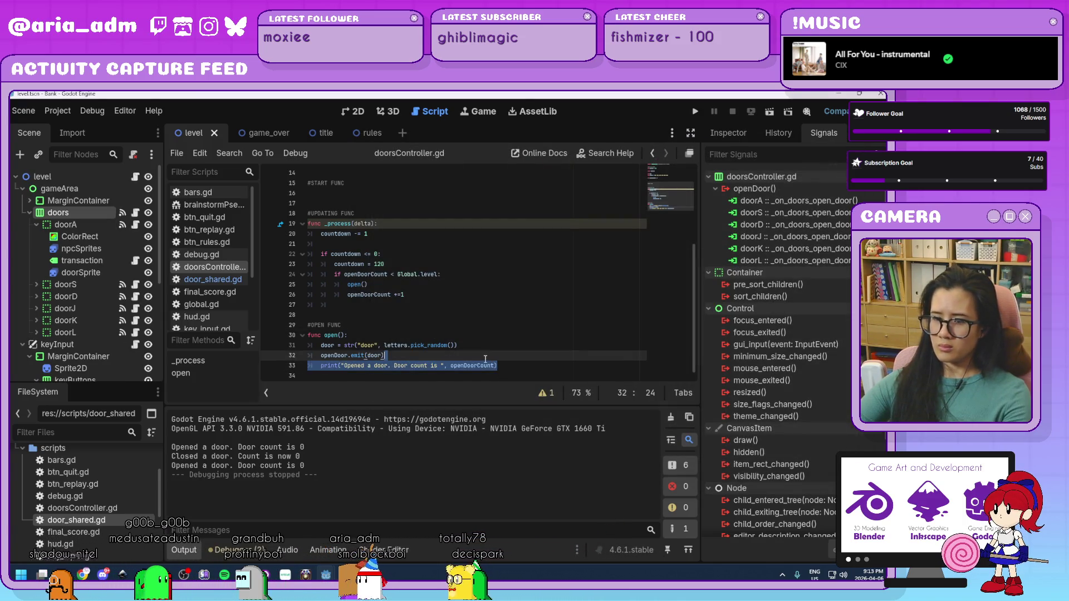
key(BackSpace)
click(420, 294)
key(Down)
key(ctrl+v)
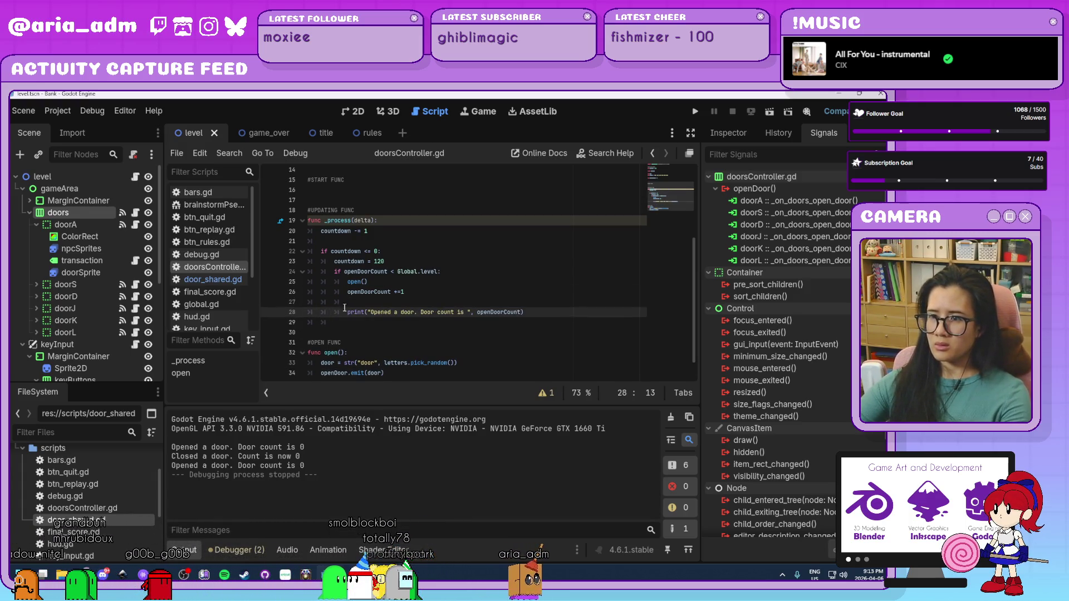
key(Tab)
key(Up)
key(Home)
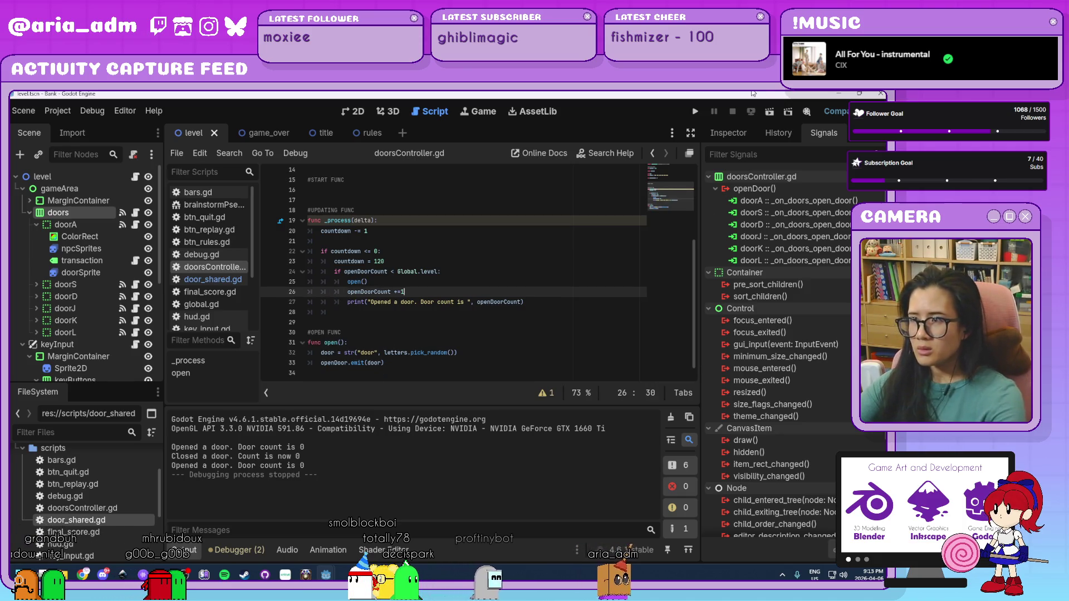
Playtest a round, closing doors D, D, J, L, K and J, then close the game
click(695, 111)
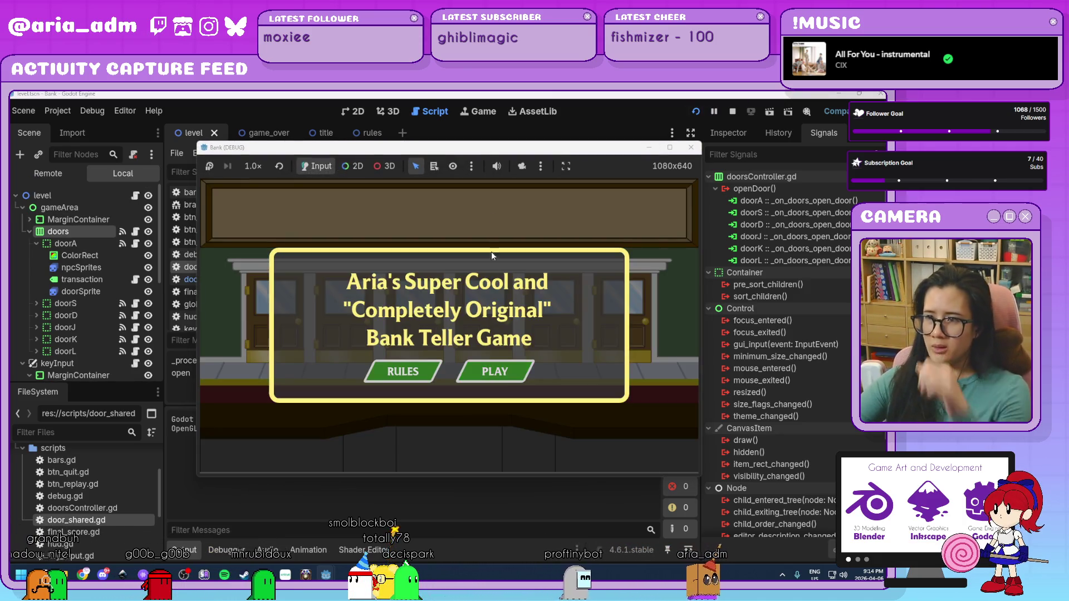
click(639, 366)
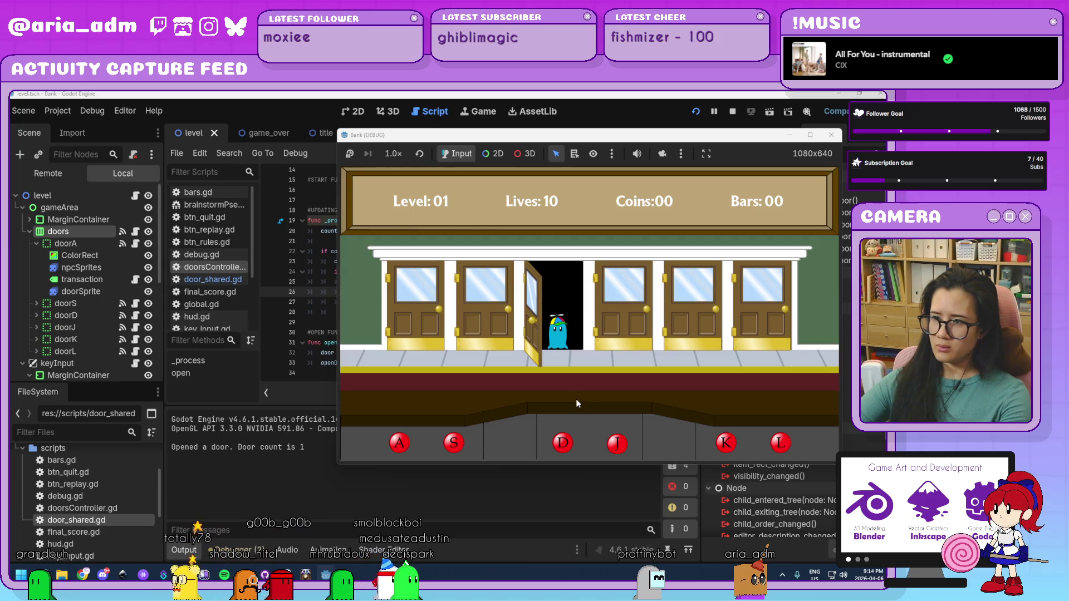
key(d)
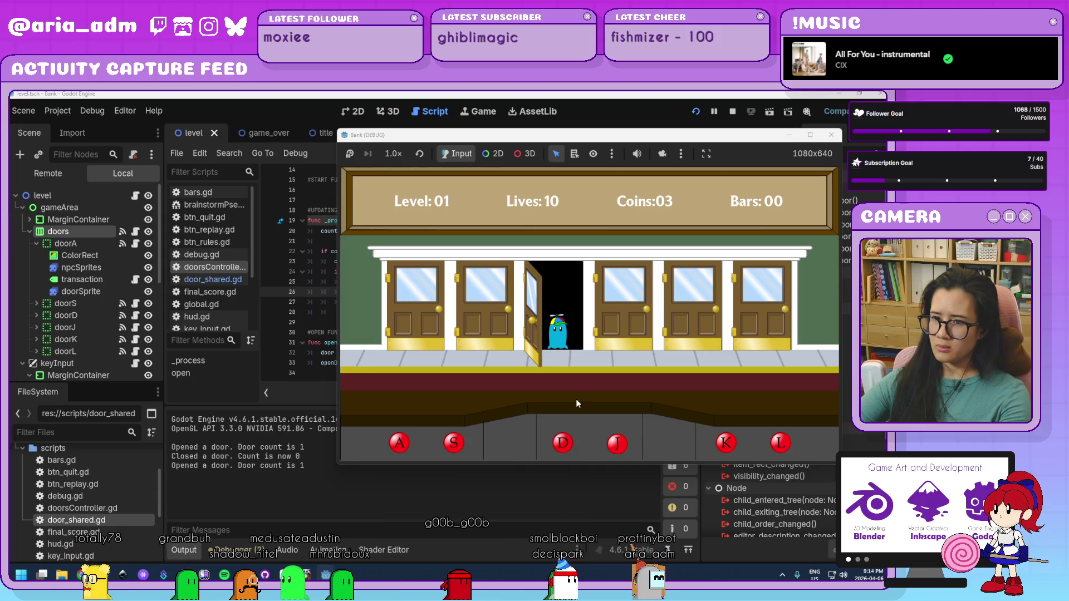
key(d)
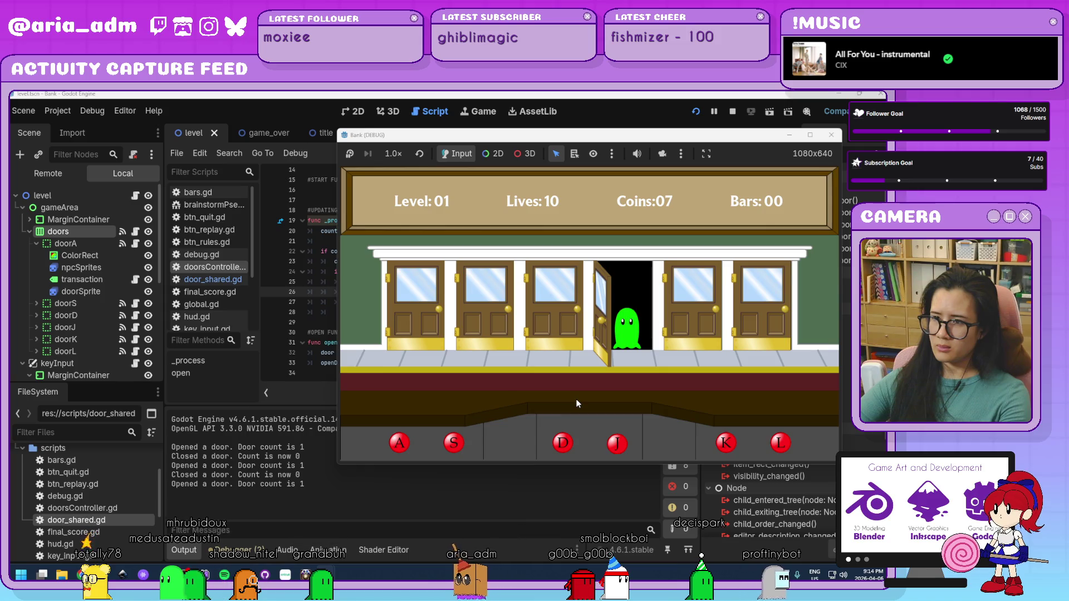
key(j)
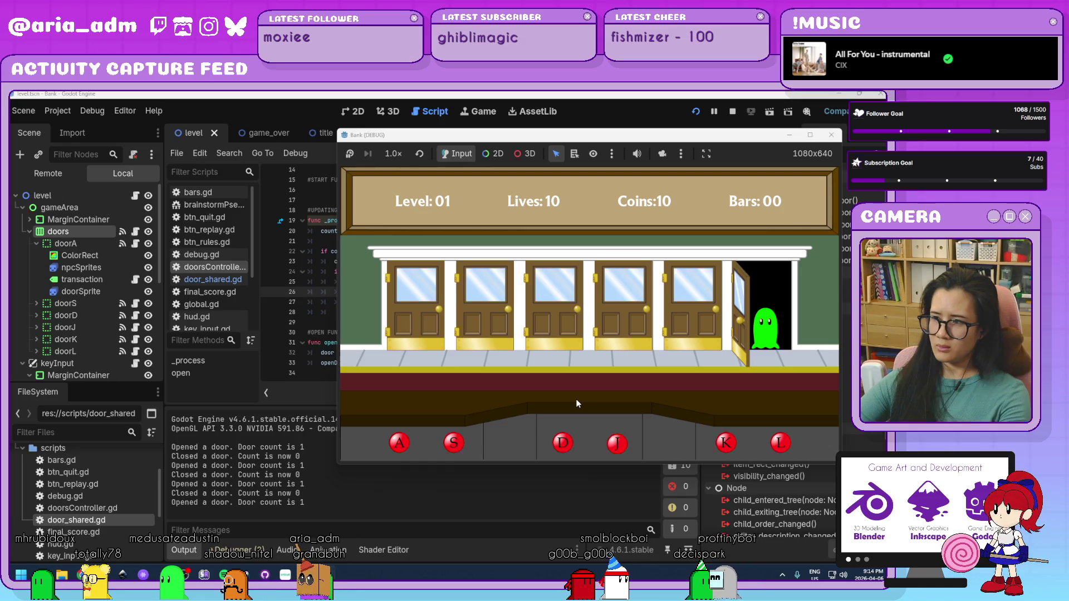
key(l)
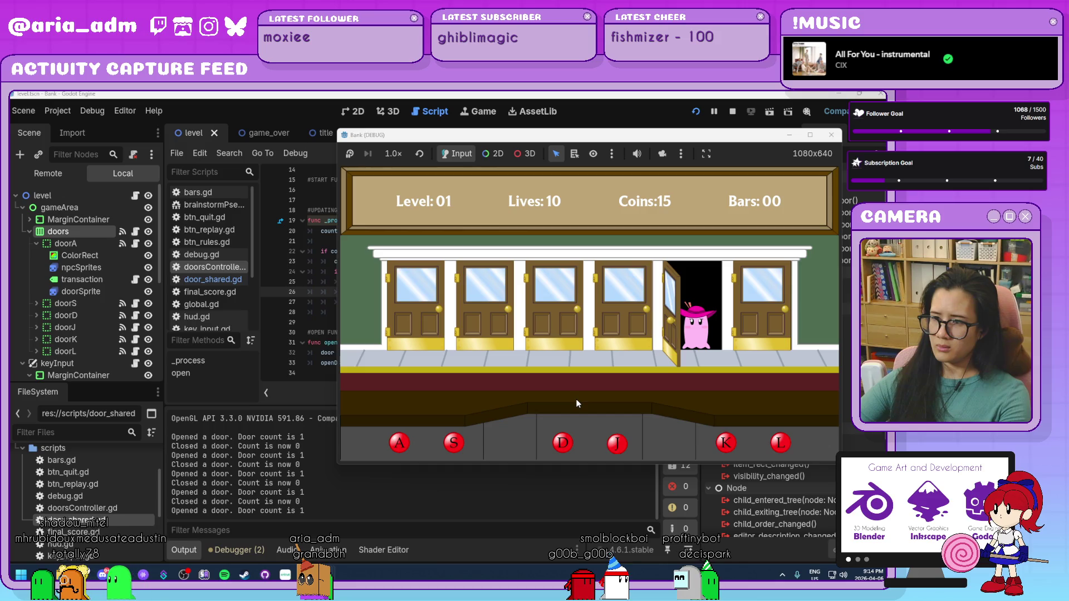
key(k)
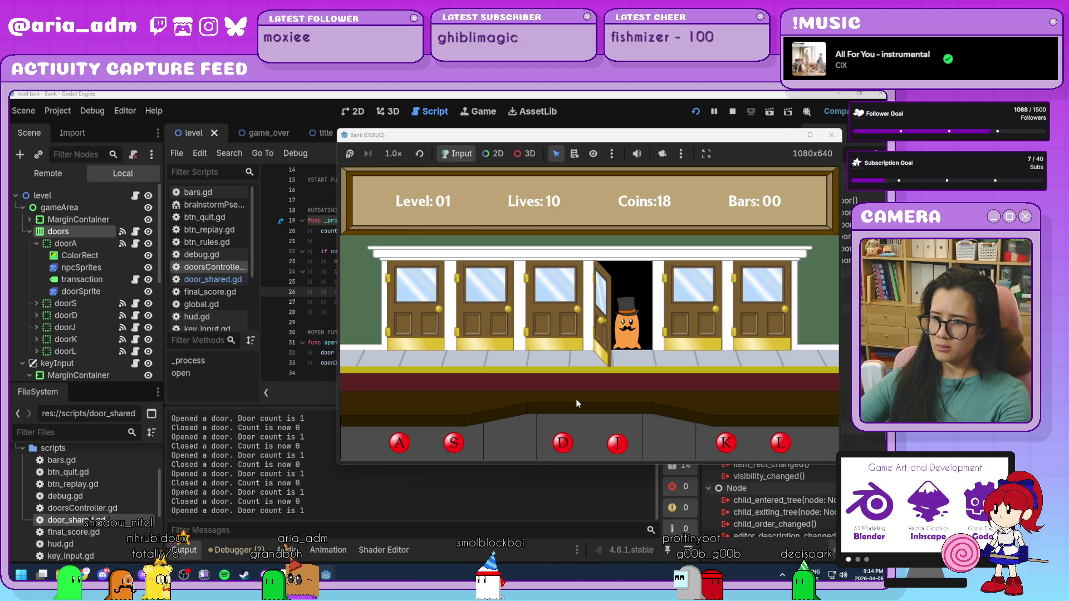
key(j)
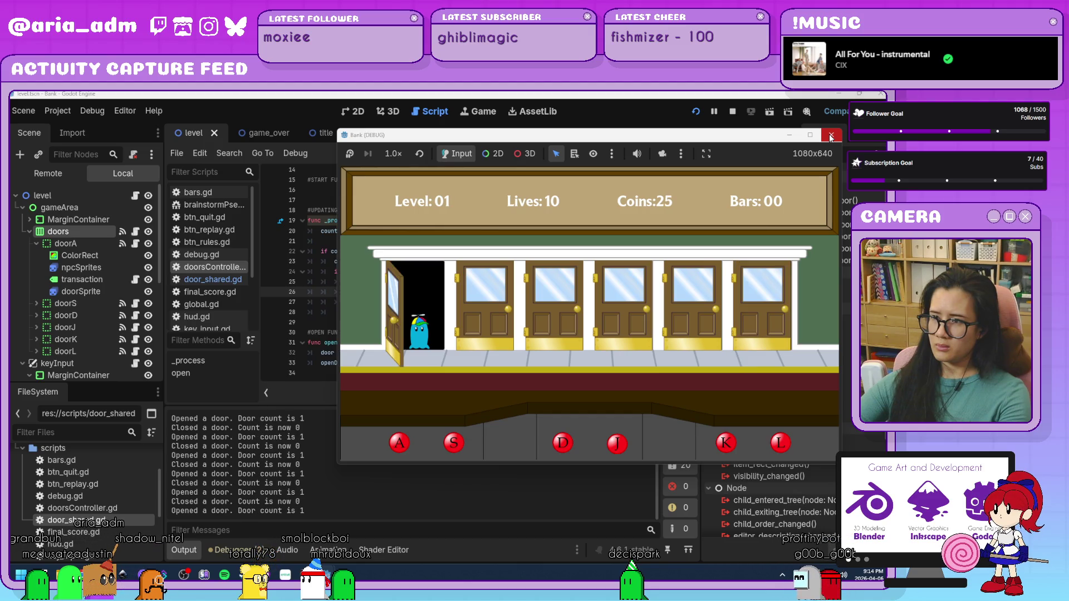
click(831, 135)
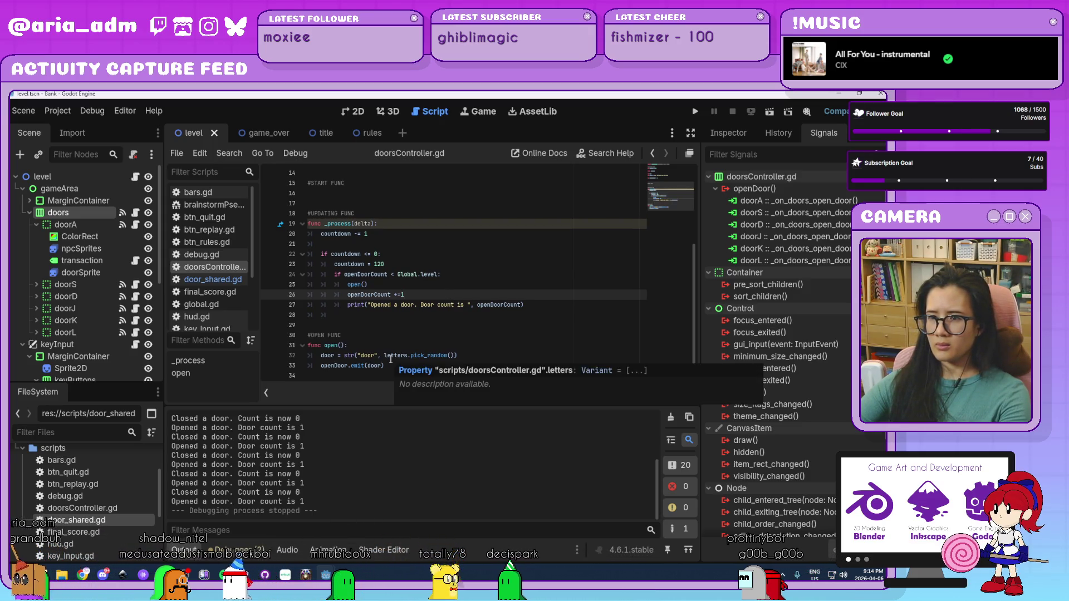
Add '=' to the door-limit comparison on line 24, making it <=
click(505, 324)
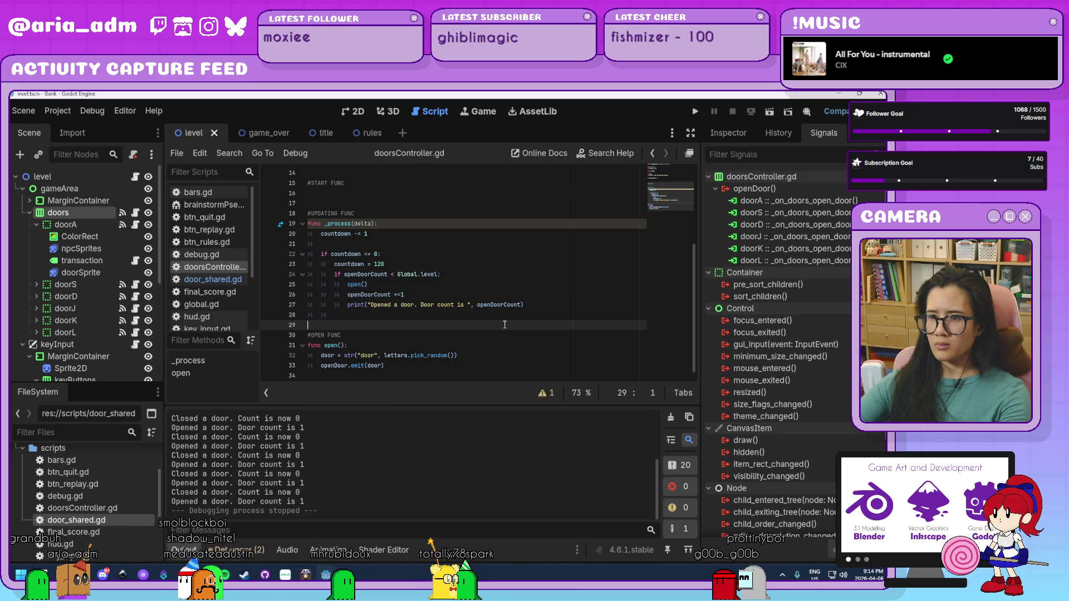
click(436, 273)
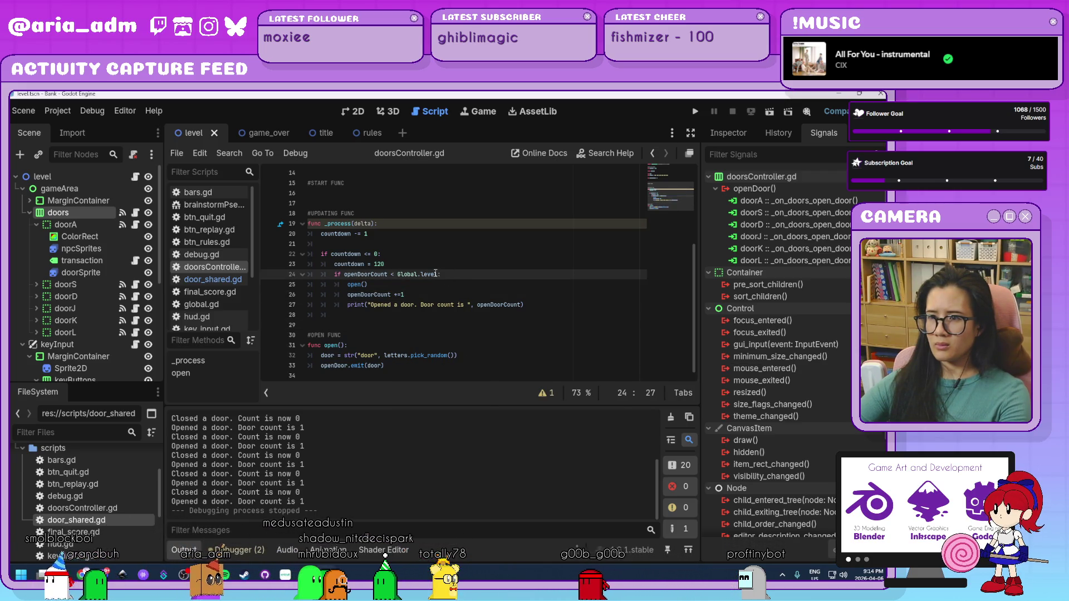
text(=)
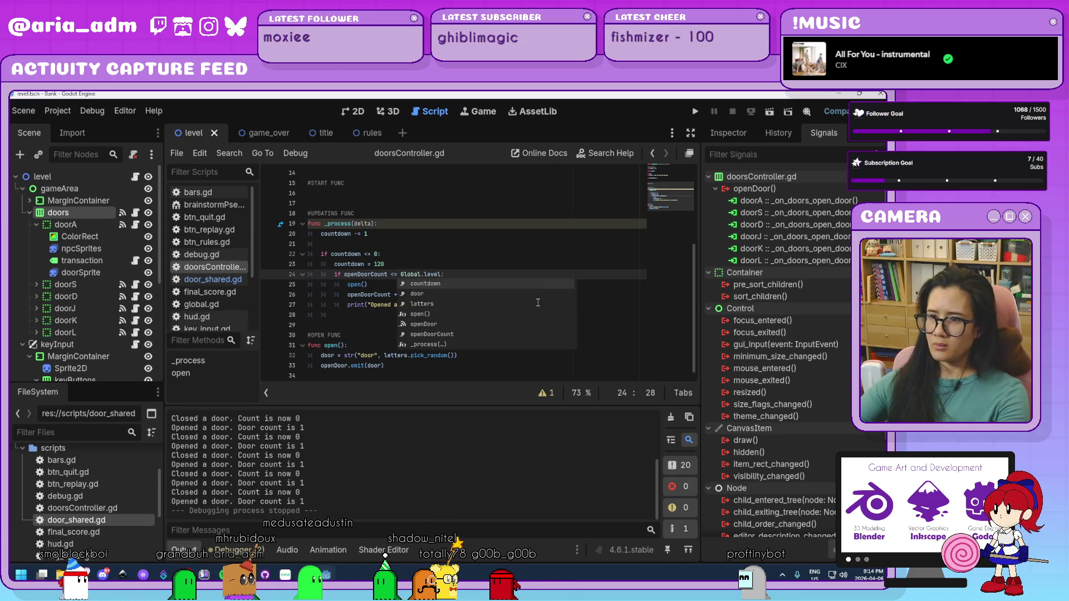
Playtest, serving customers at doors A, S, A, L, K and A until Coins reach 17, then stop
click(694, 112)
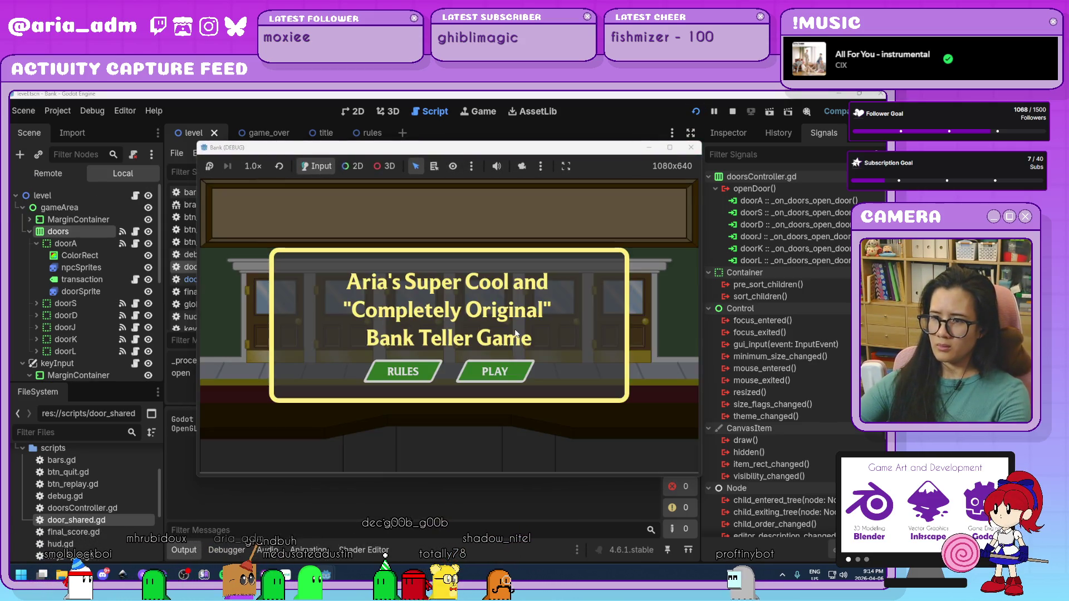
click(503, 370)
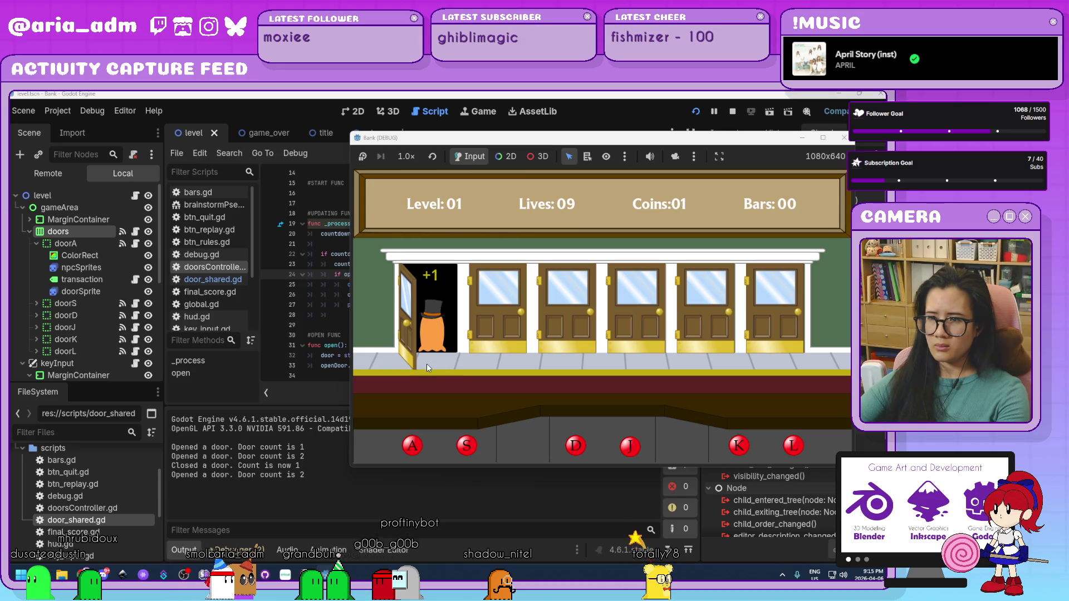
key(a)
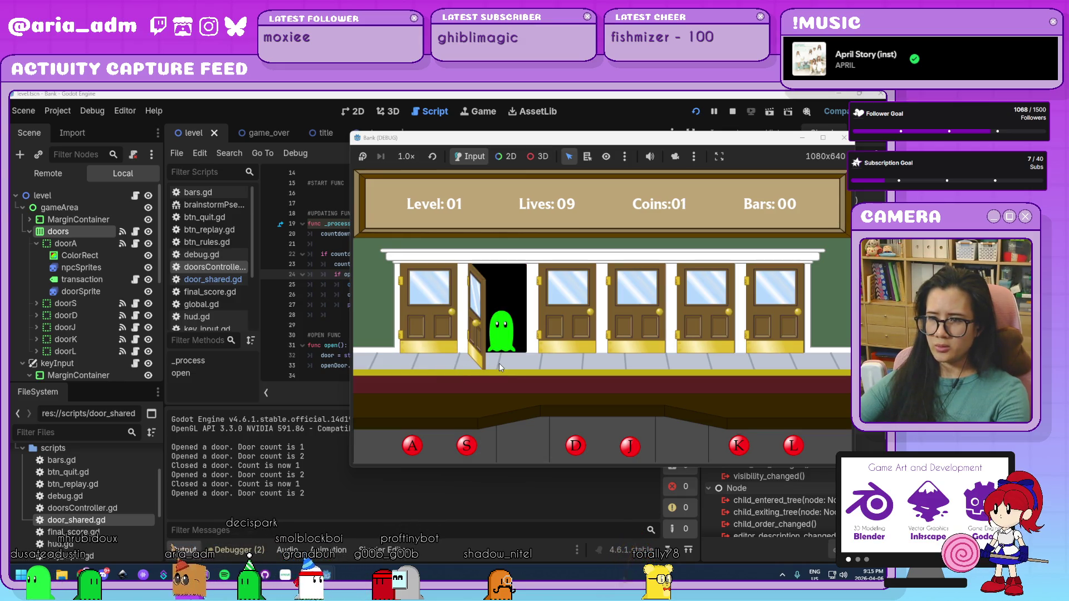
key(s)
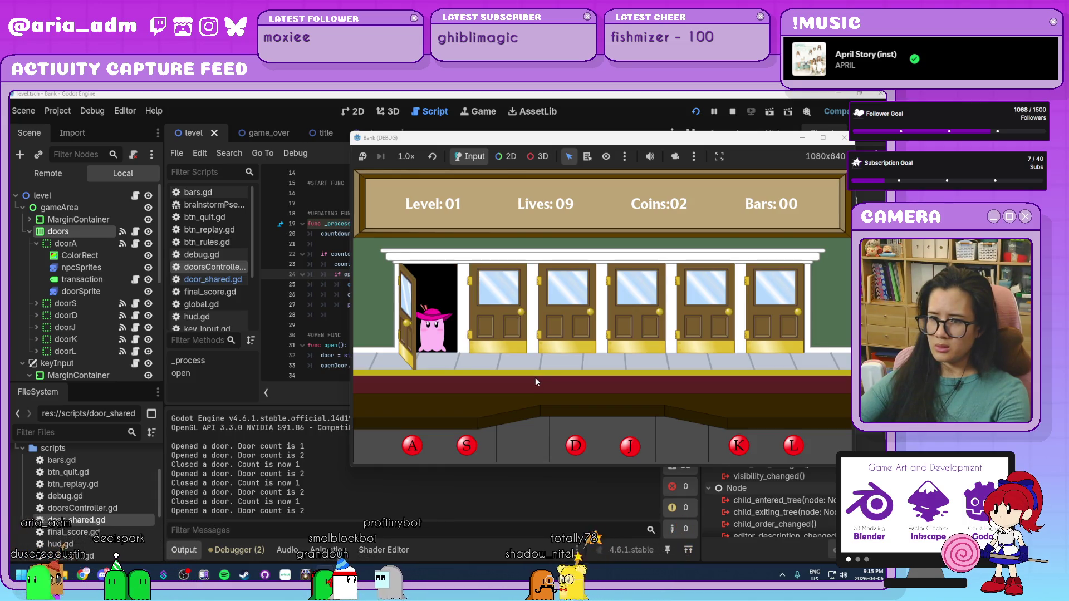
key(a)
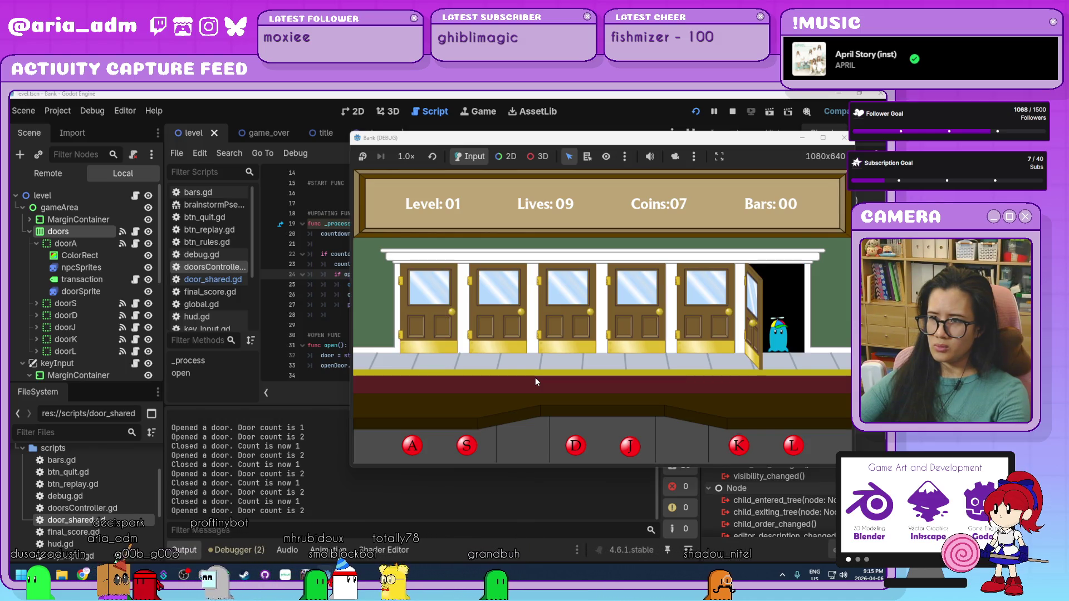
key(l)
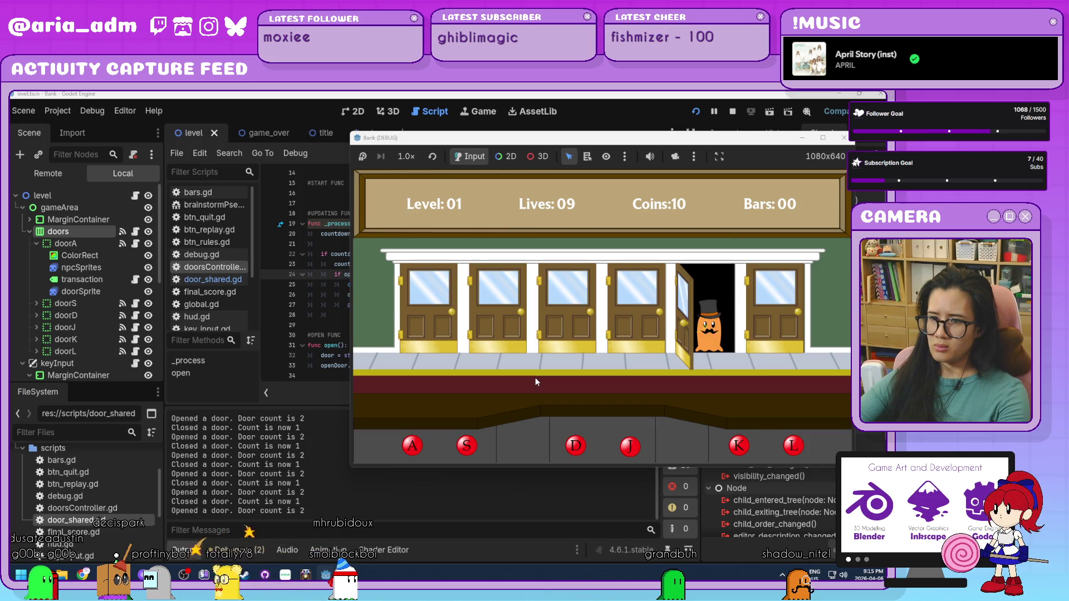
key(k)
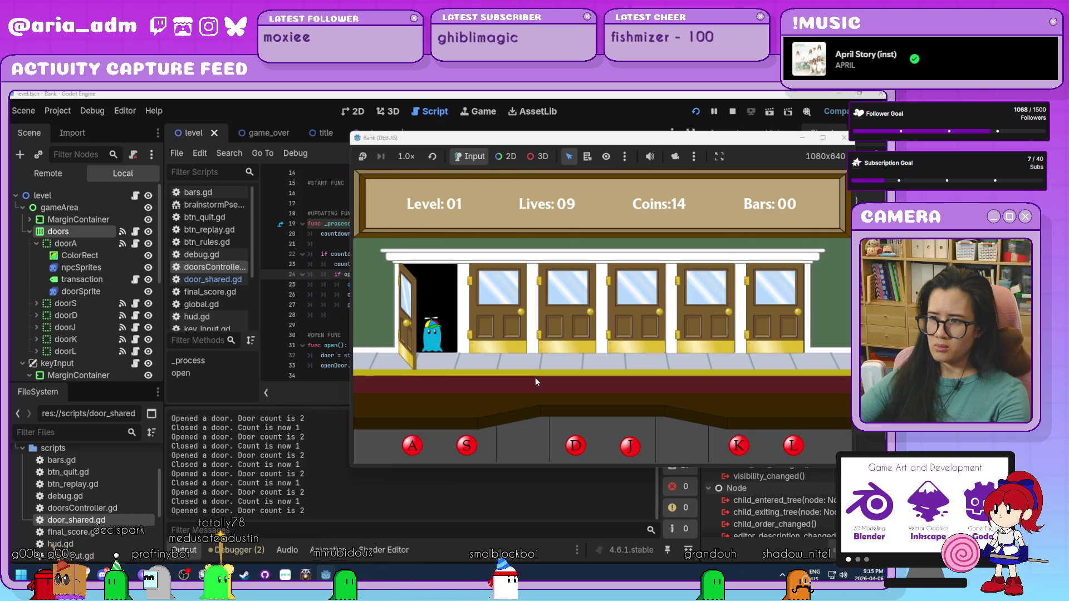
key(a)
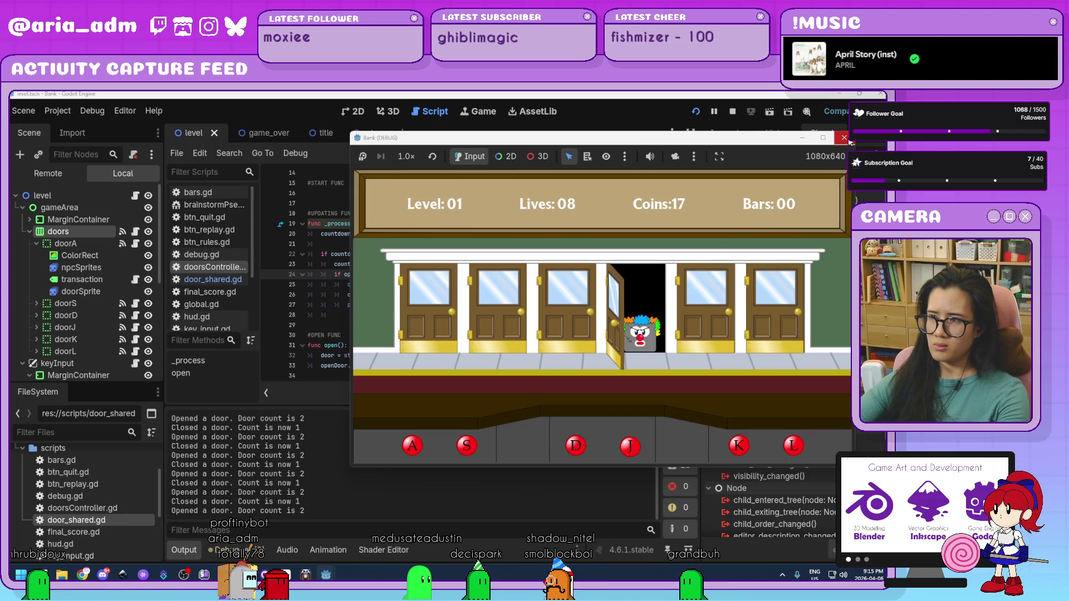
click(732, 112)
Change line 24's check to openDoorCount < Global.level + 1
click(593, 253)
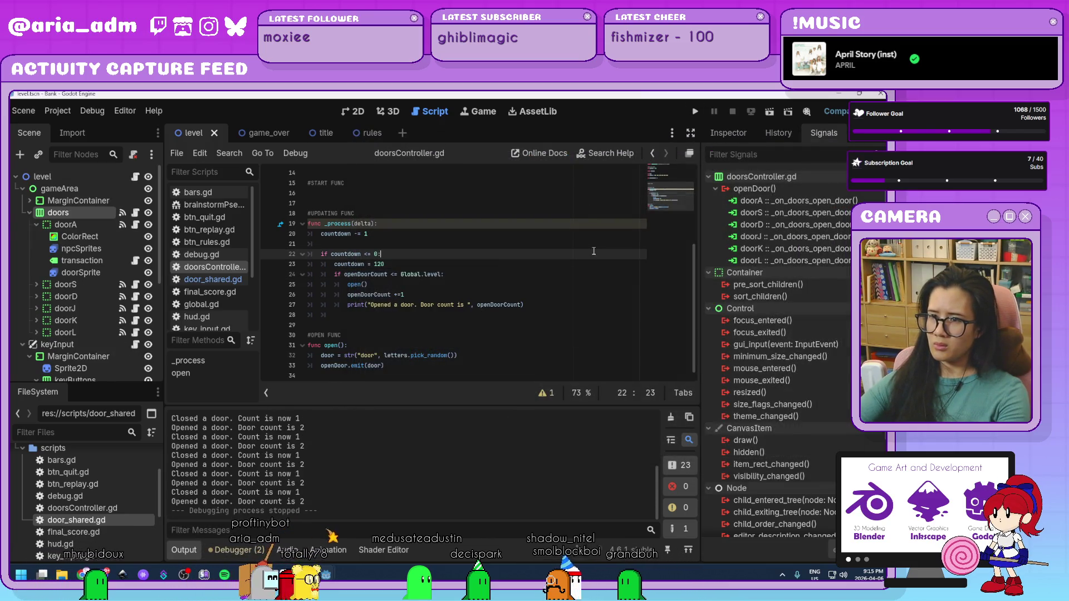
click(398, 275)
key(BackSpace)
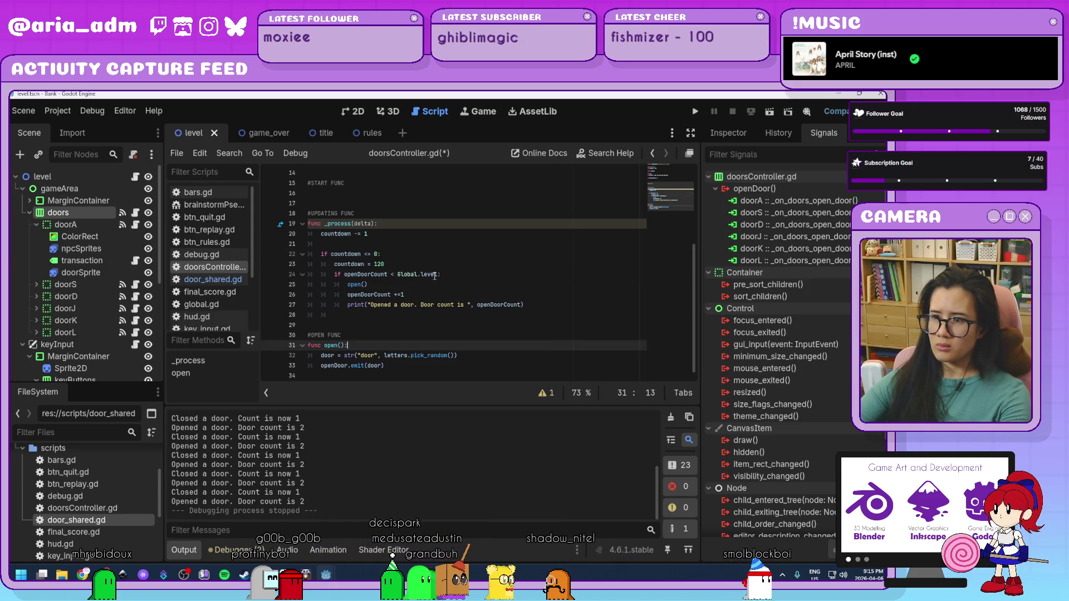
click(452, 275)
text(+ 1)
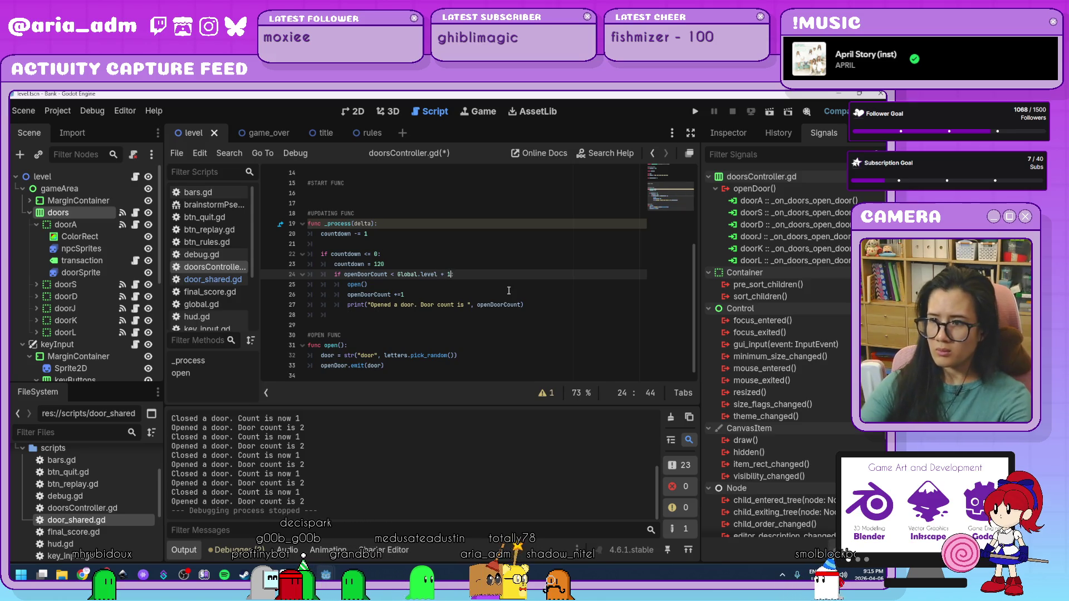
key(Down)
Playtest the new limit using doors D, D, J, L, A, A and L, then stop the game
click(695, 113)
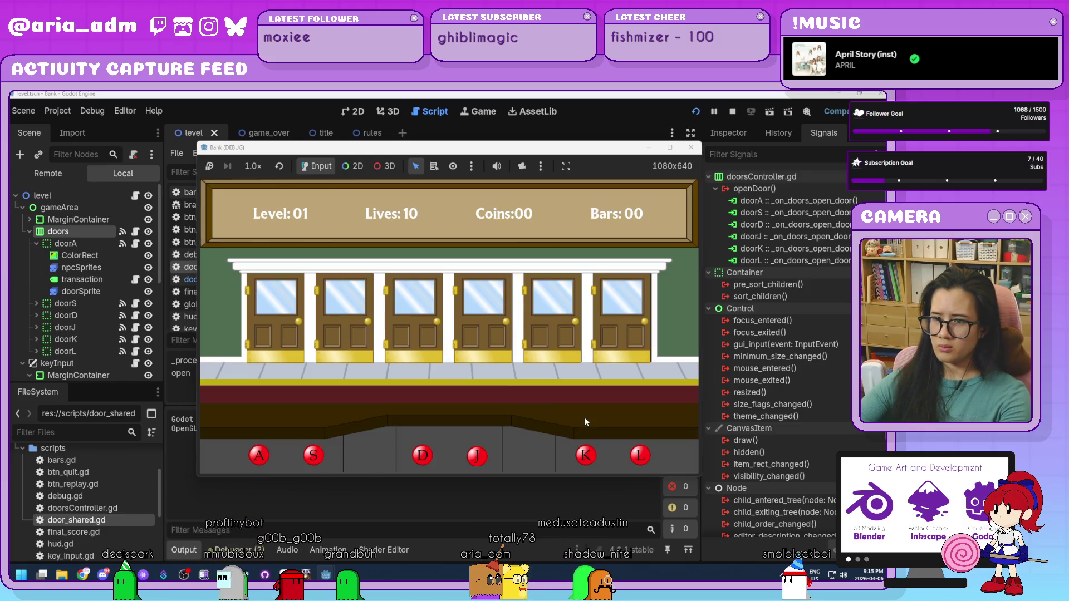
drag(577, 147, 726, 136)
key(d)
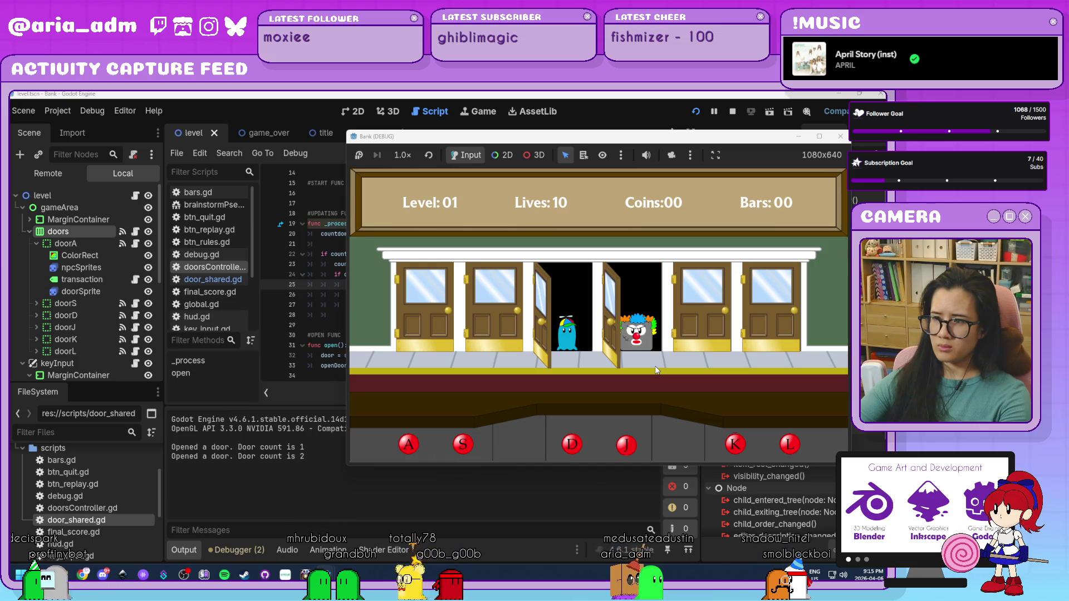
key(d)
key(j)
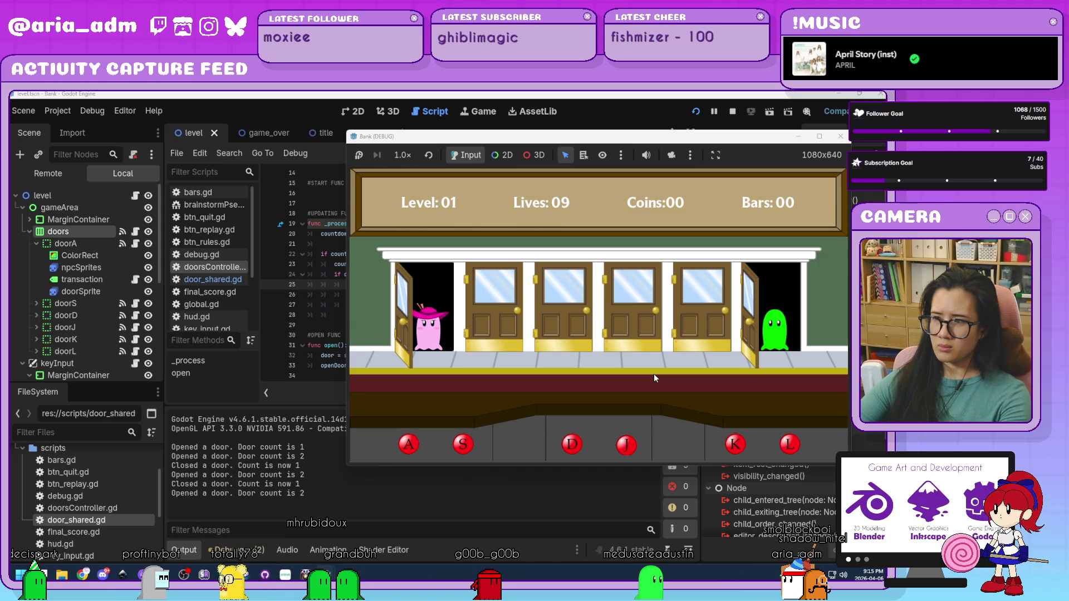
key(l)
key(a)
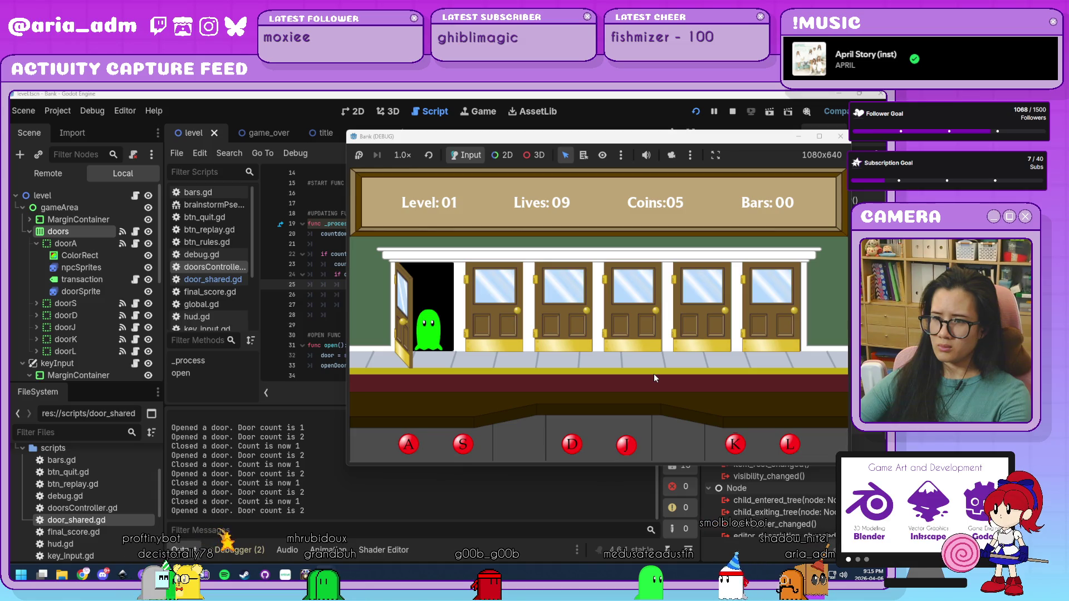
key(a)
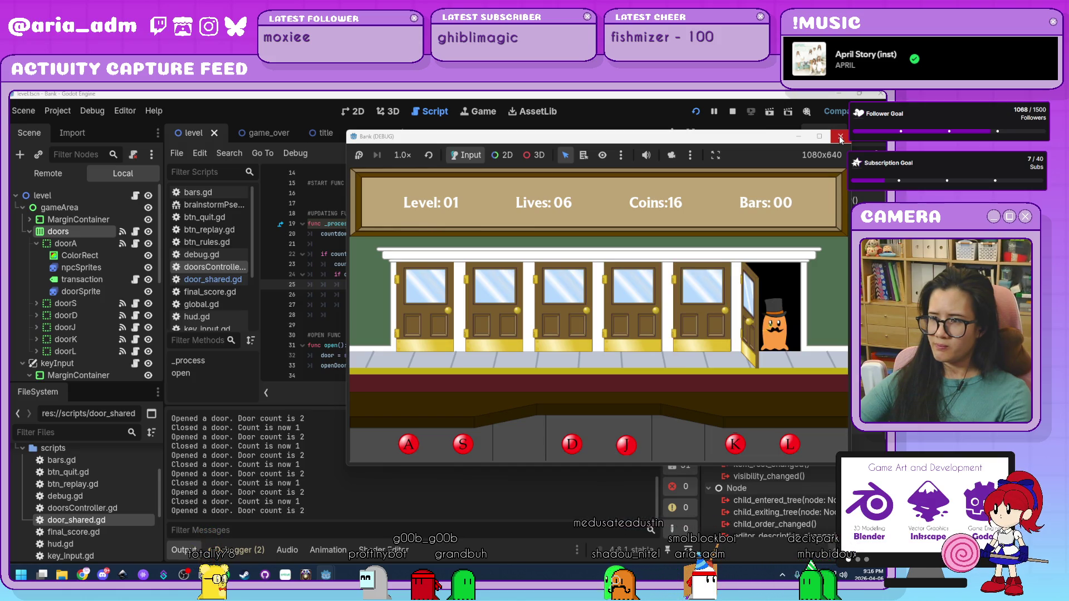
key(l)
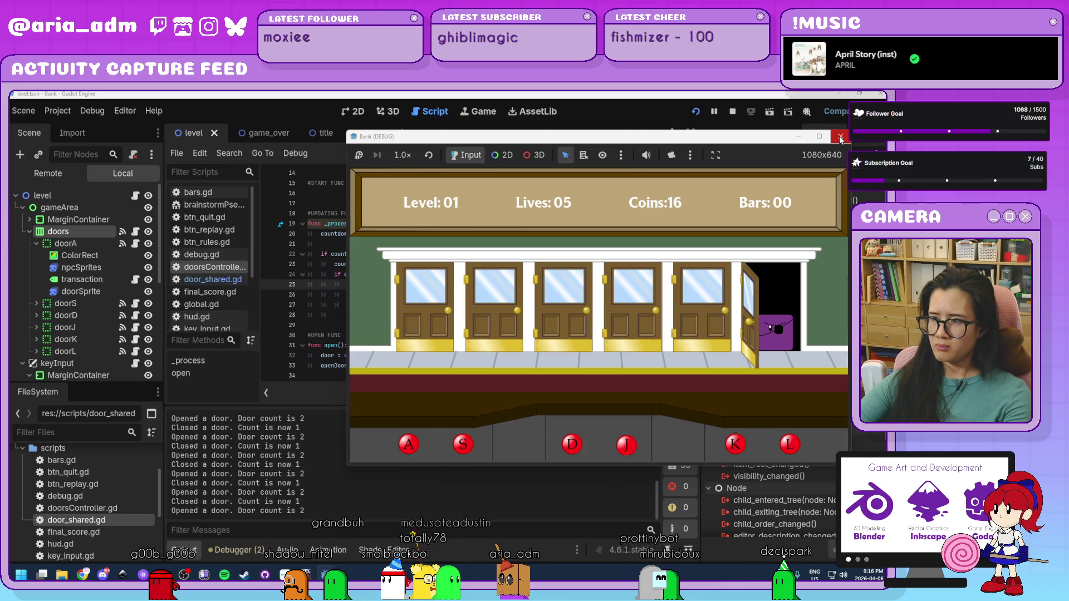
click(841, 138)
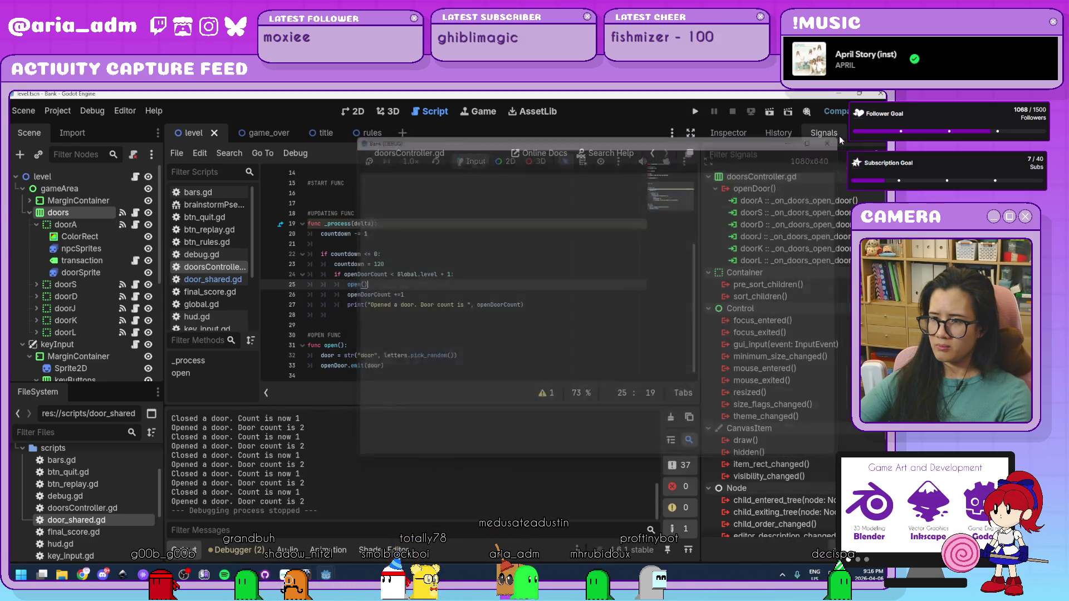
click(520, 315)
scroll(534, 331, up, 5)
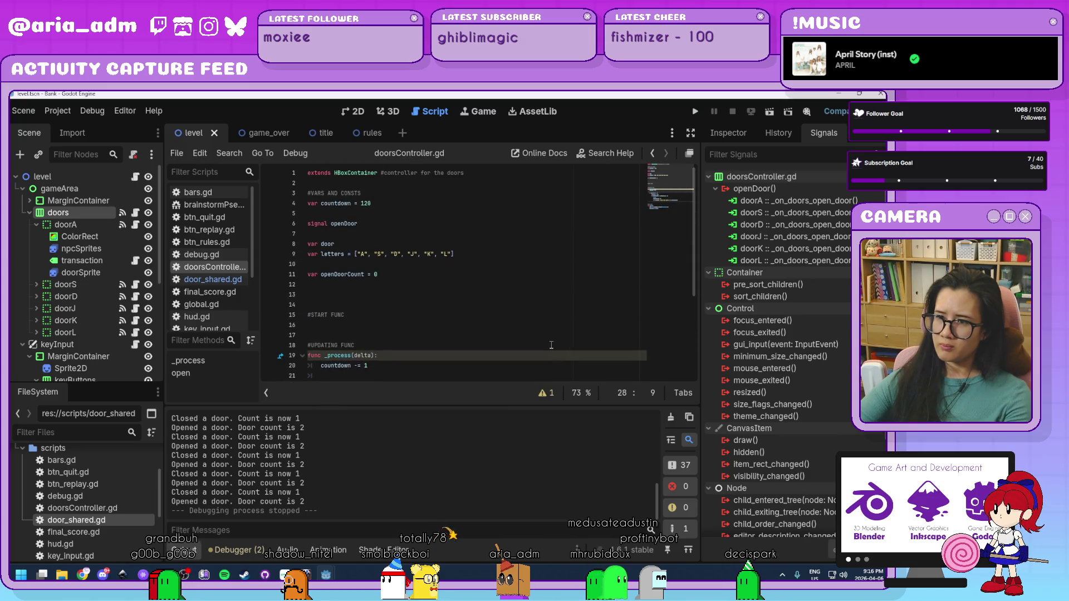
scroll(551, 345, down, 4)
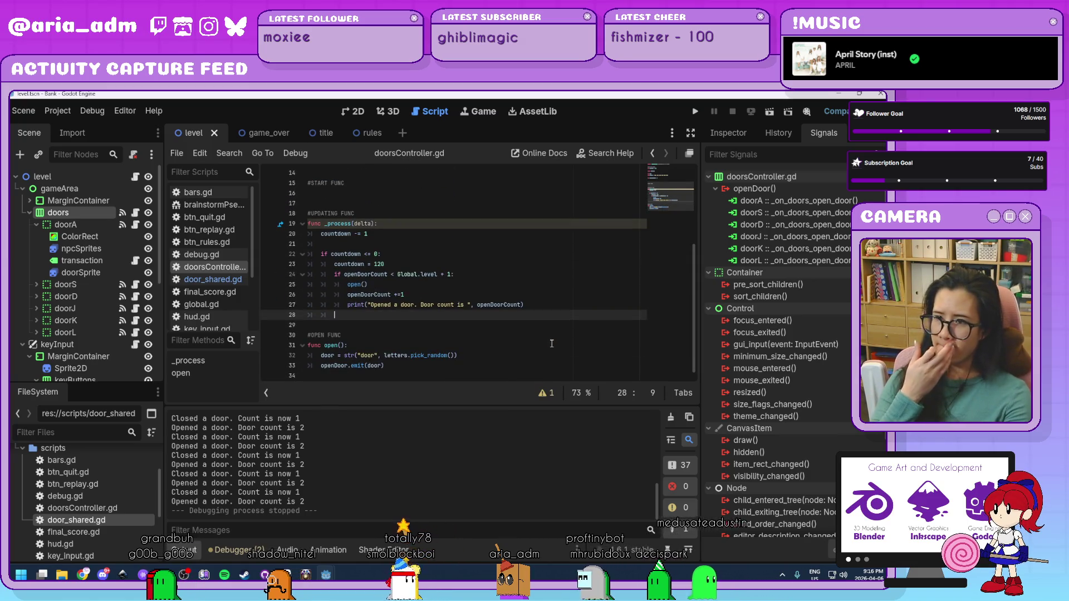
scroll(552, 344, up, 4)
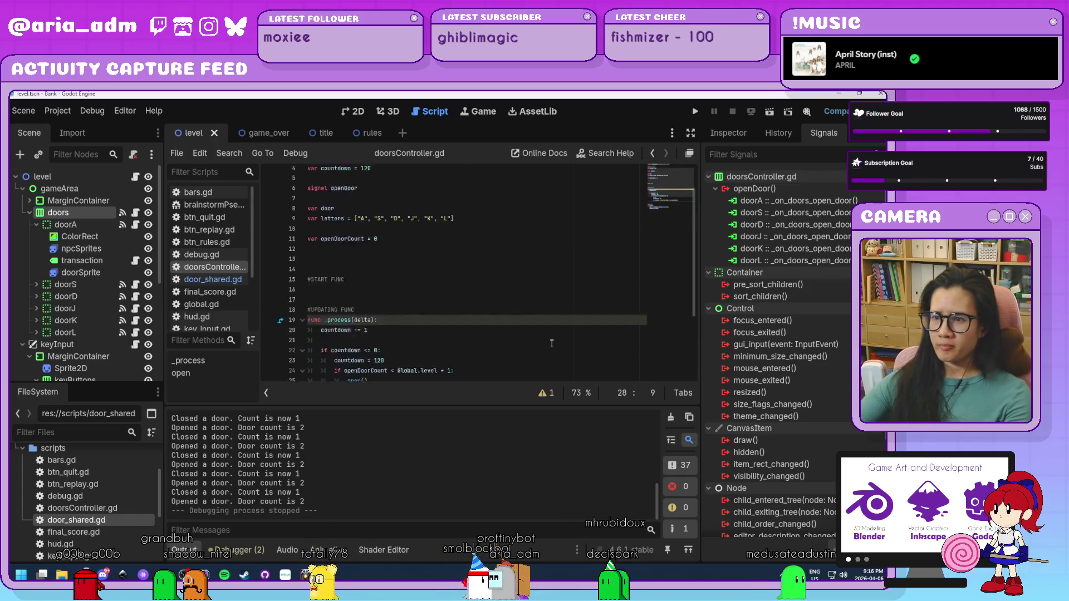
click(461, 285)
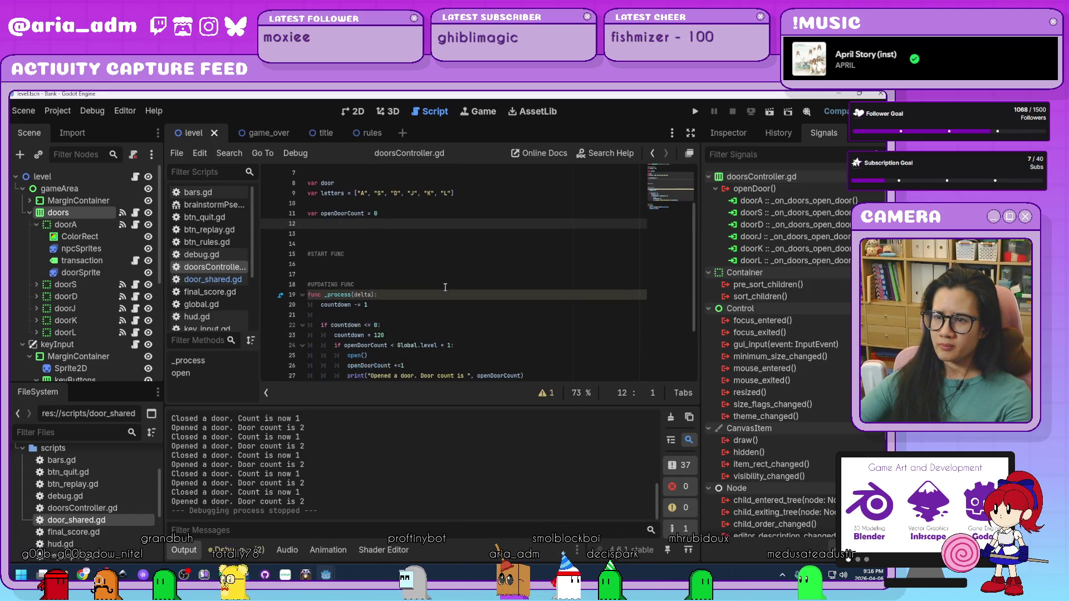
click(493, 254)
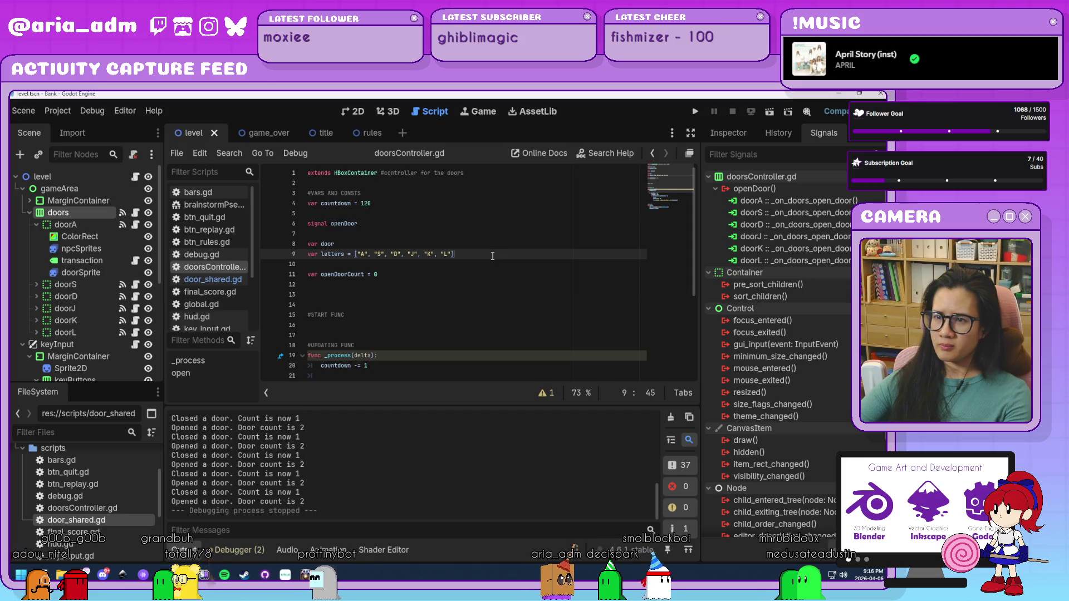
scroll(499, 271, down, 5)
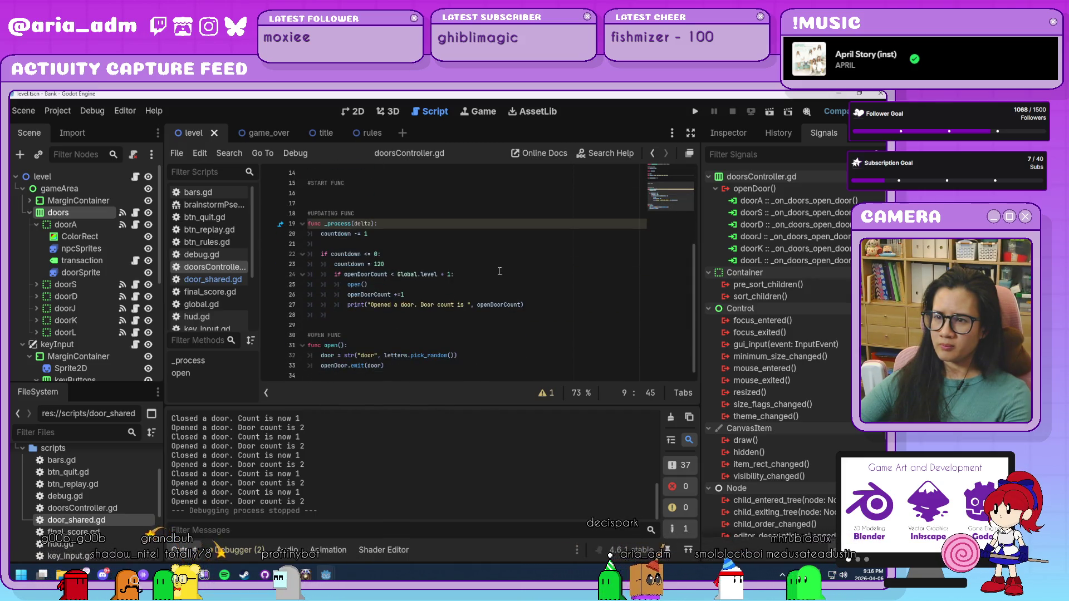
scroll(499, 271, up, 5)
scroll(499, 271, down, 4)
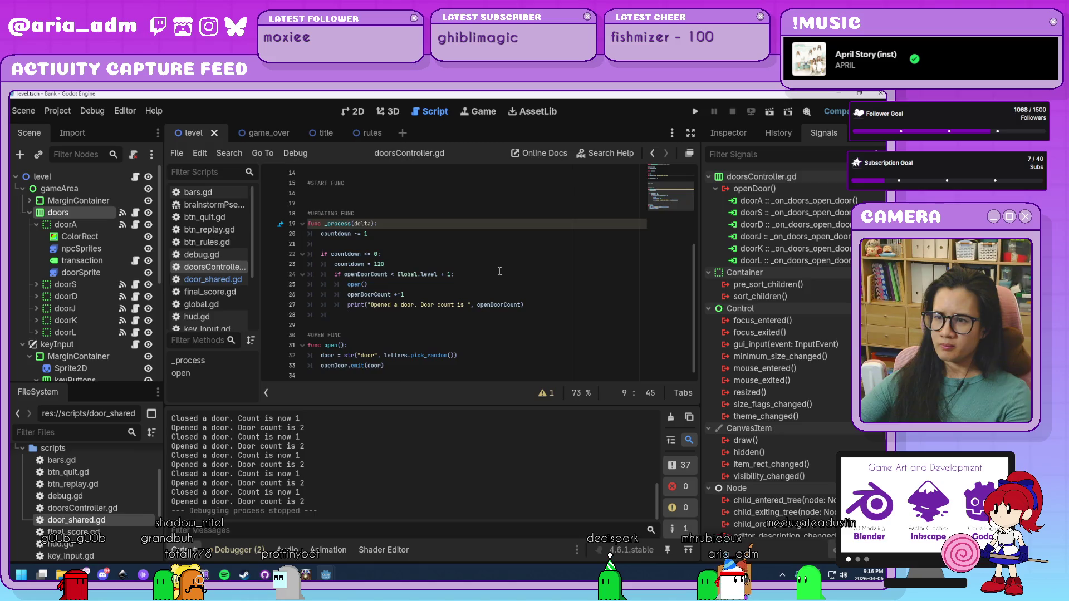
click(512, 274)
scroll(512, 274, up, 4)
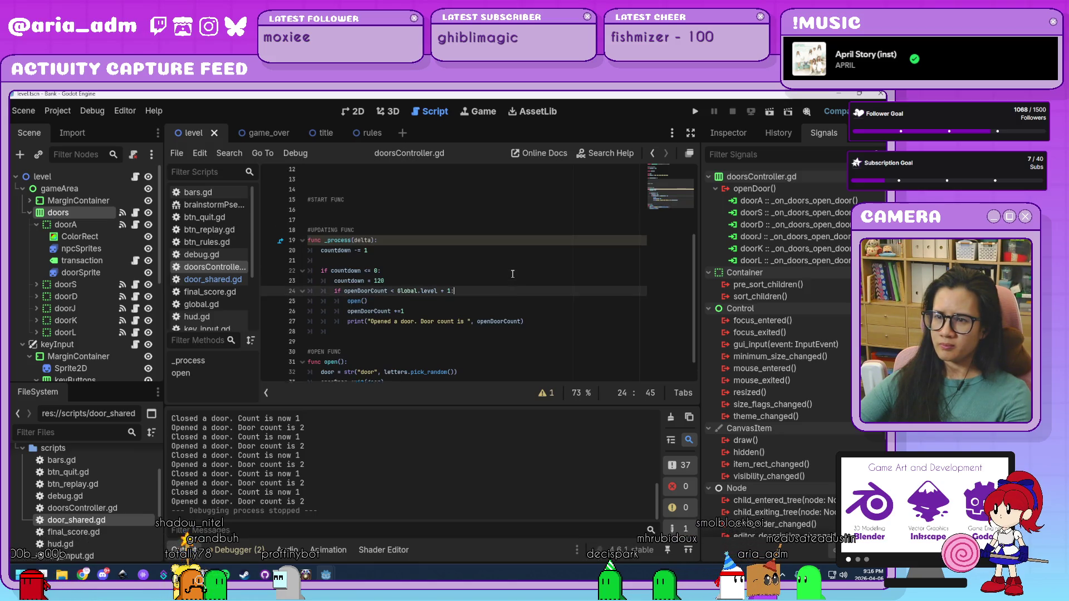
click(408, 204)
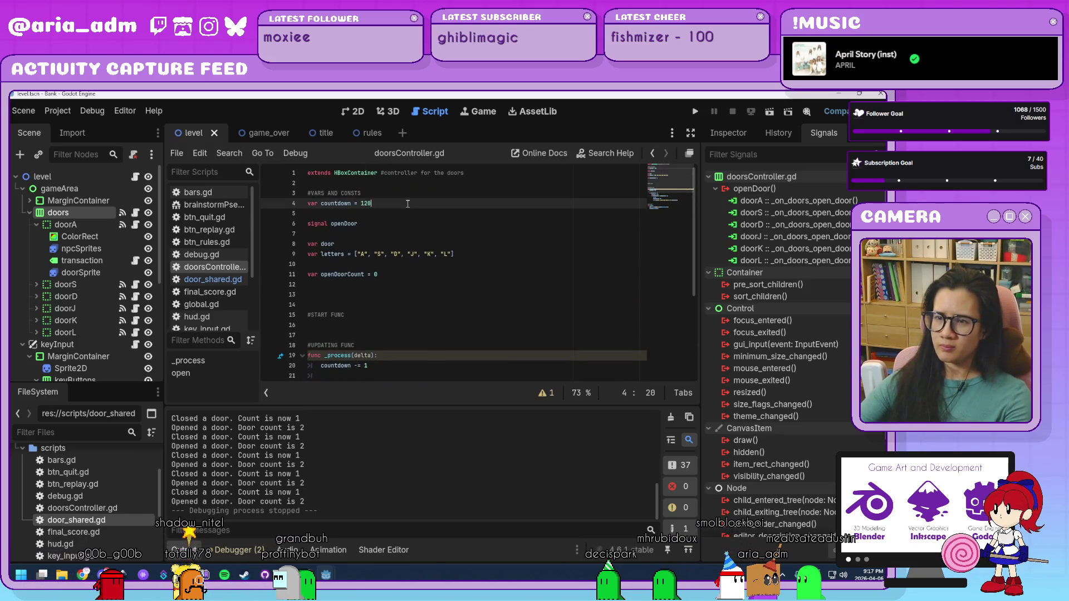
Type 'var countDownRate = [120, 60,' below countdown, then select and delete that line
key(Return)
text(v)
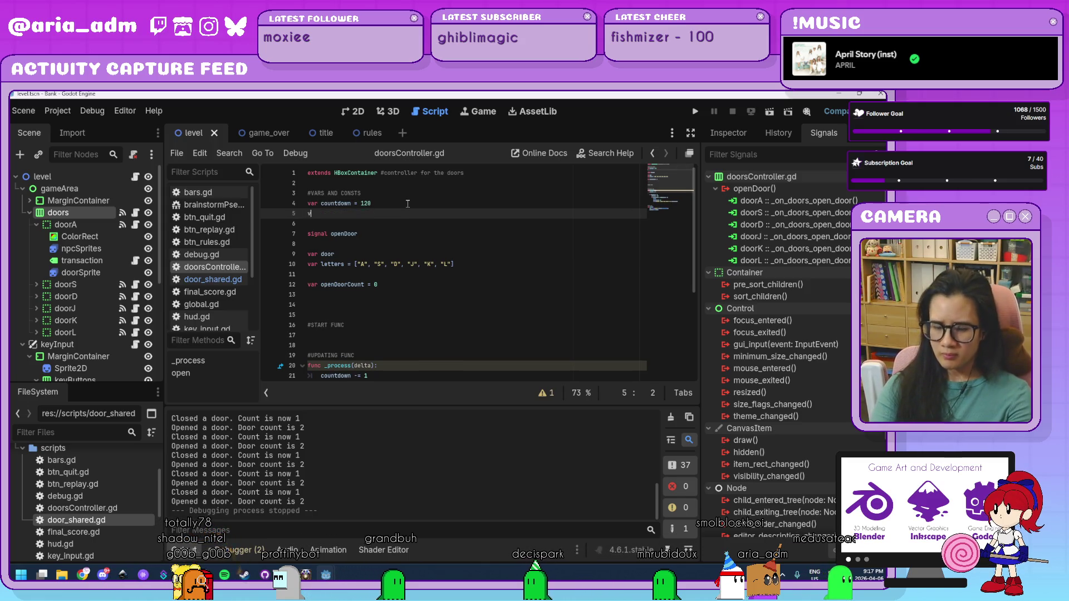
text(ar countDown)
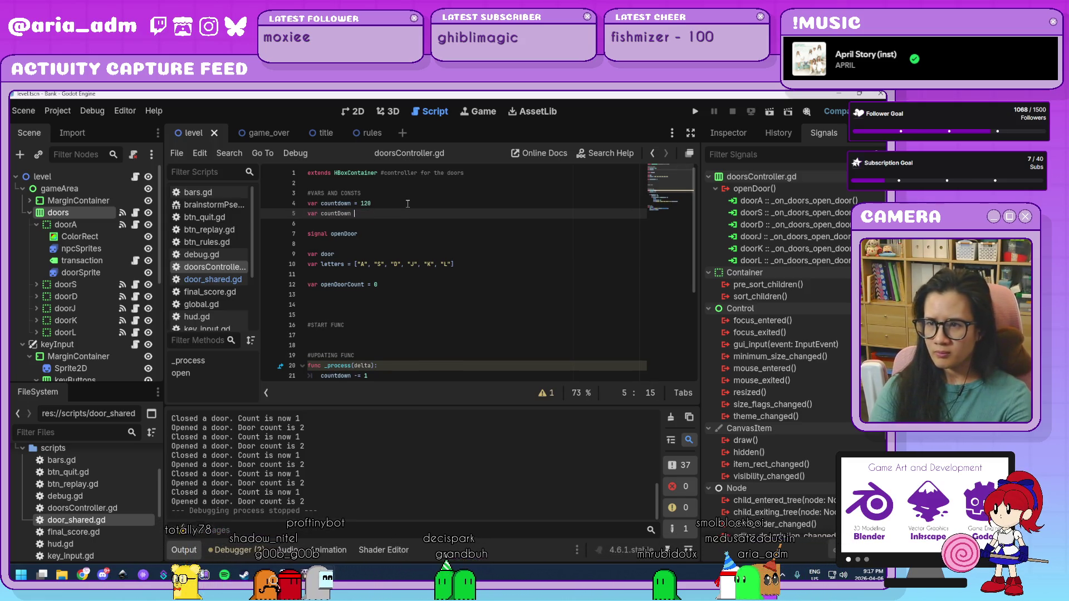
text(Rate )
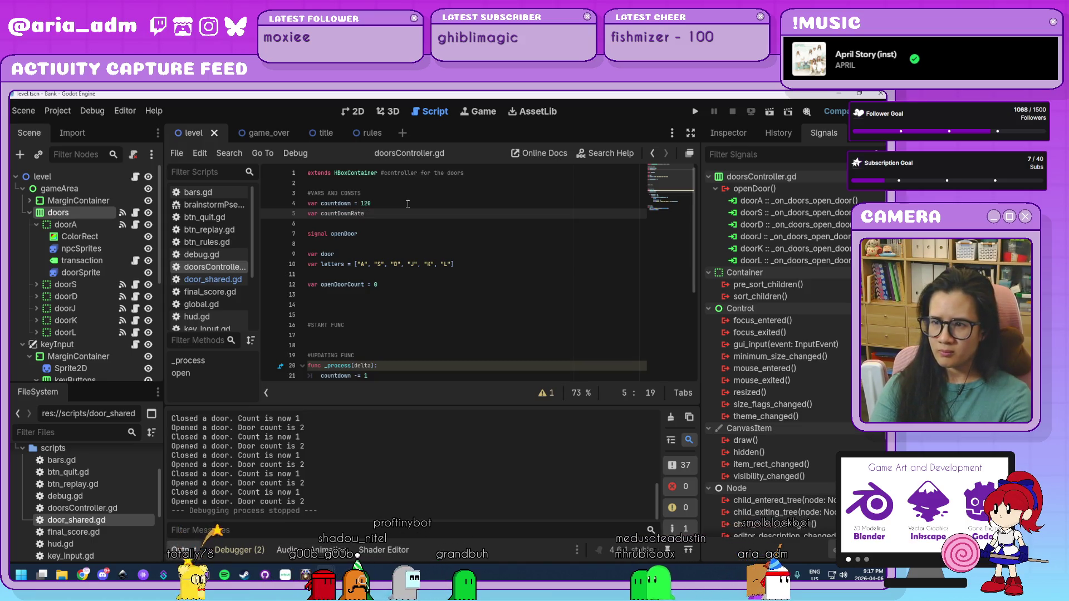
text(= [)
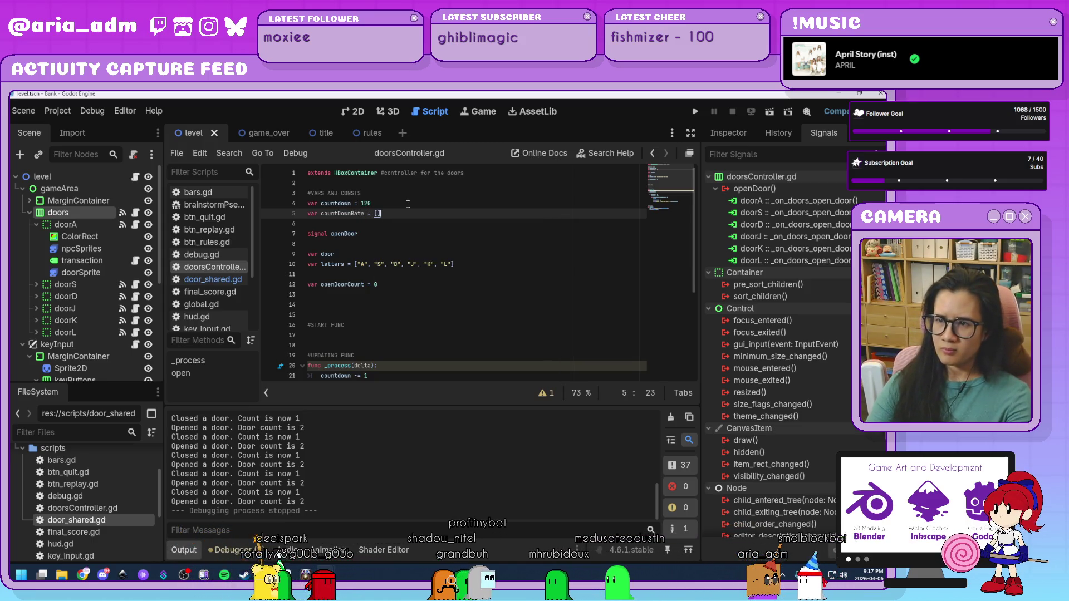
text(120, 6)
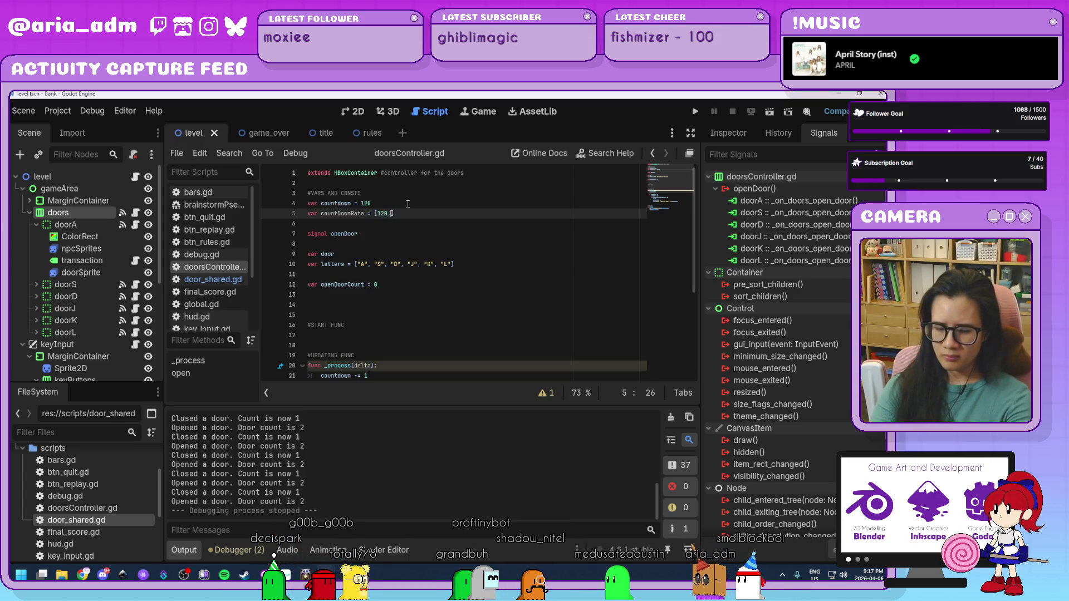
text(0,)
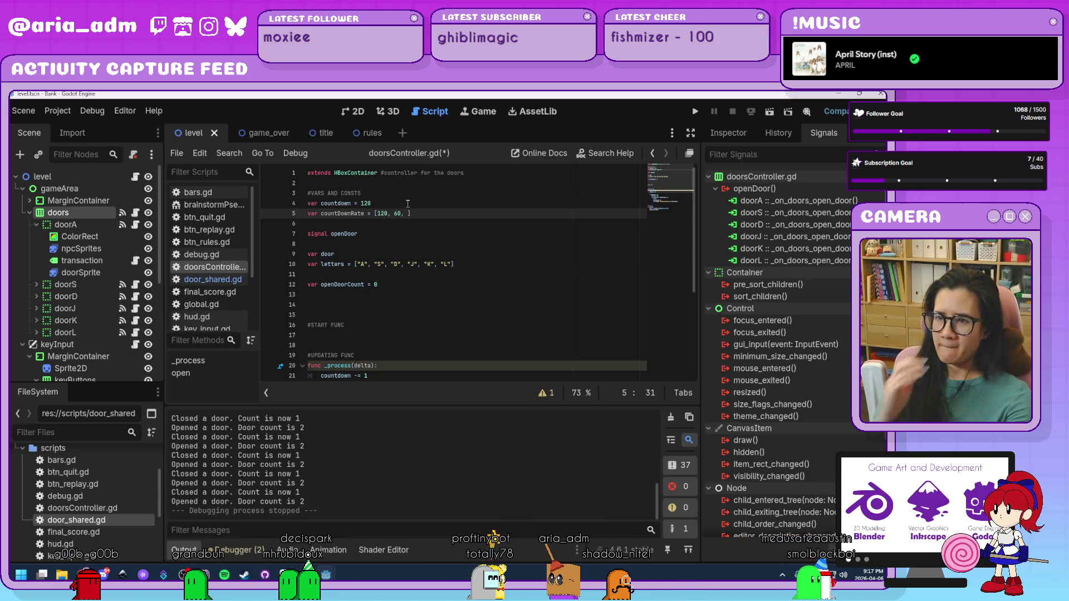
scroll(434, 234, down, 5)
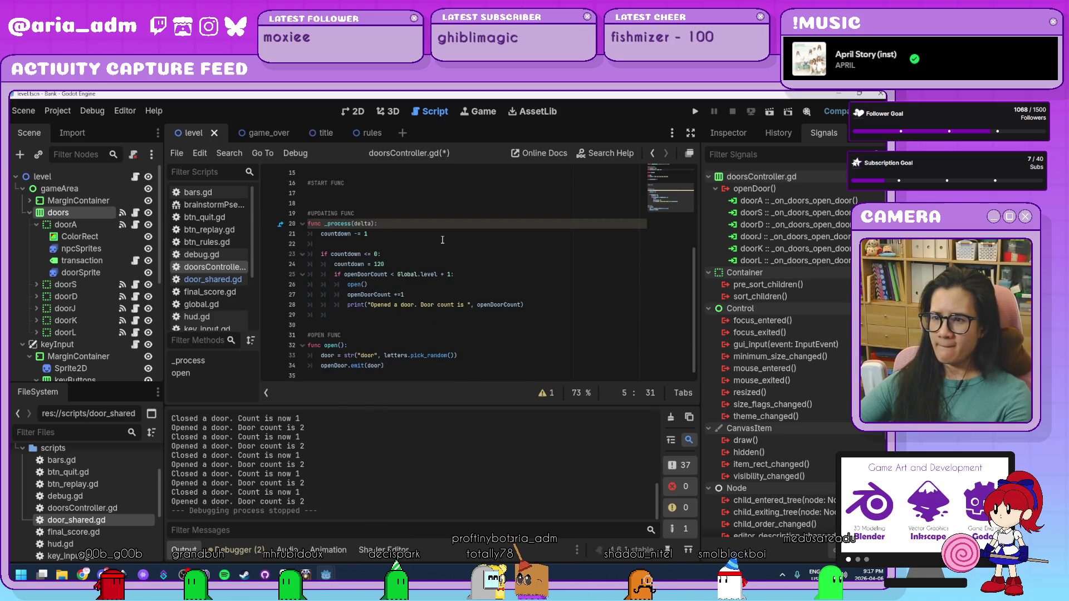
scroll(455, 258, up, 5)
drag(412, 213, 293, 219)
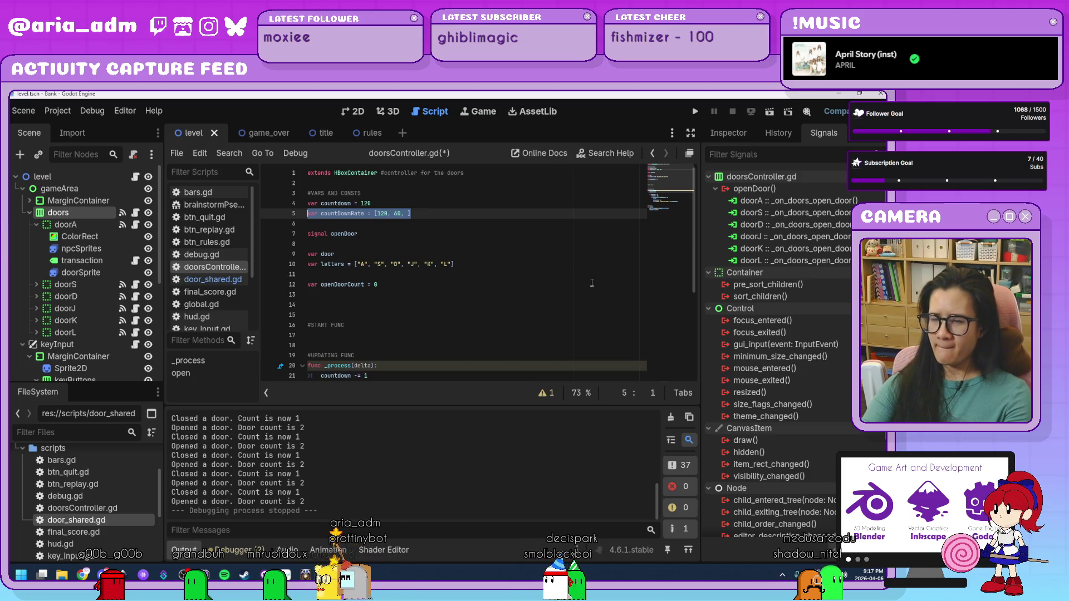
key(BackSpace)
key(BackSpace)
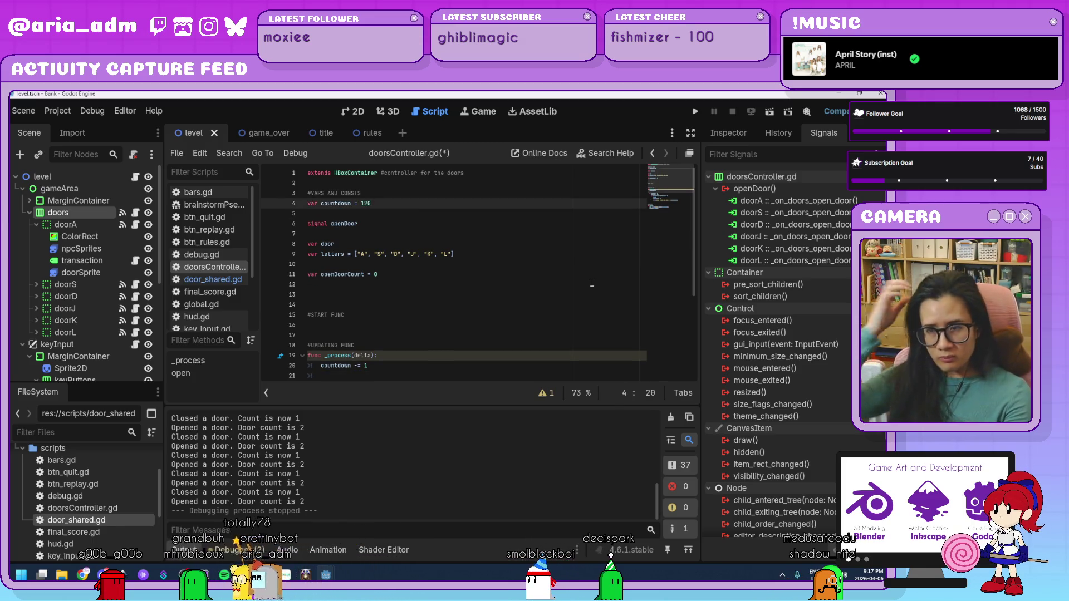
Declare countdownRate = 1 on a new line below countdown = 120
scroll(592, 283, down, 4)
scroll(594, 282, up, 4)
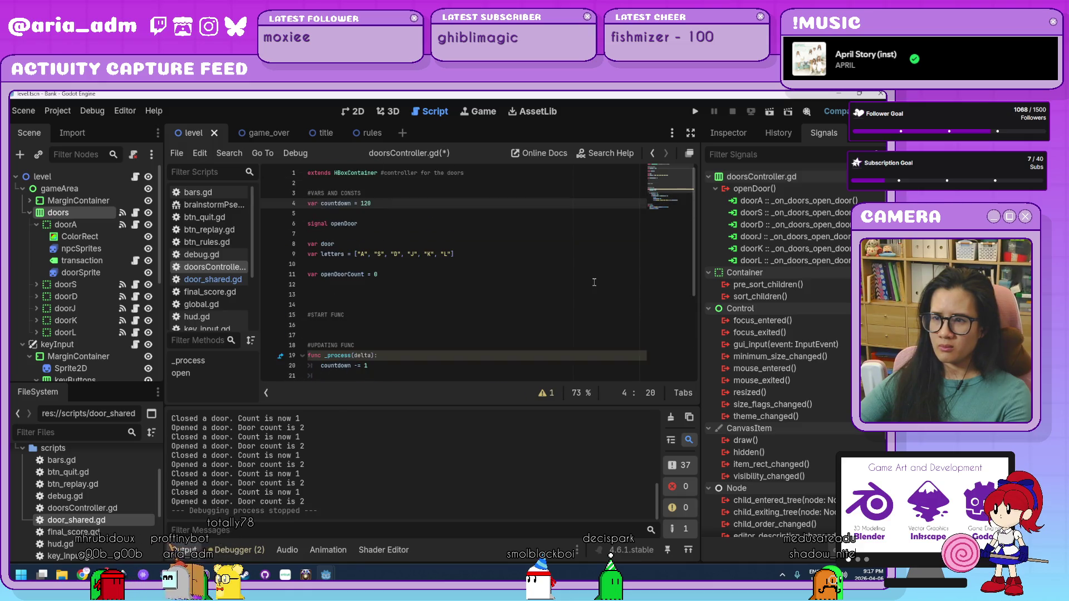
click(445, 286)
scroll(445, 286, down, 4)
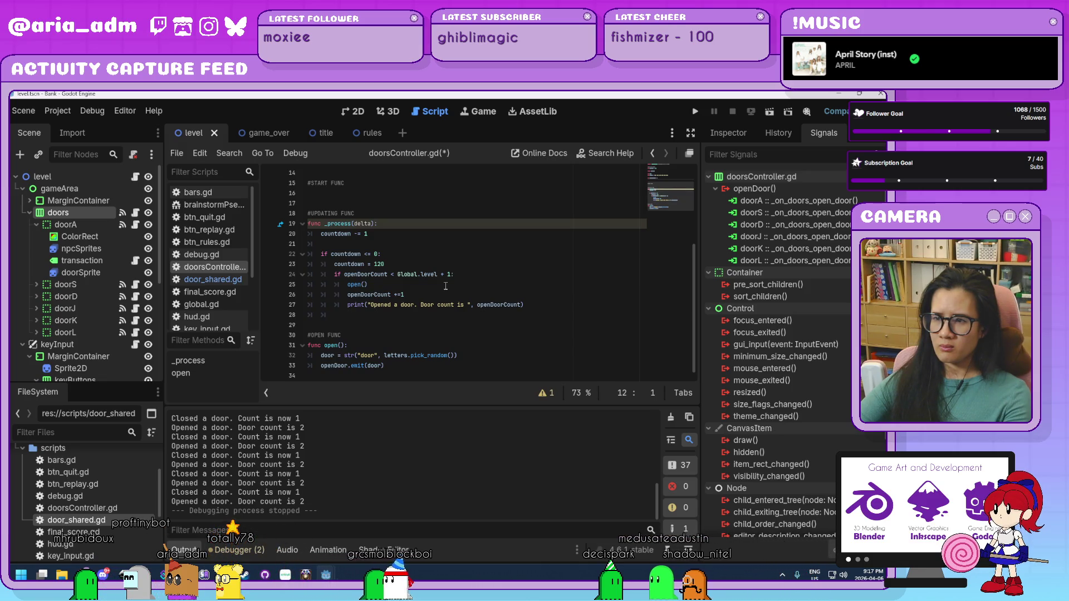
scroll(445, 286, up, 4)
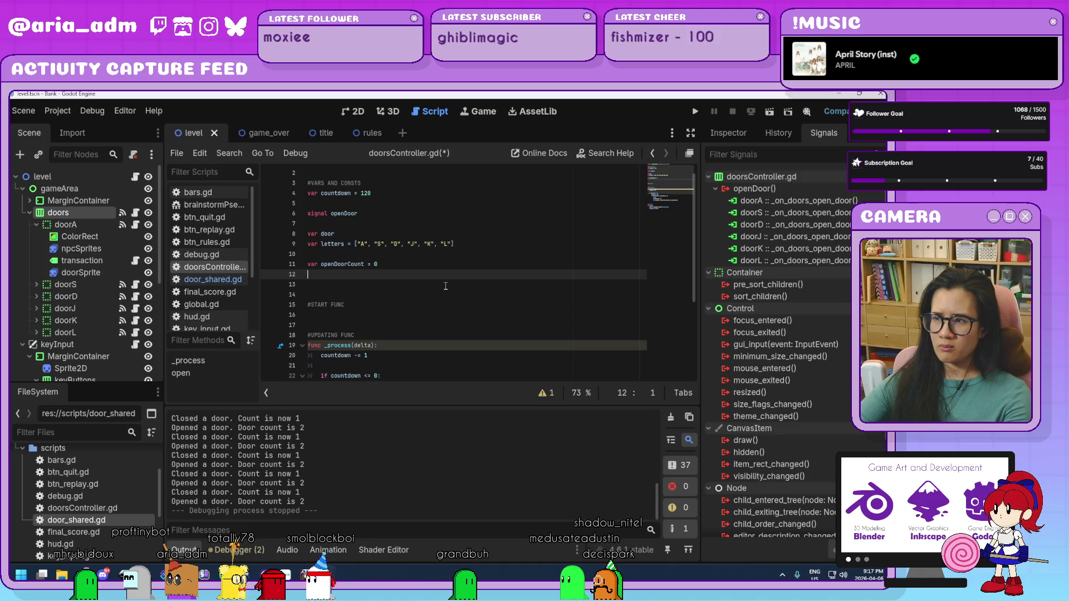
scroll(446, 286, down, 3)
scroll(445, 286, up, 4)
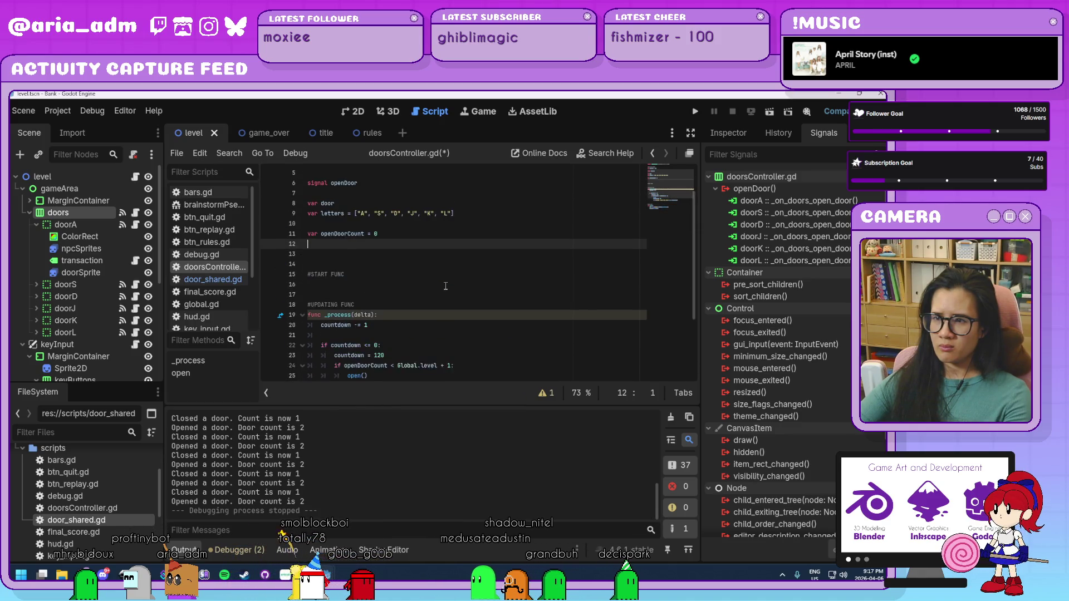
click(393, 203)
key(Return)
text(countDow)
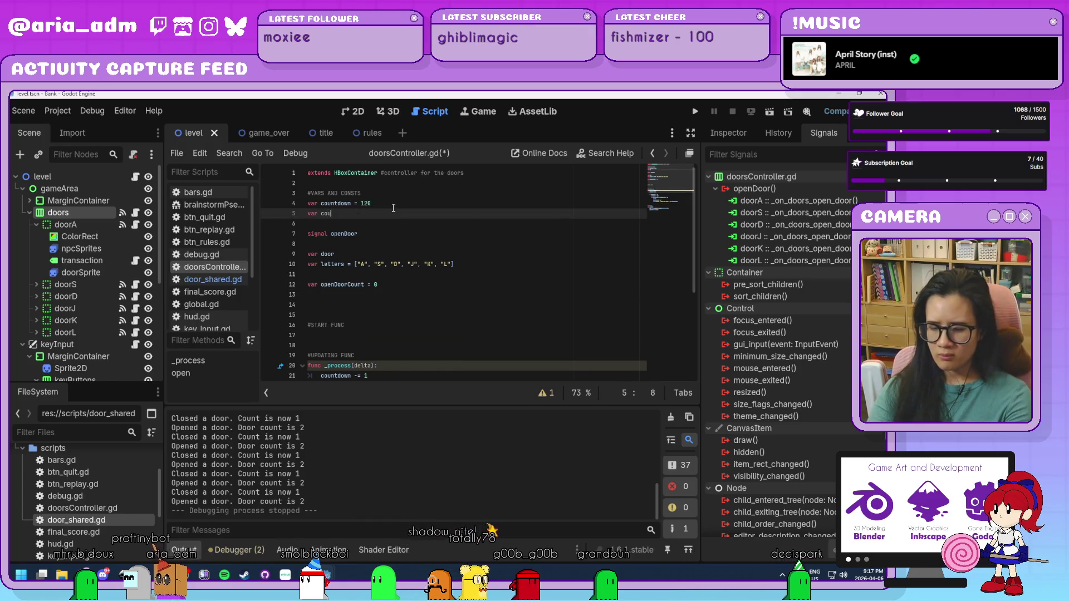
key(BackSpace)
key(BackSpace)
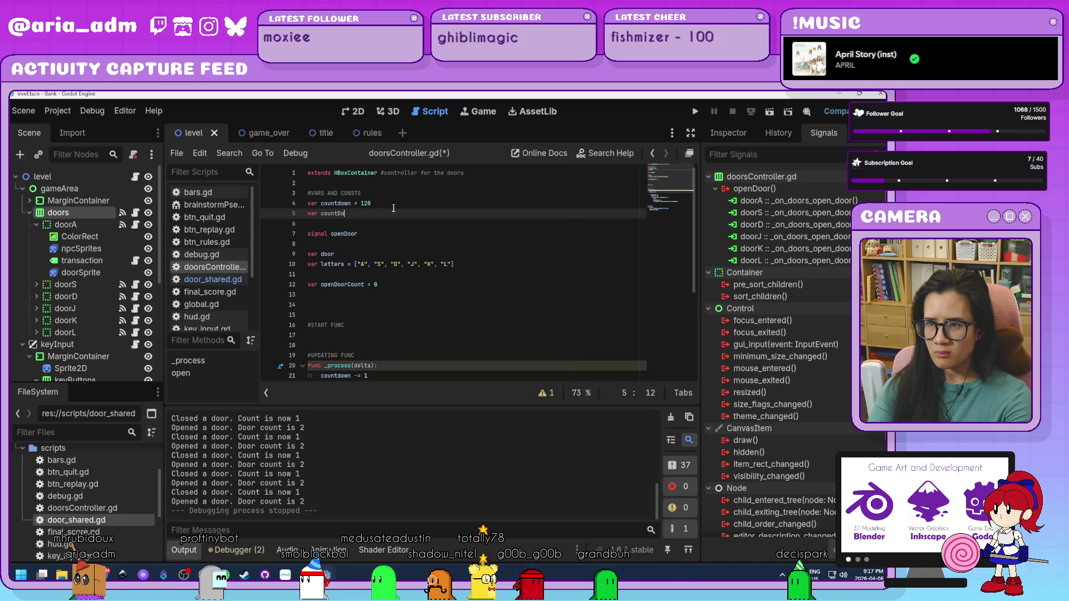
text(wnRate = 1)
Add a new line after the opened-door print in _process
click(464, 295)
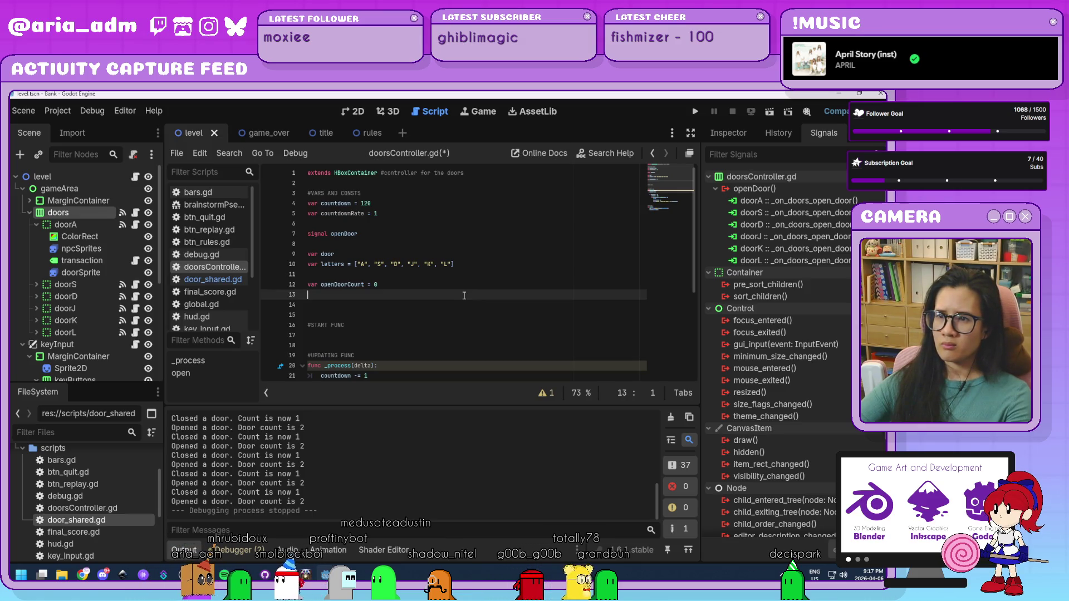
scroll(463, 295, down, 5)
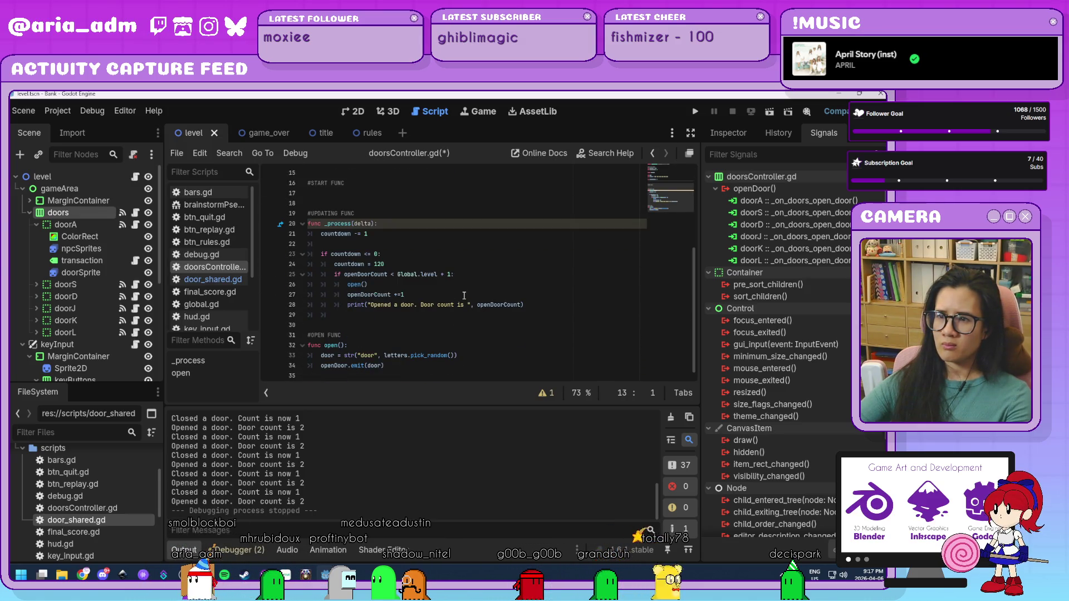
scroll(463, 295, up, 2)
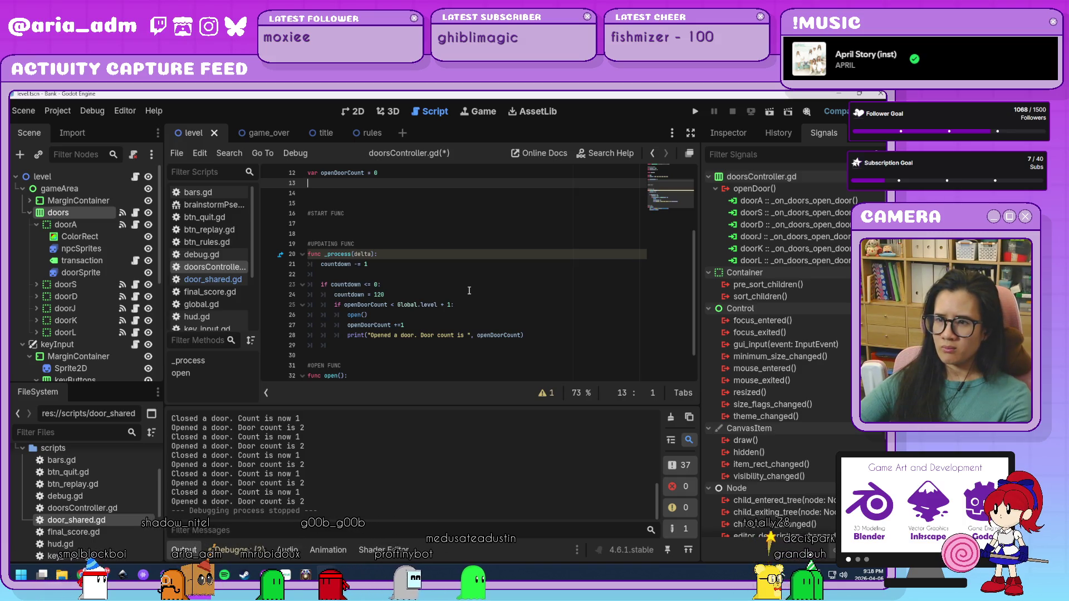
scroll(469, 291, down, 1)
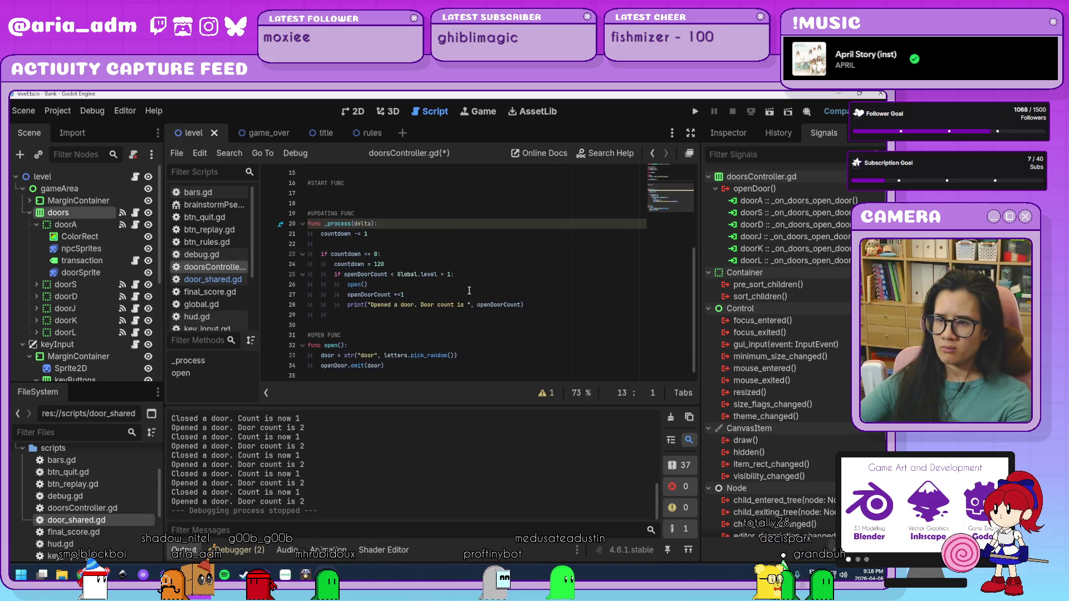
click(552, 308)
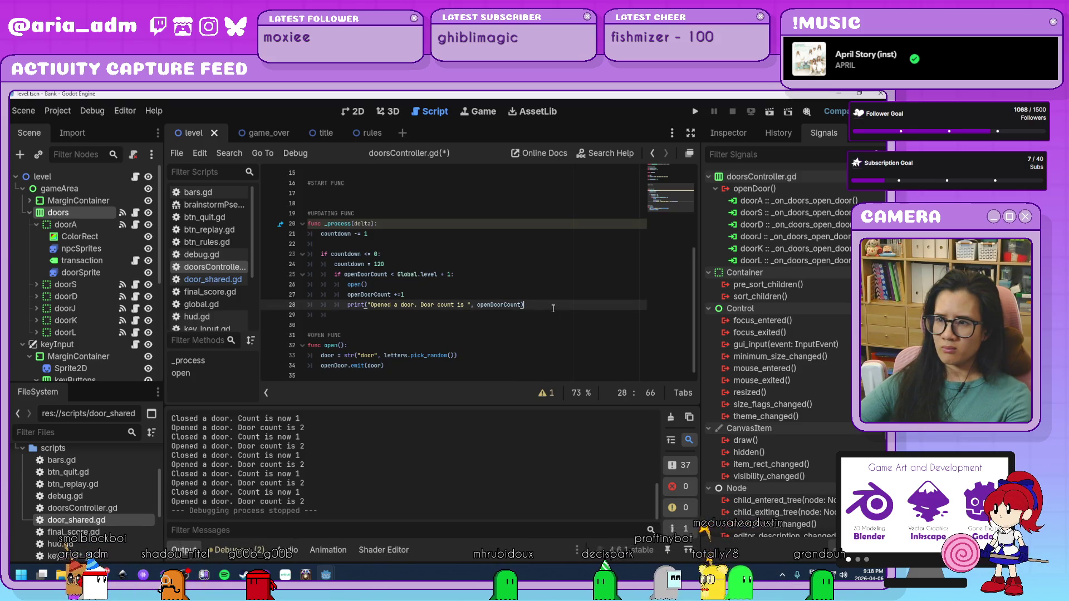
scroll(553, 308, down, 3)
scroll(553, 308, up, 3)
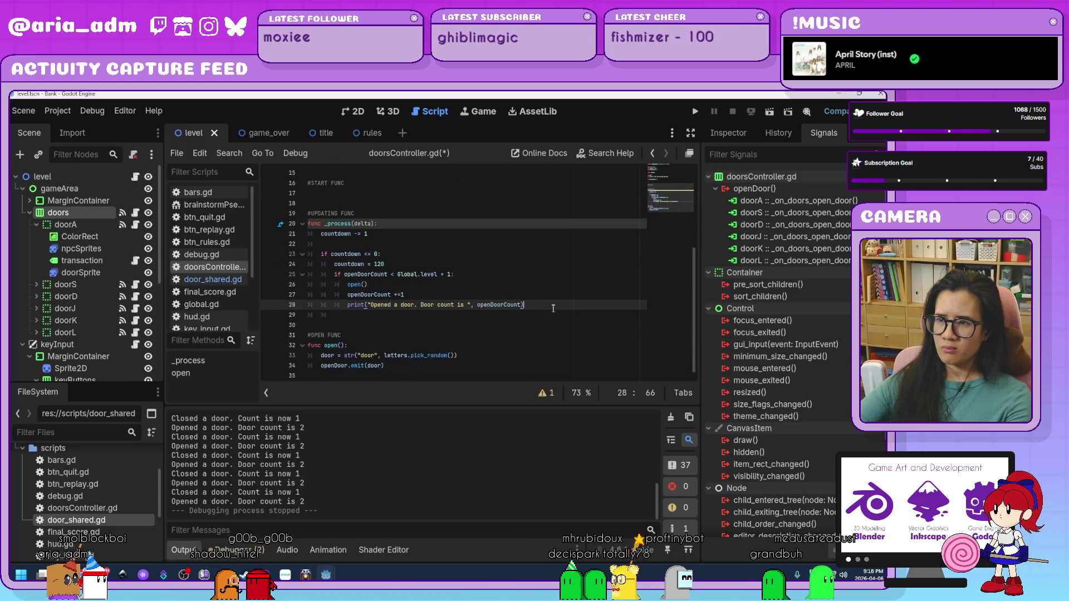
key(Return)
key(Return)
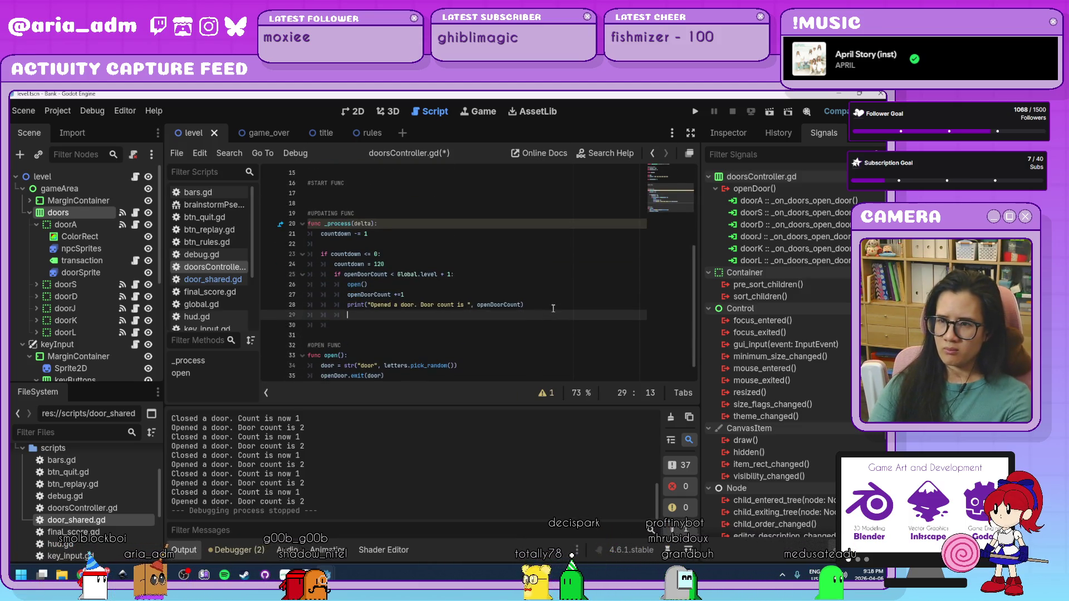
Start an 'if countdownRate == 1:' block below the print in _process
key(BackSpace)
key(BackSpace)
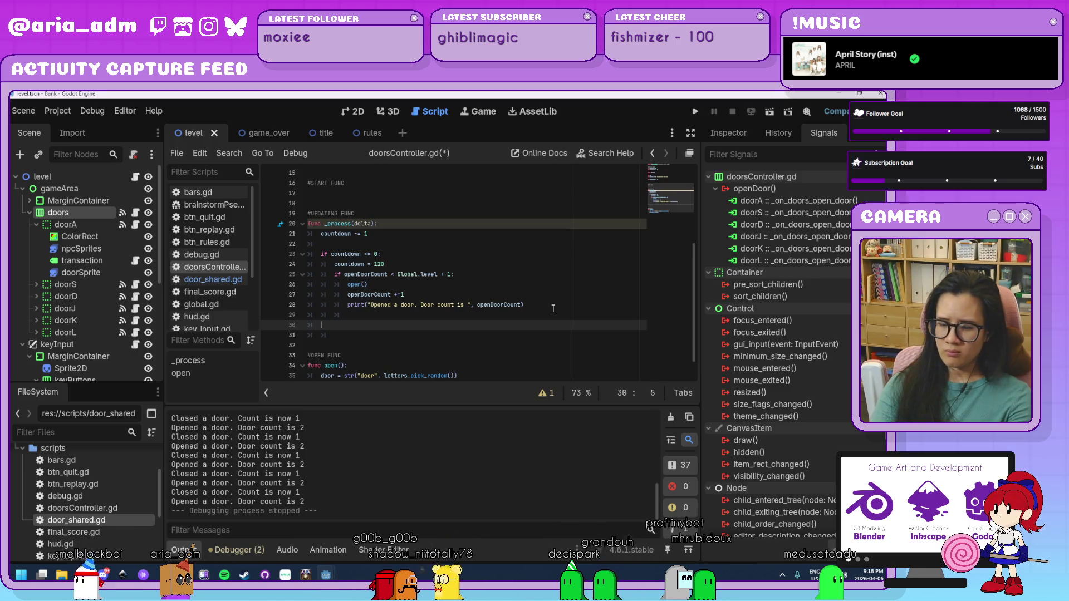
text(ifcount)
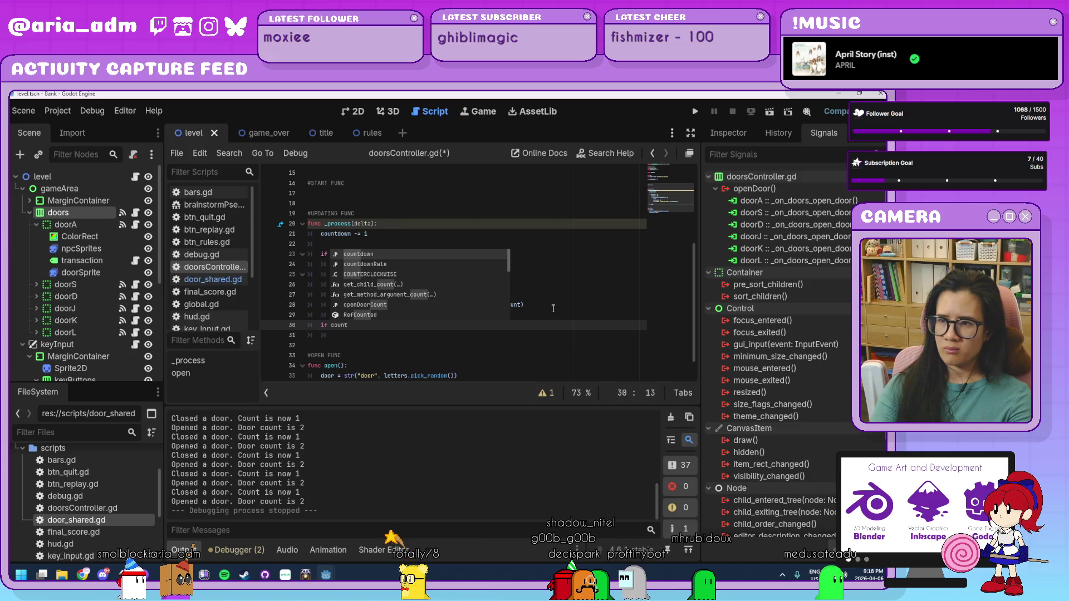
key(Down)
key(Return)
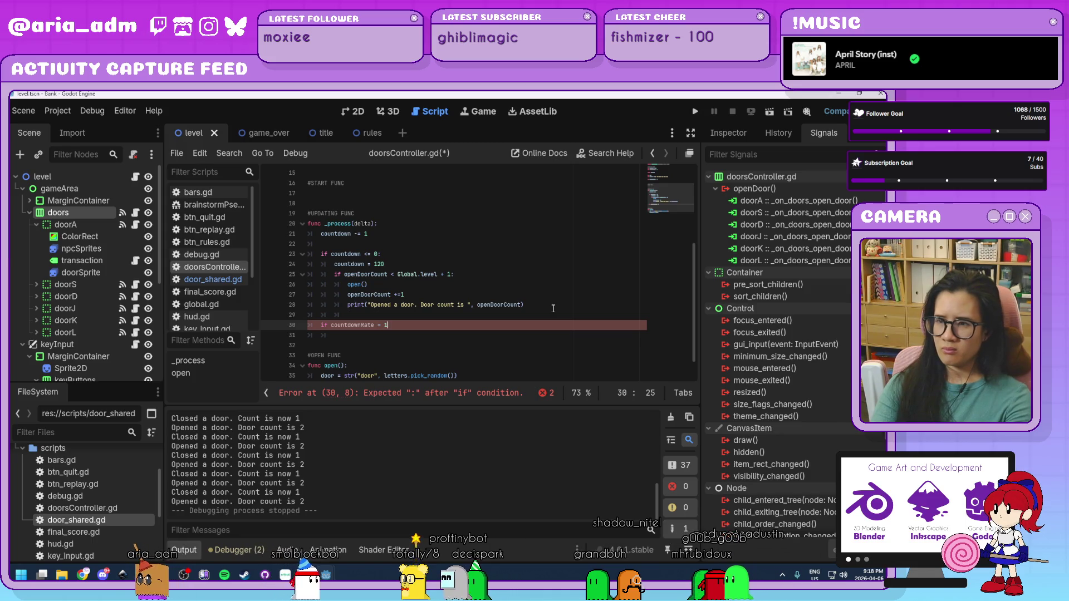
text(=)
key(BackSpace)
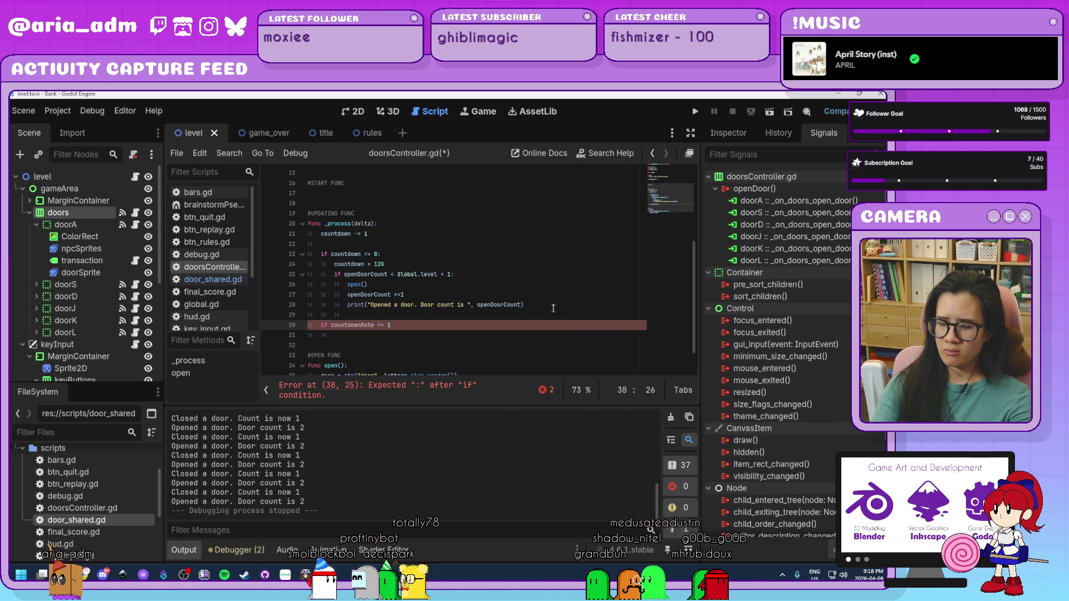
text(:)
key(Return)
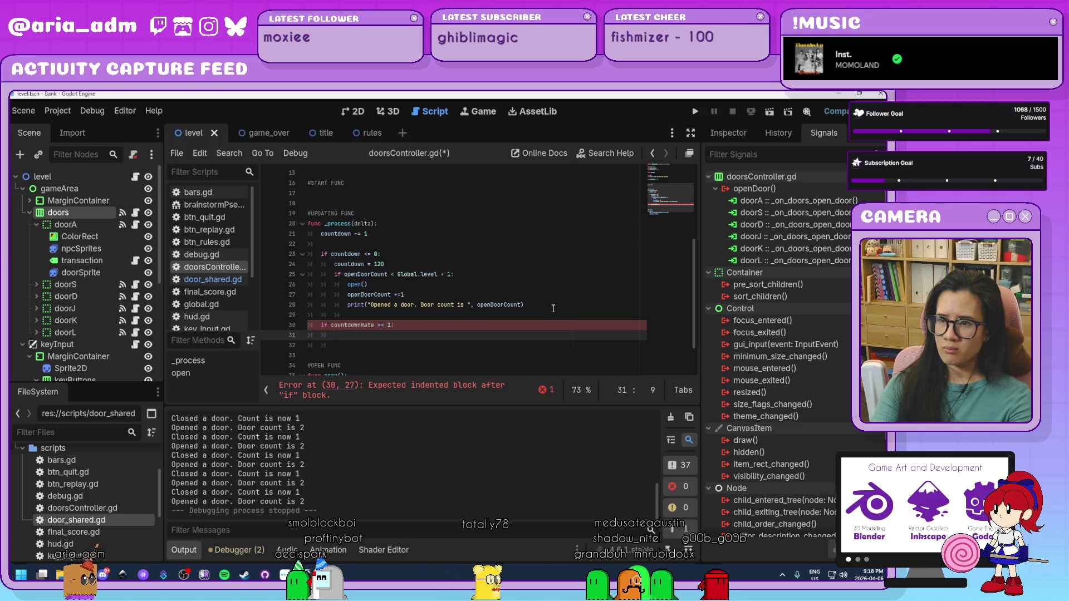
Inside the if block, set countReset = randi_range(60, 120)
text(rescountRest)
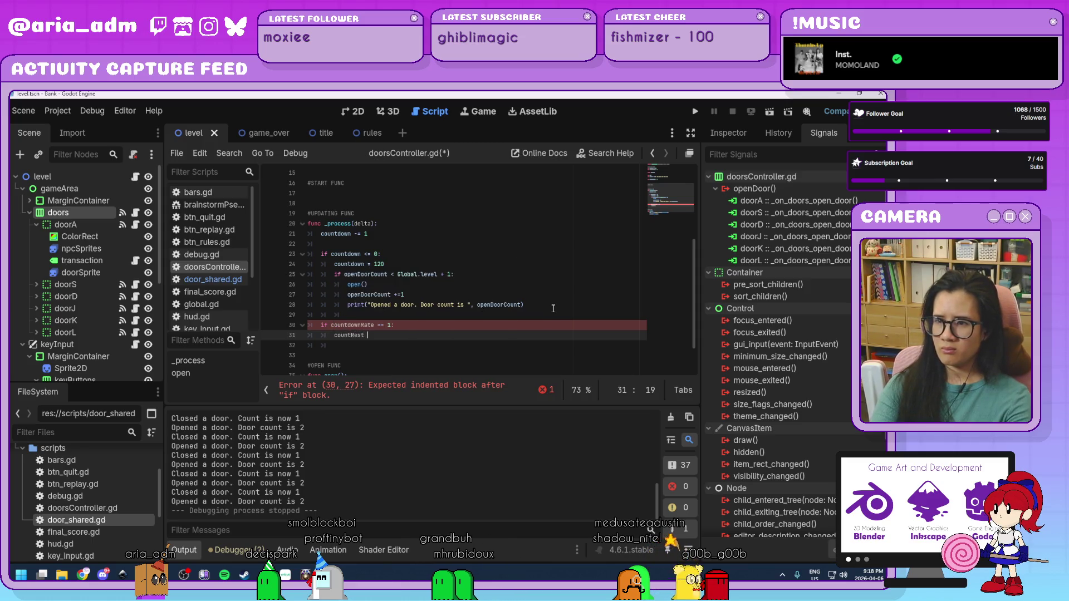
key(BackSpace)
text(set )
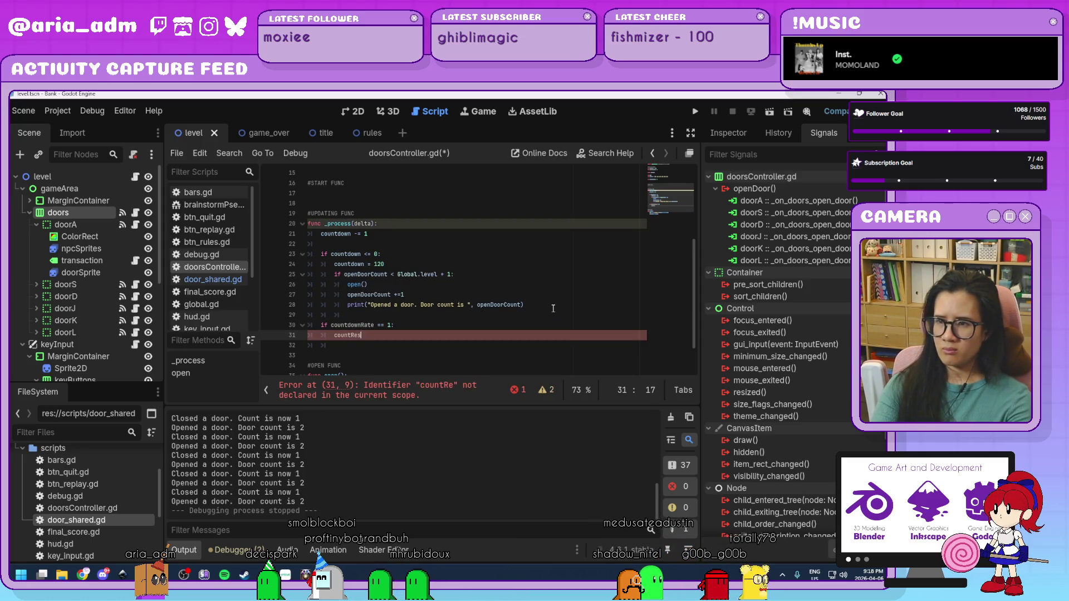
text(= 1)
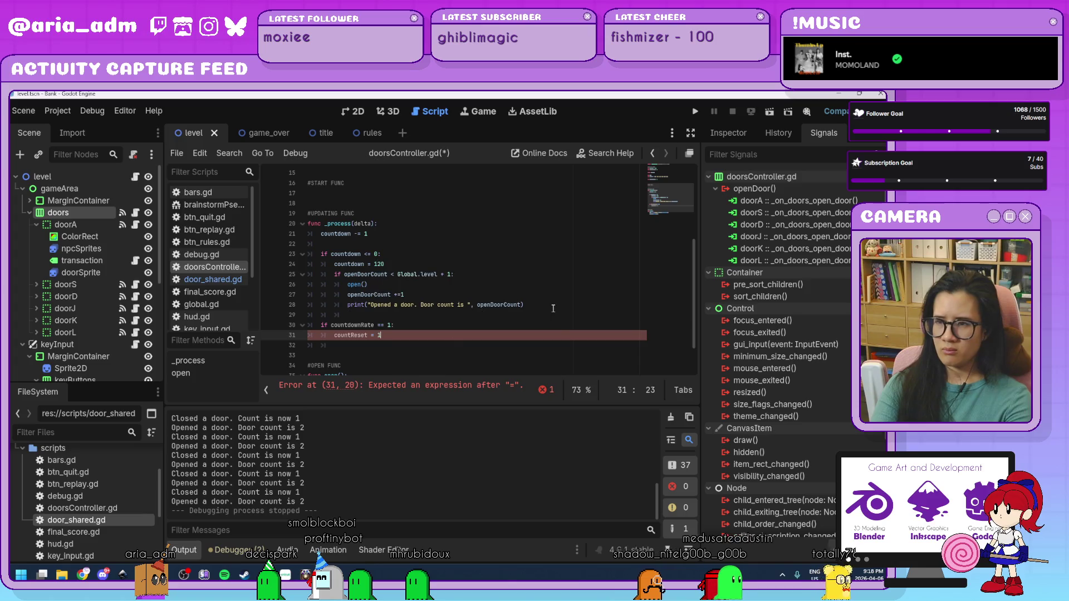
key(BackSpace)
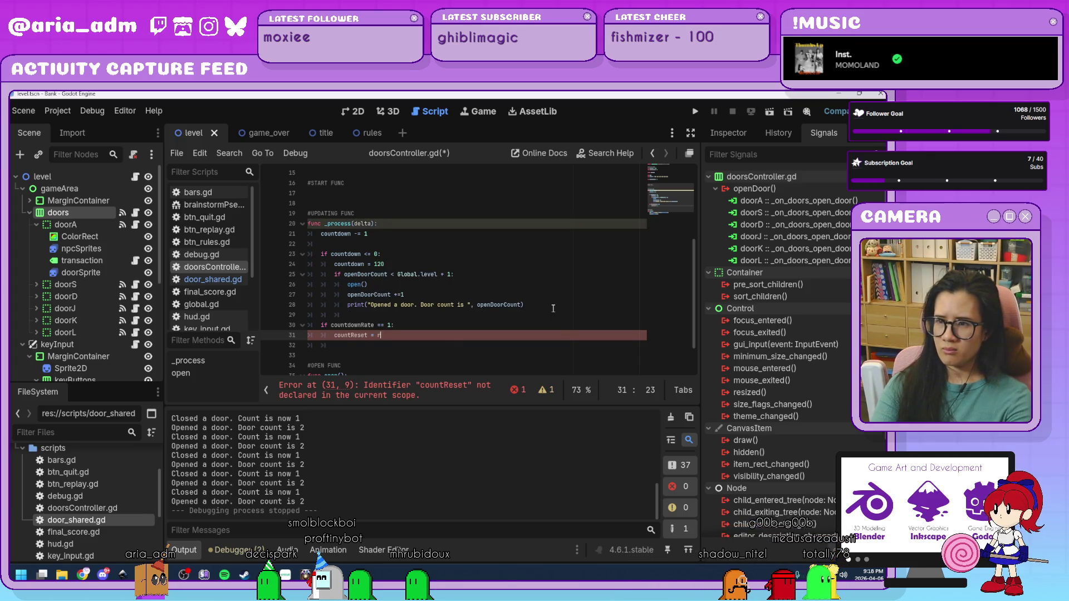
text(randi_)
key(Return)
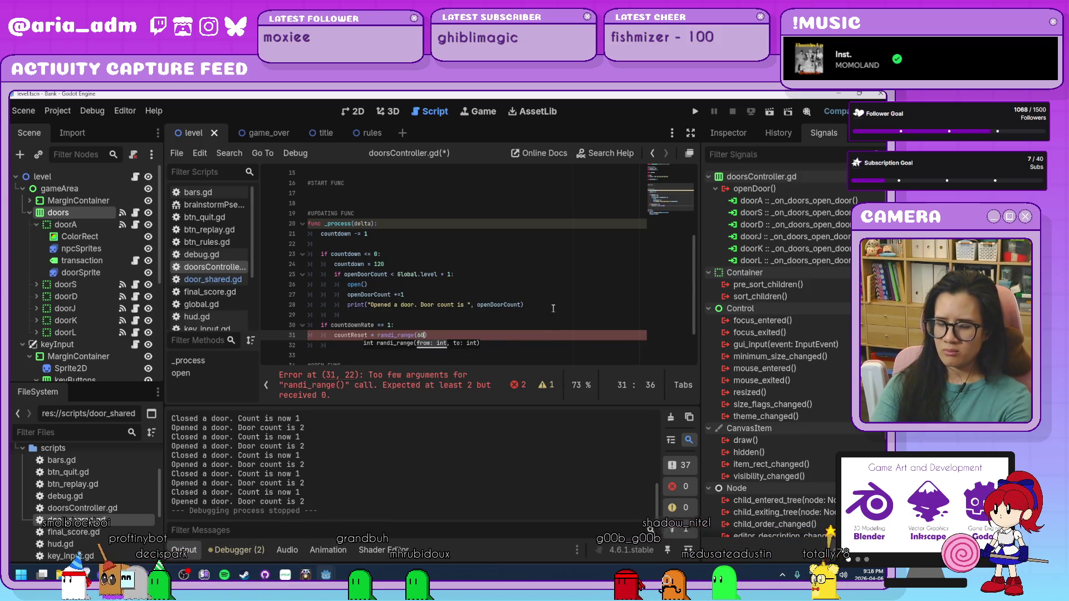
text(60, 120)
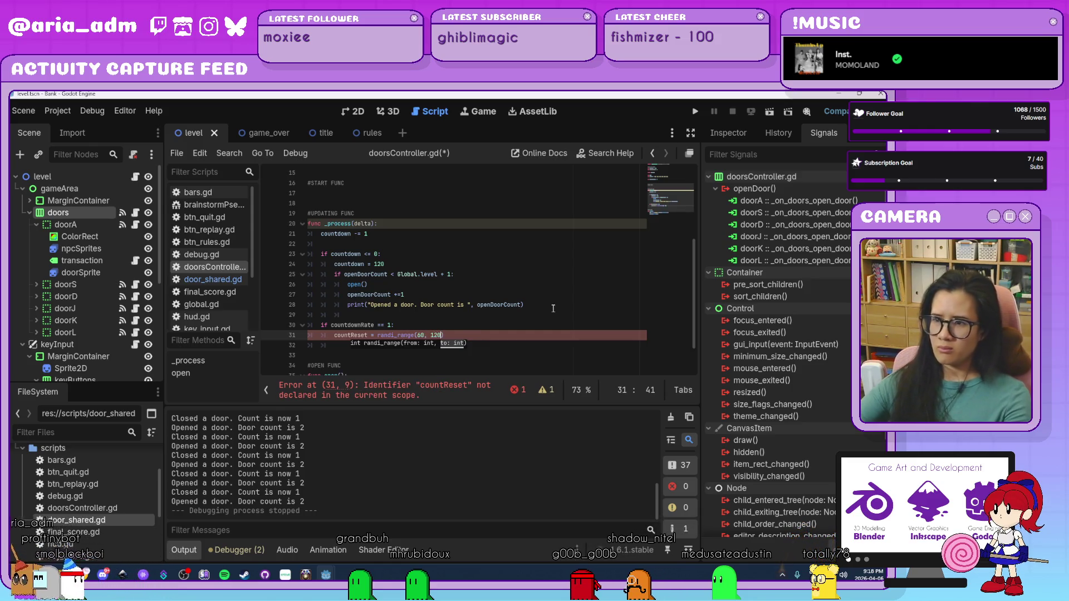
click(518, 334)
scroll(517, 332, up, 1)
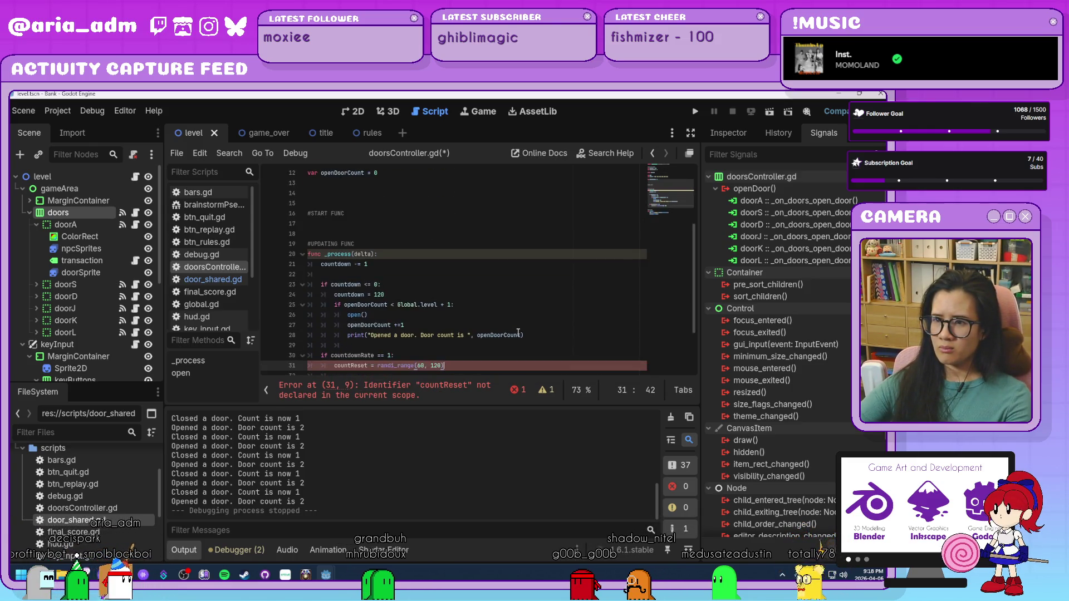
scroll(518, 332, up, 4)
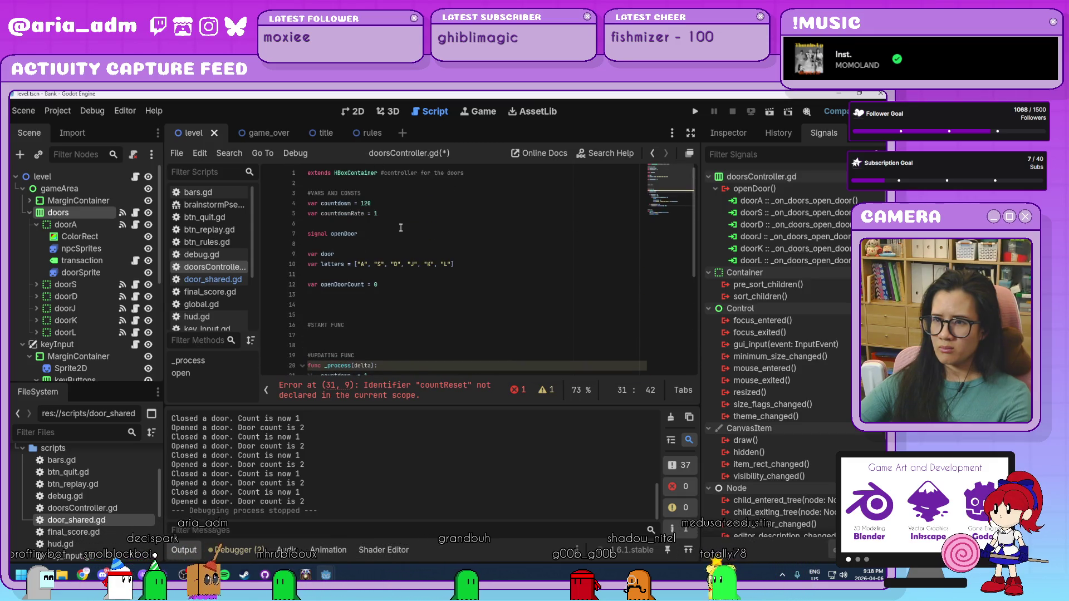
Declare a new variable countdownReset on the line after countdownRate
click(402, 214)
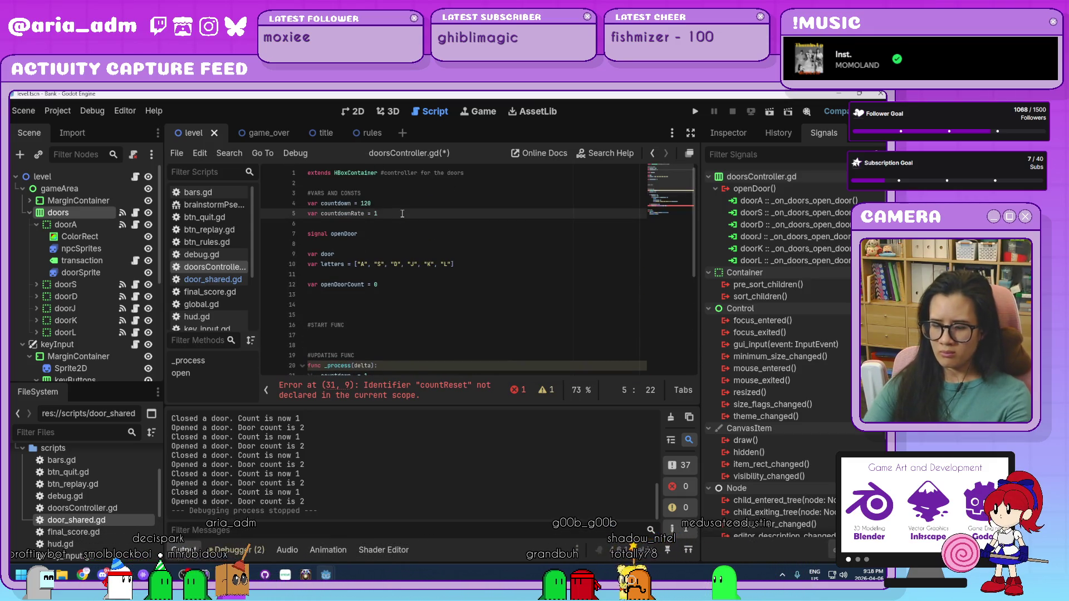
key(Return)
text(var count)
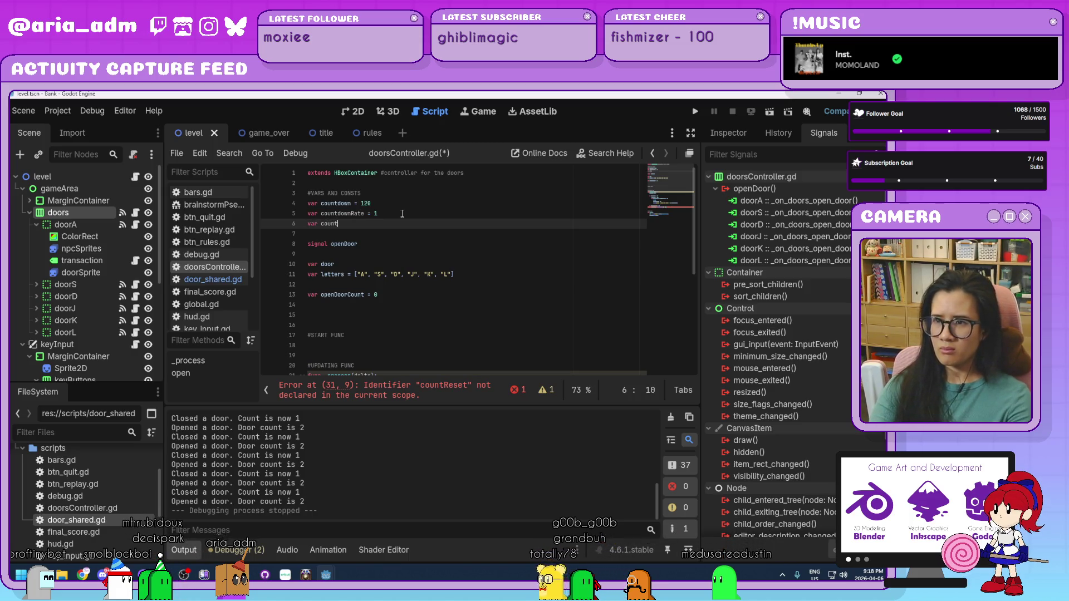
text(downReset)
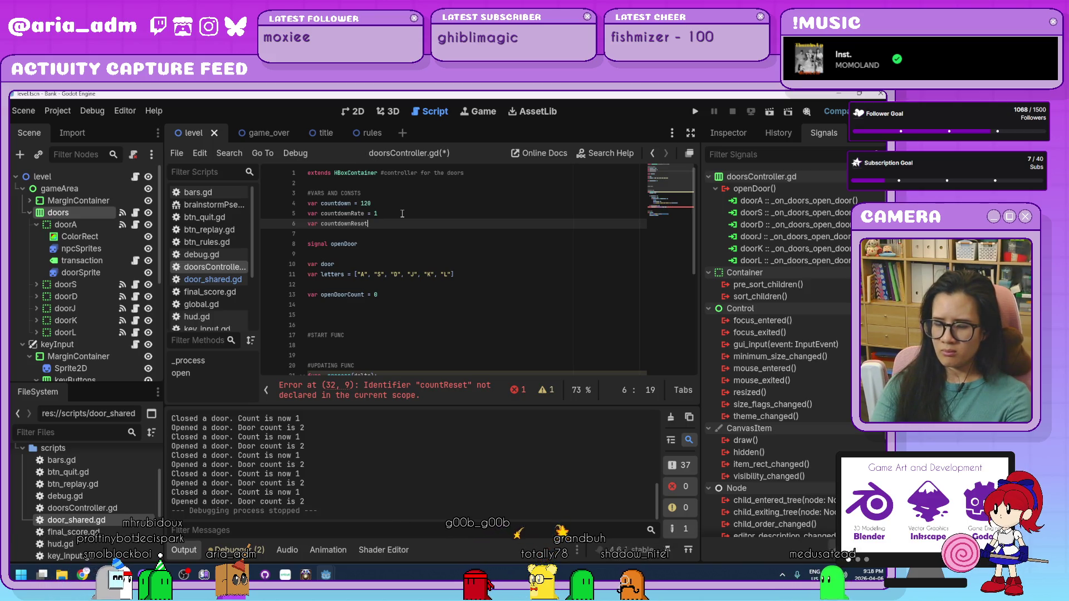
scroll(424, 240, down, 6)
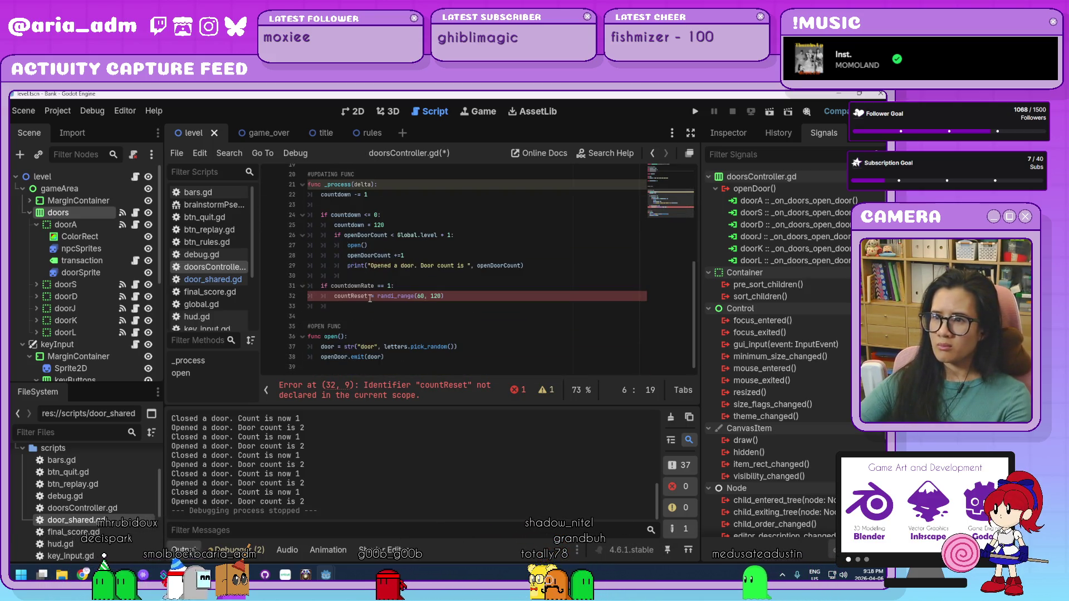
Rename countReset to countdownReset in the randi_range(60, 120) reset line
click(350, 296)
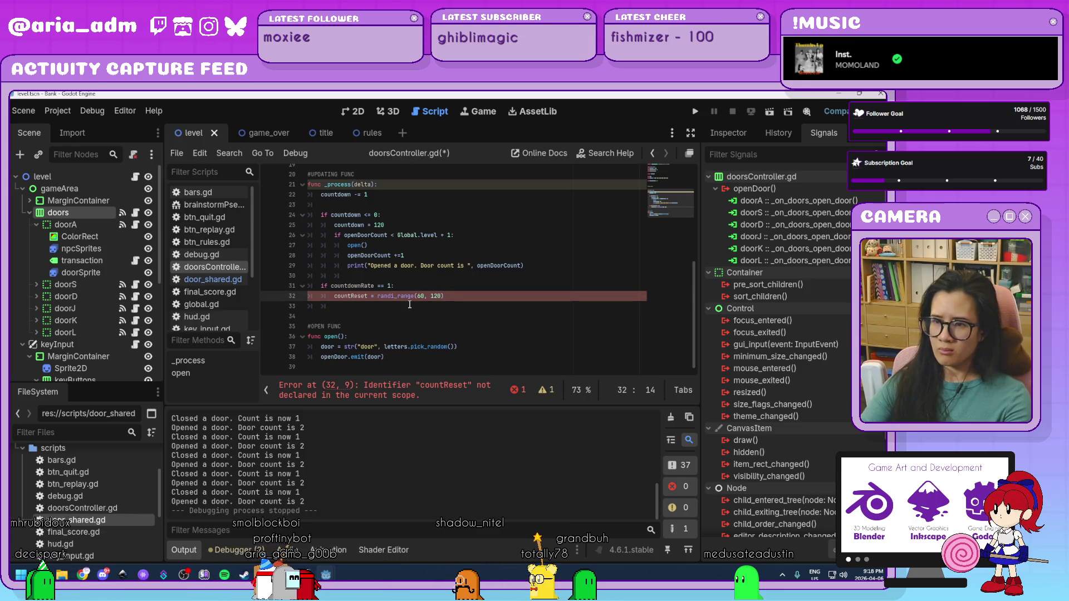
text(down)
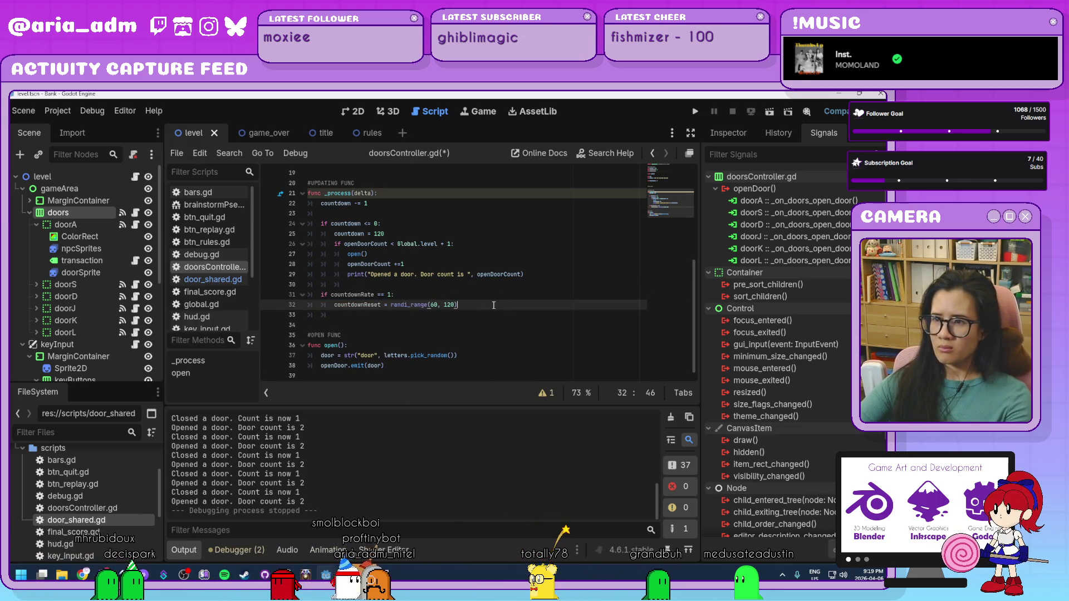
scroll(390, 256, up, 1)
key(End)
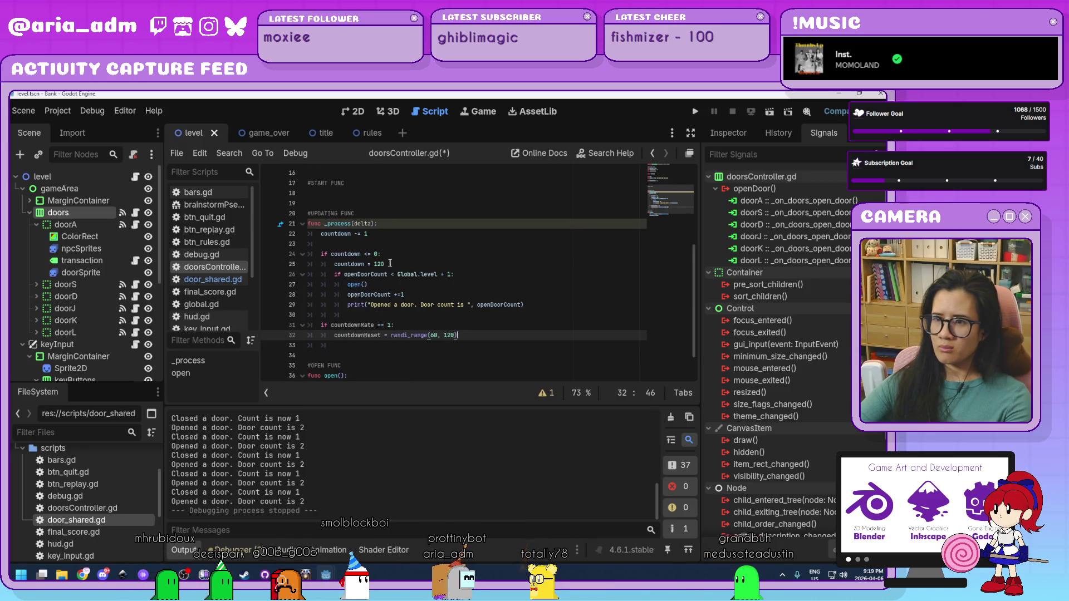
Reset countdown to countdownReset instead of the fixed 120 on line 25
click(374, 264)
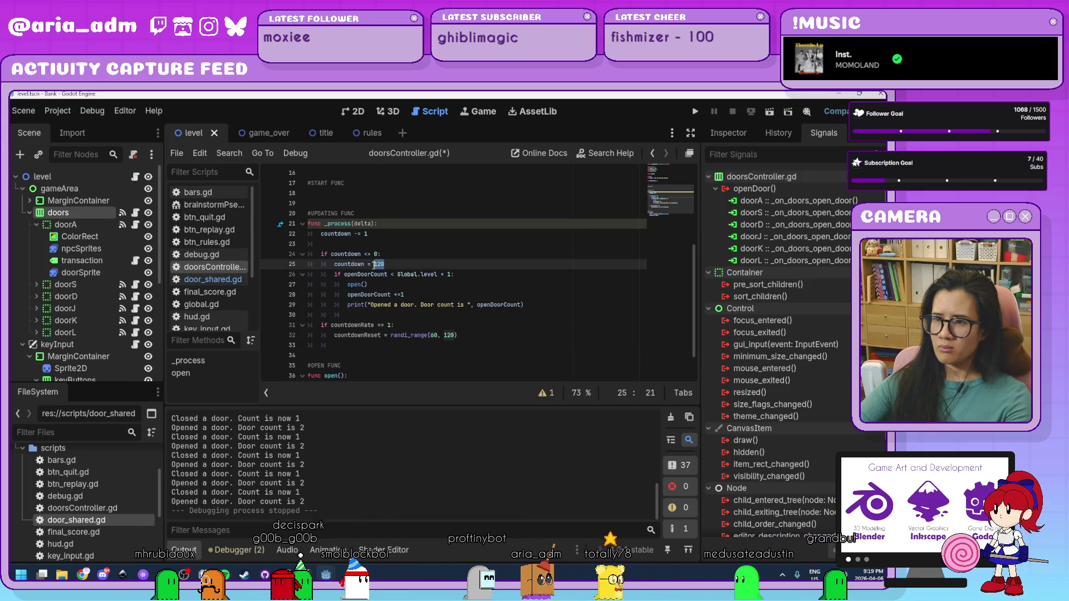
text(countdo)
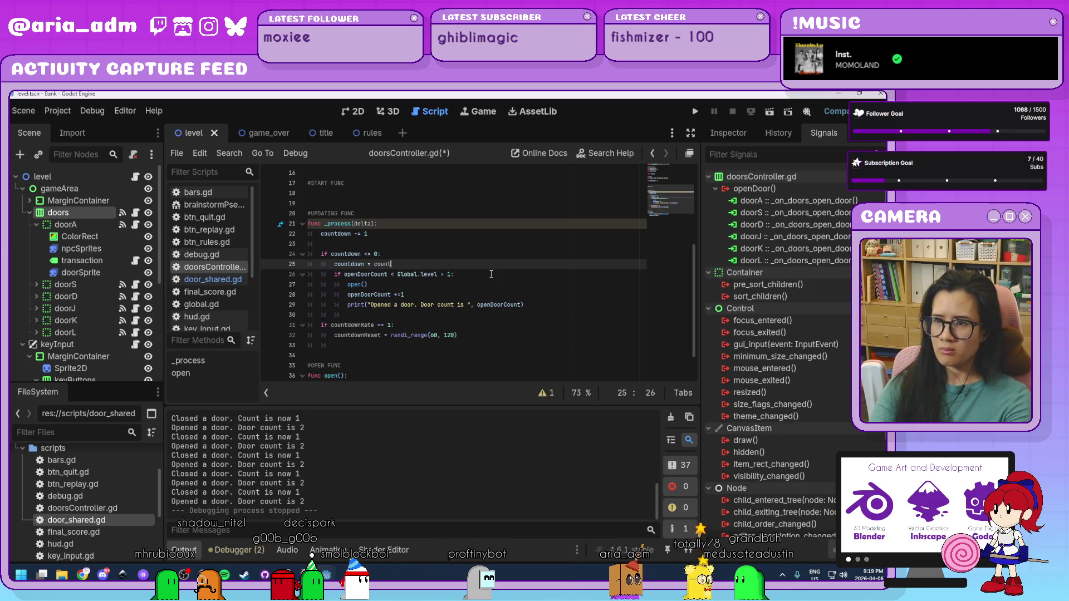
text(wnReset)
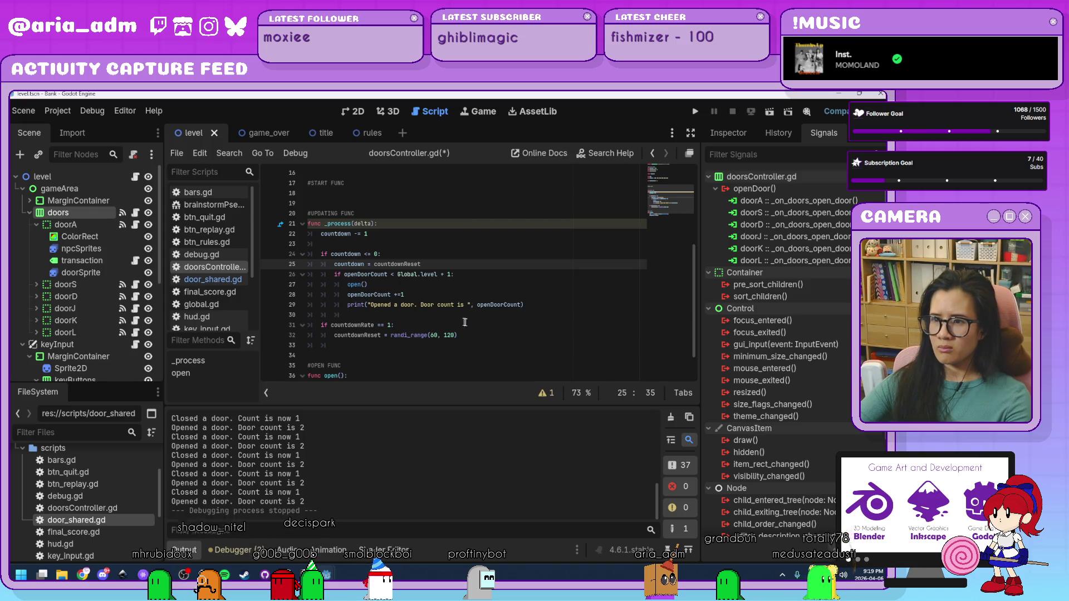
click(471, 325)
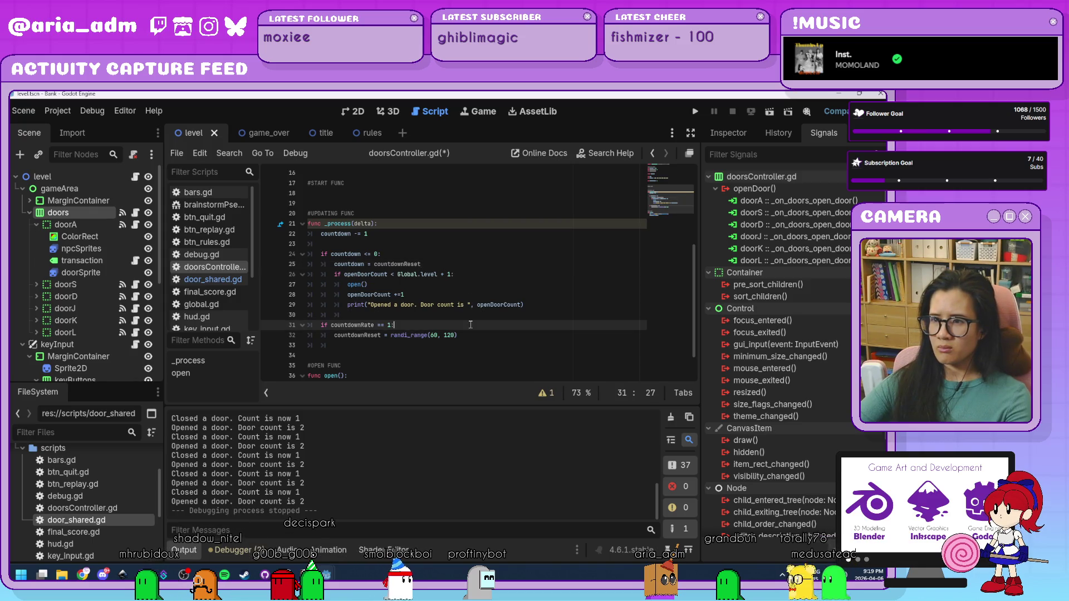
scroll(473, 320, down, 1)
click(484, 303)
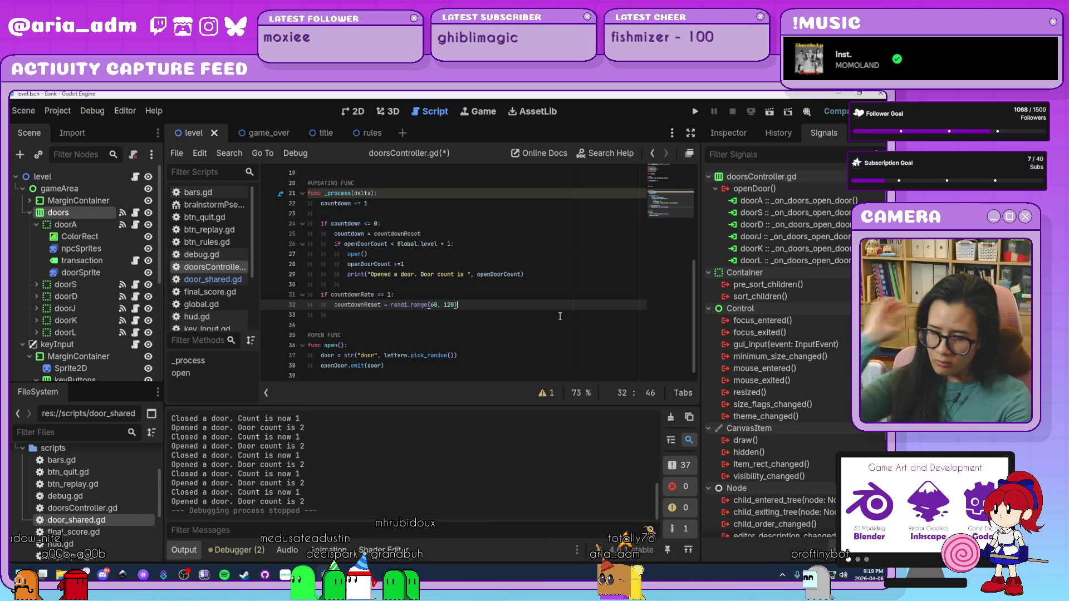
scroll(528, 331, up, 2)
scroll(528, 332, up, 4)
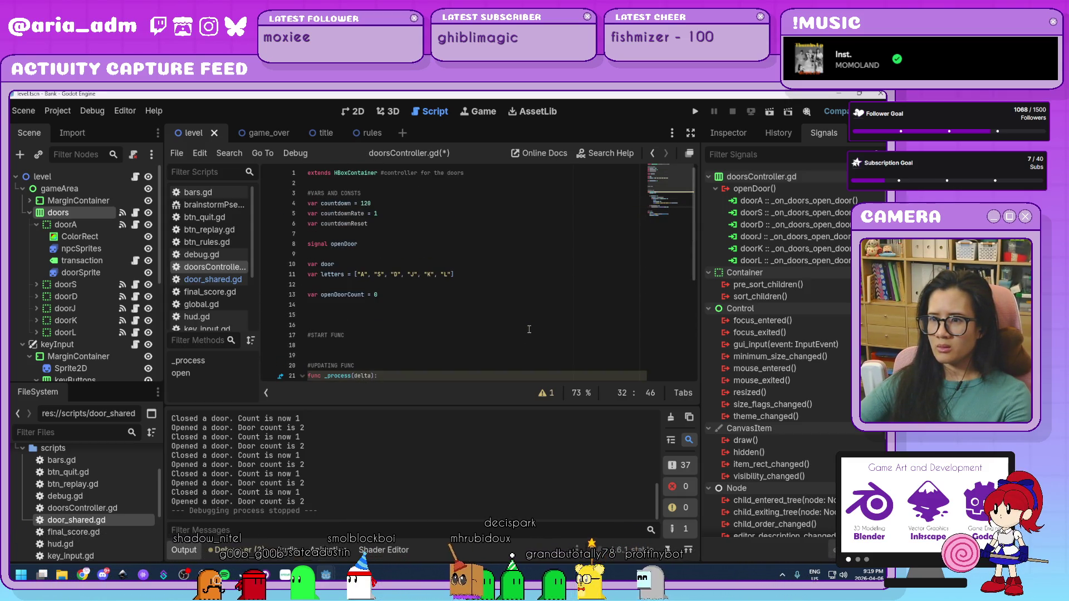
scroll(529, 329, down, 6)
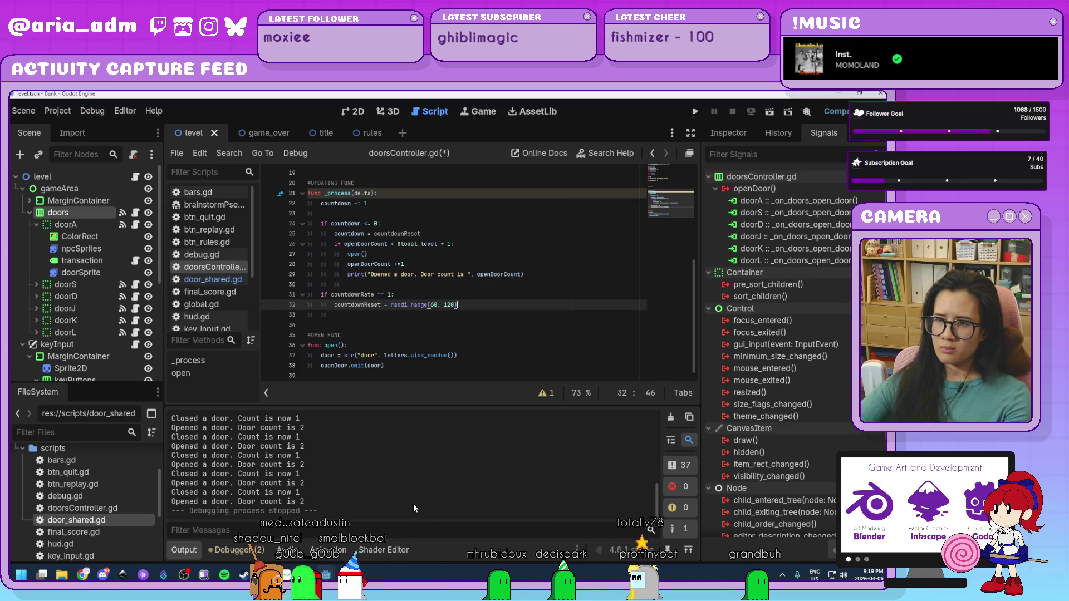
scroll(419, 498, up, 10)
scroll(420, 497, up, 2)
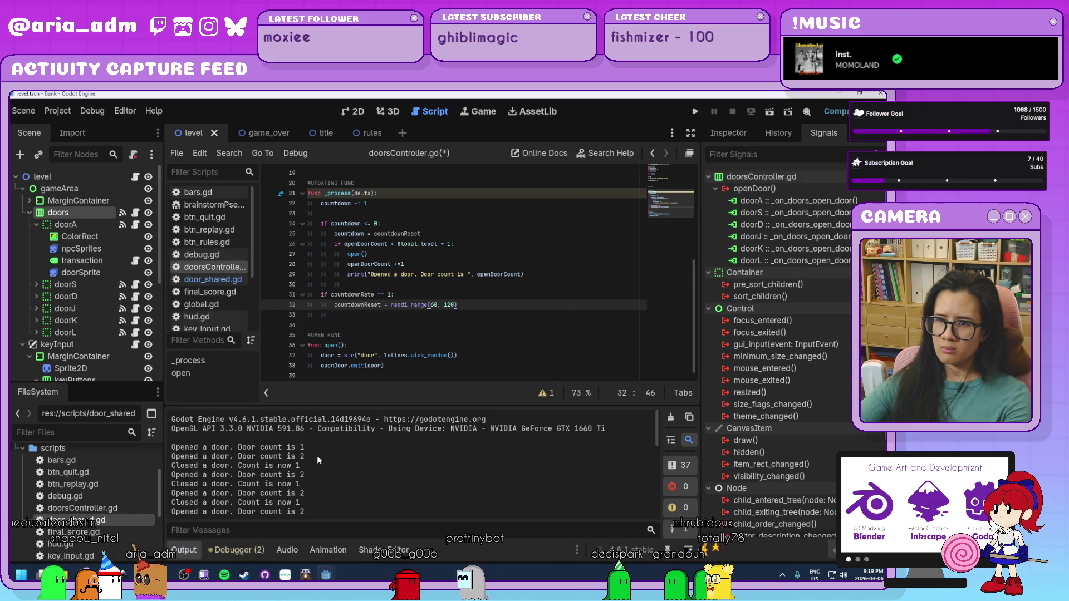
click(226, 281)
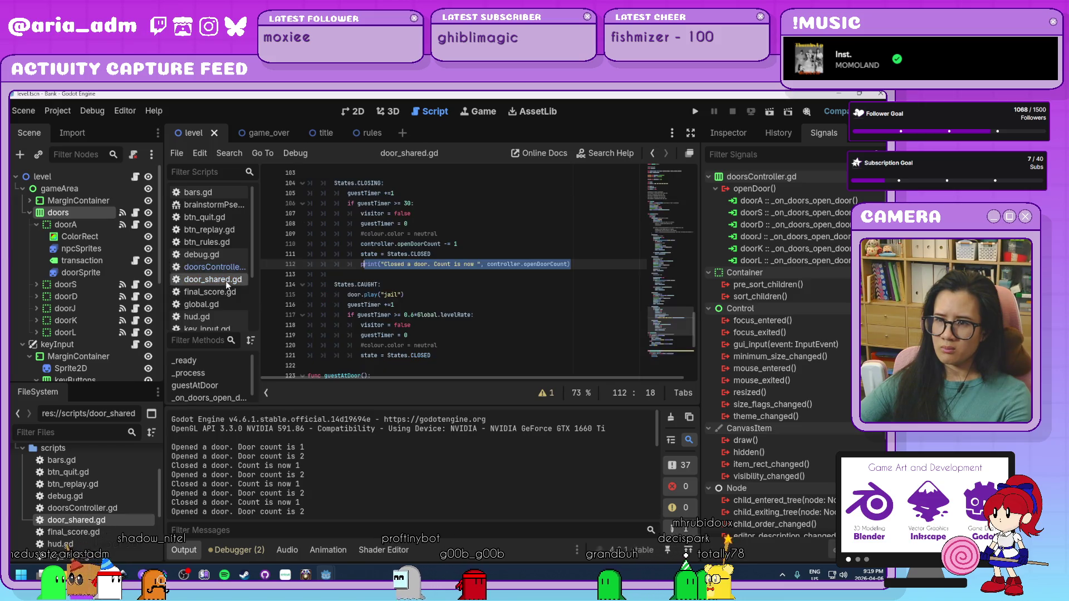
click(520, 296)
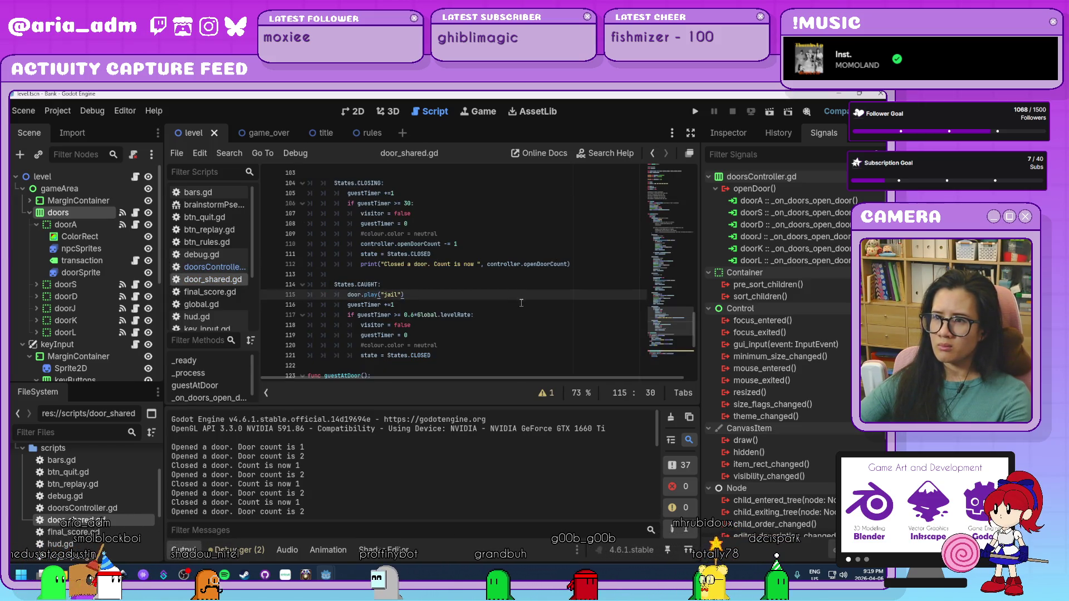
scroll(521, 303, up, 1)
click(461, 275)
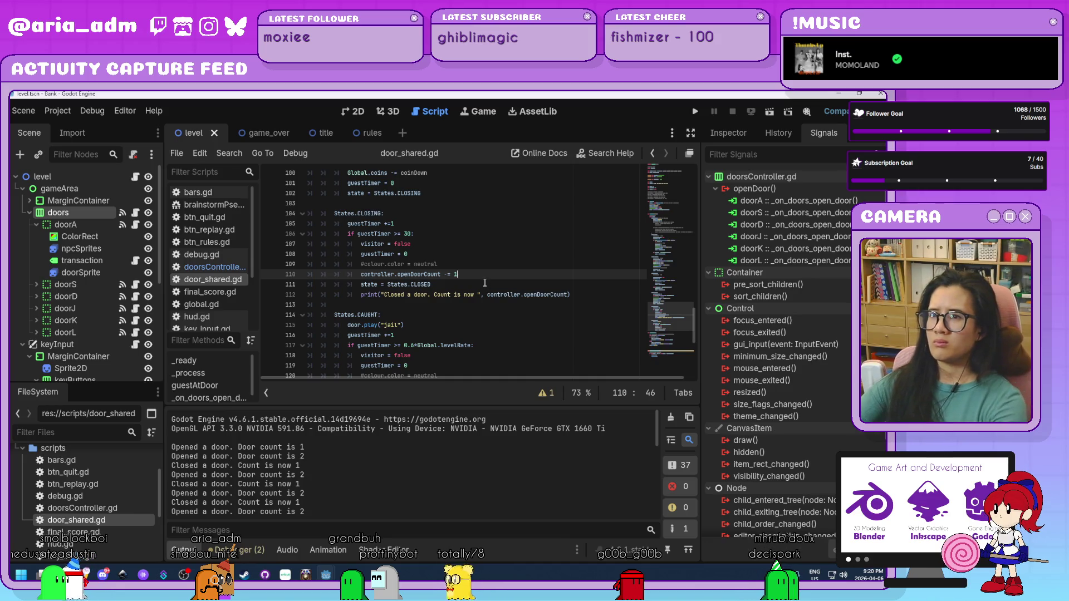
scroll(485, 284, down, 5)
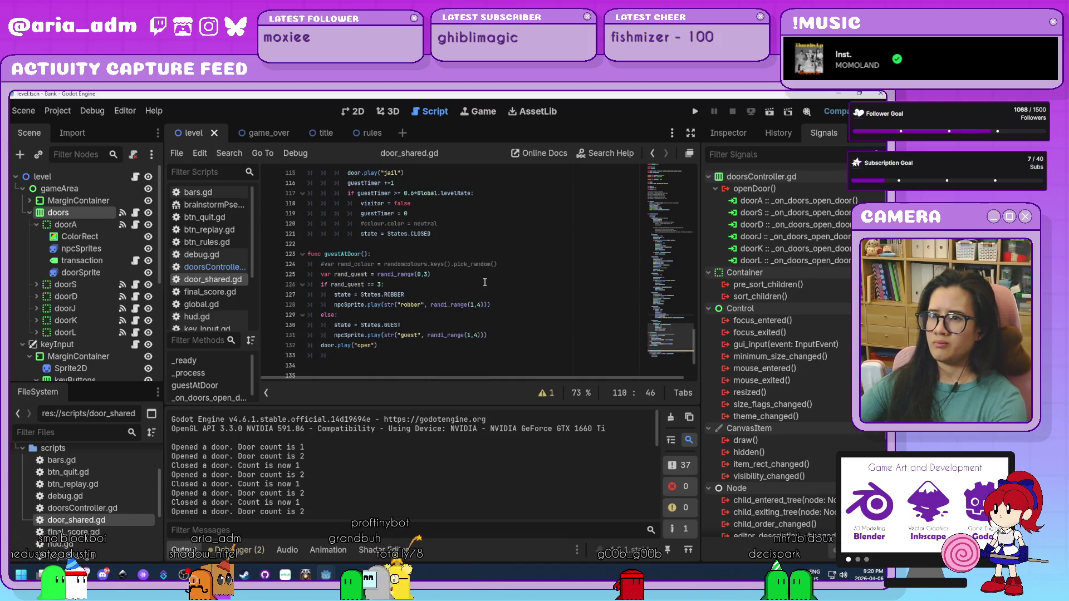
scroll(485, 282, down, 3)
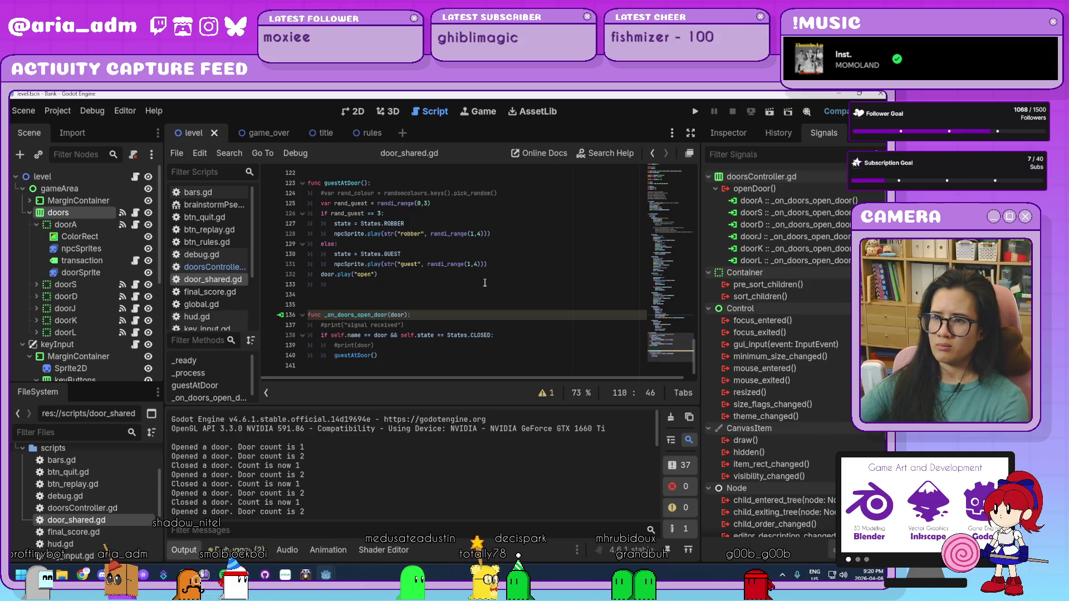
scroll(484, 283, up, 15)
scroll(485, 283, up, 5)
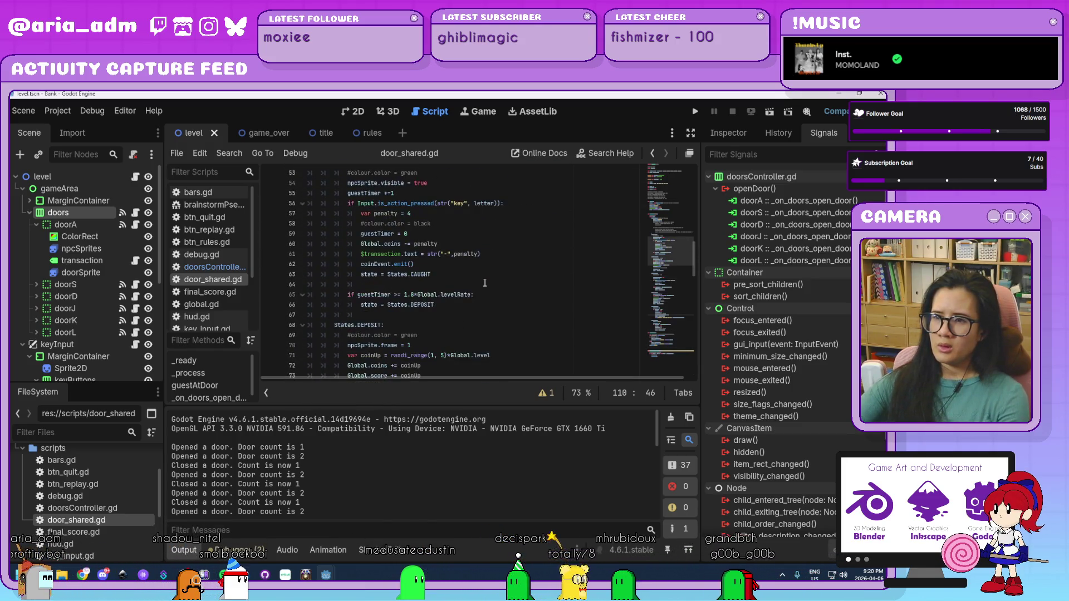
scroll(485, 283, up, 6)
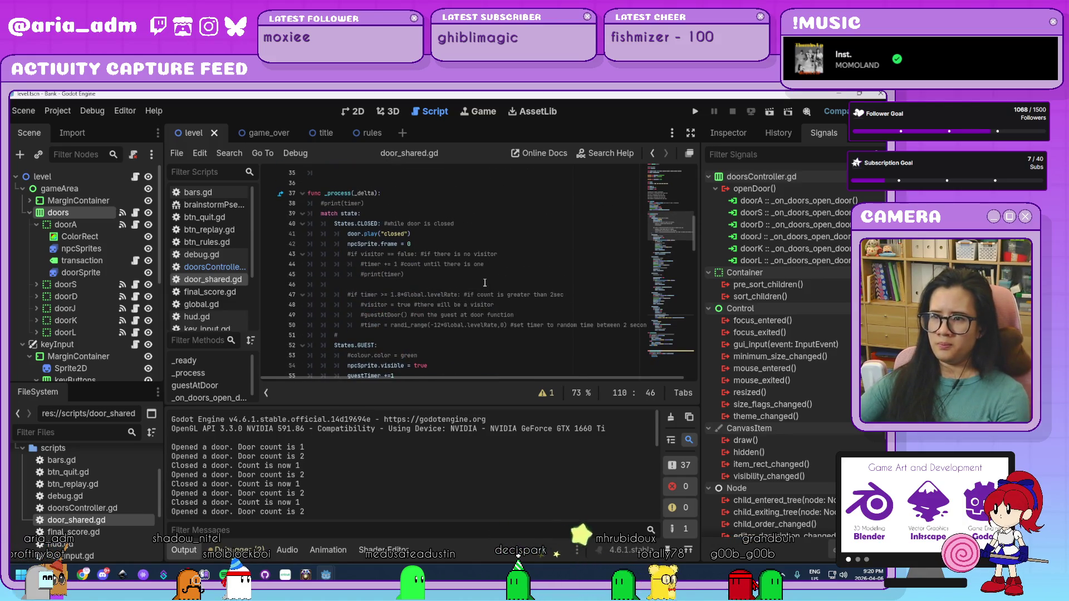
scroll(485, 283, up, 6)
scroll(484, 283, up, 5)
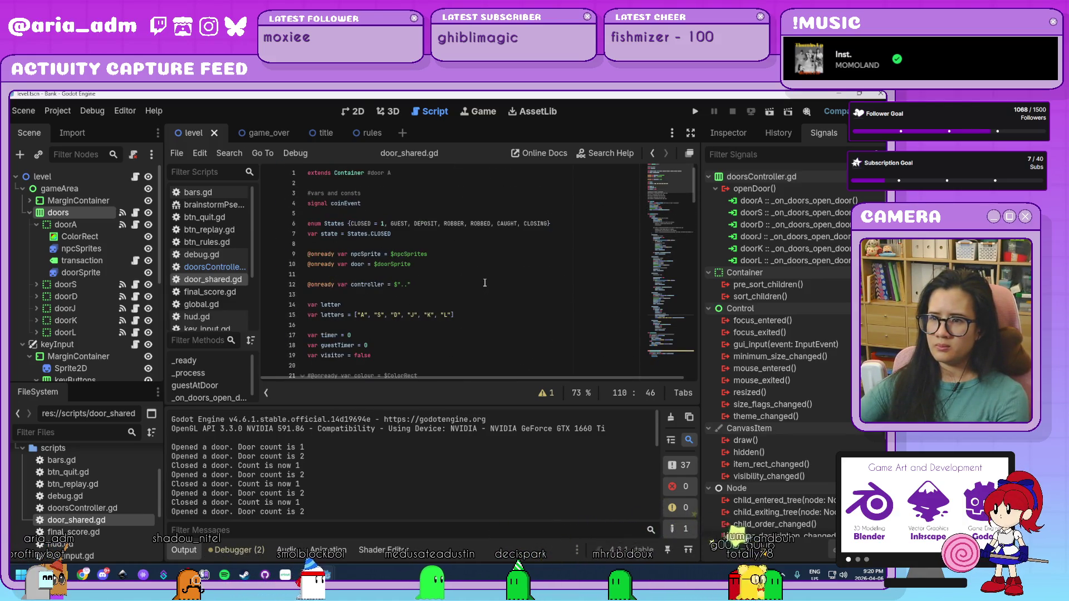
scroll(484, 283, down, 1)
scroll(485, 282, down, 5)
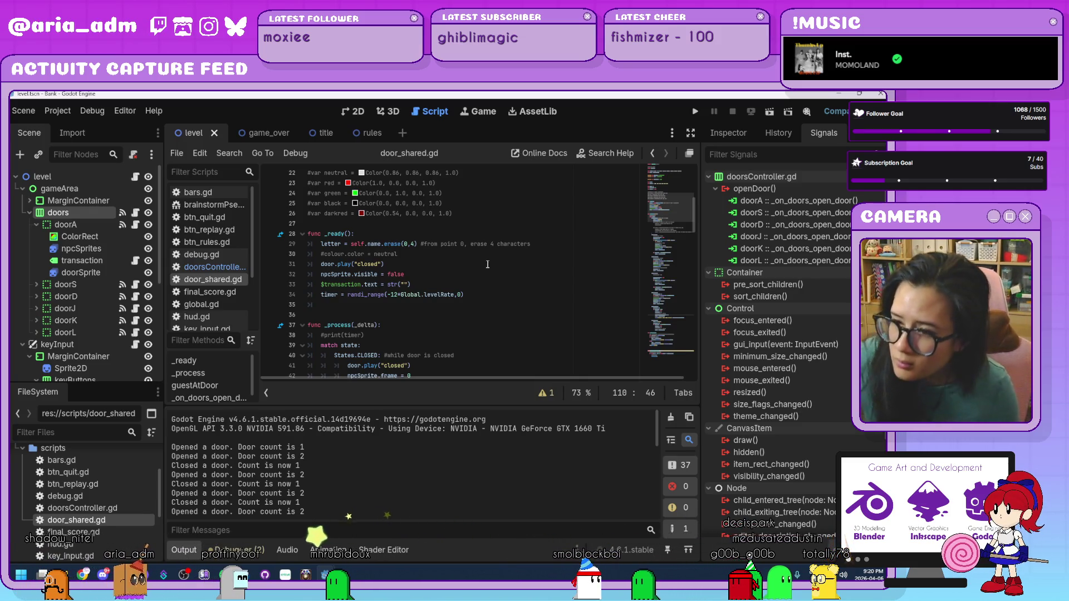
scroll(484, 265, down, 4)
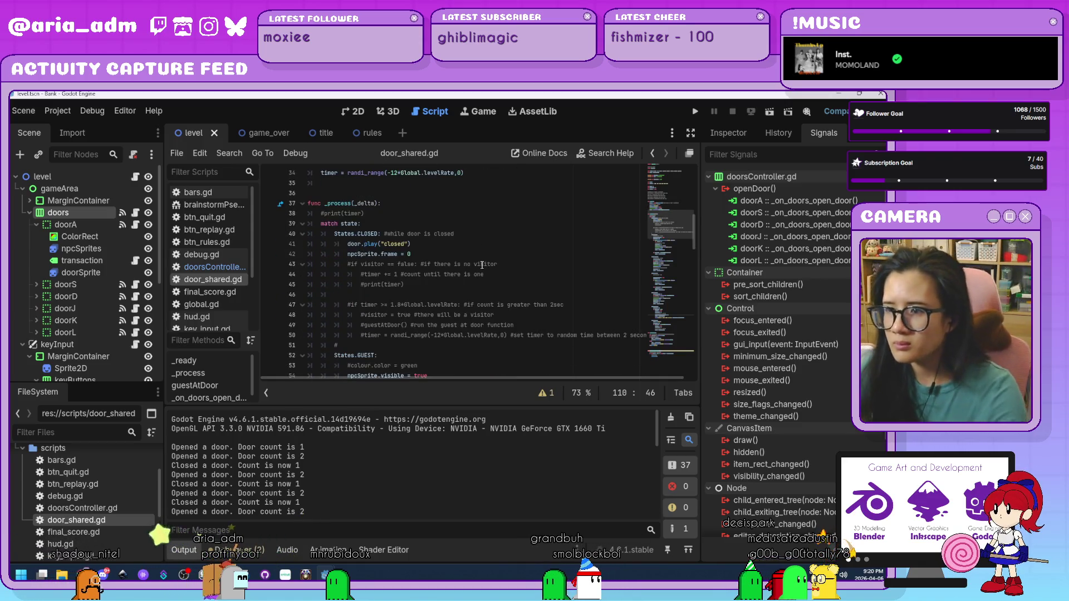
scroll(482, 266, down, 3)
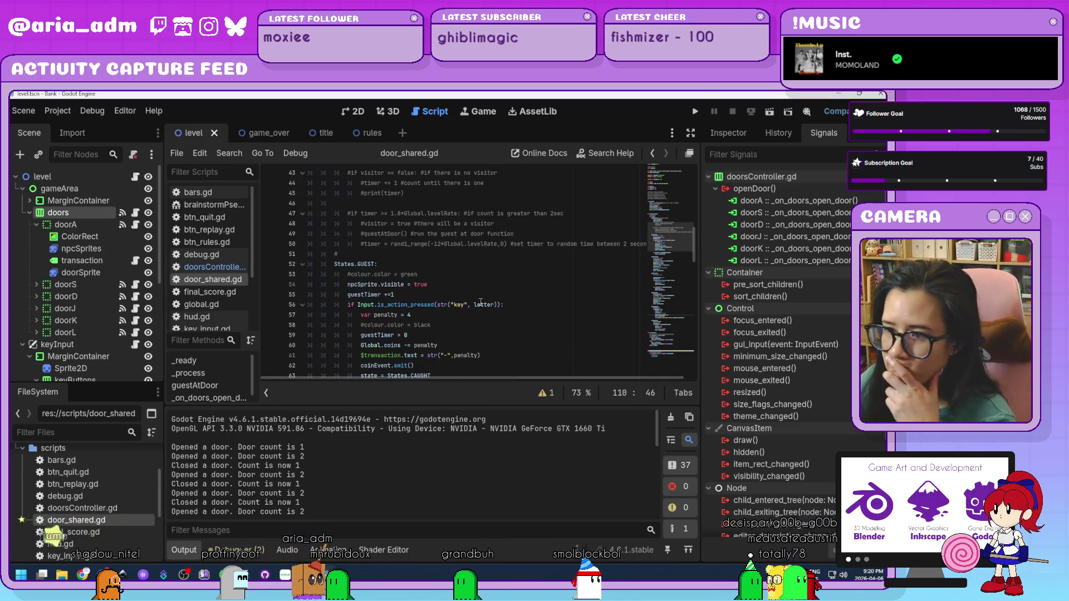
scroll(476, 300, down, 16)
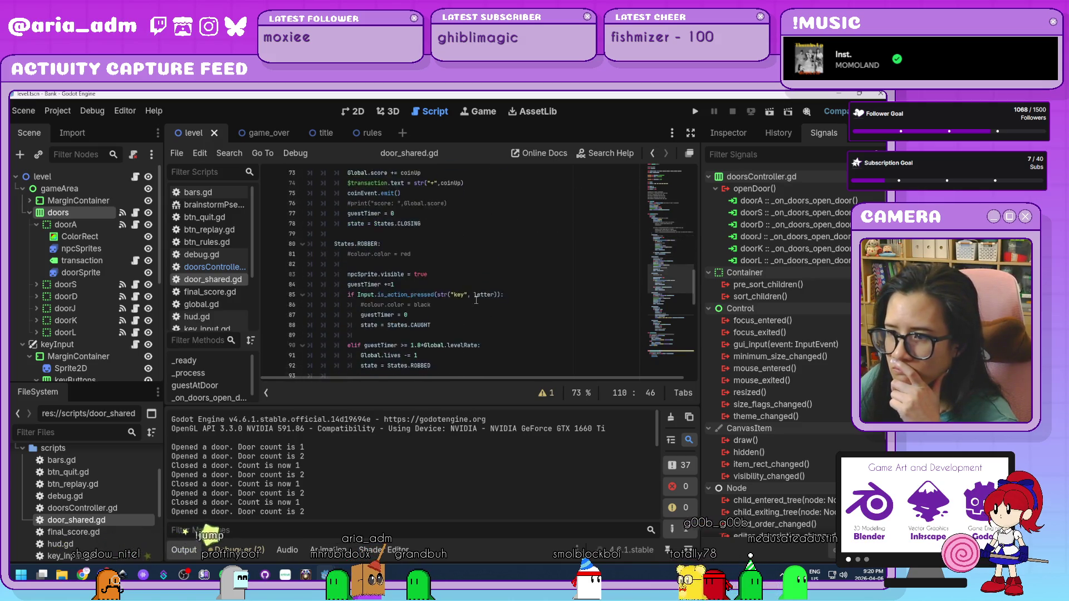
scroll(476, 300, down, 10)
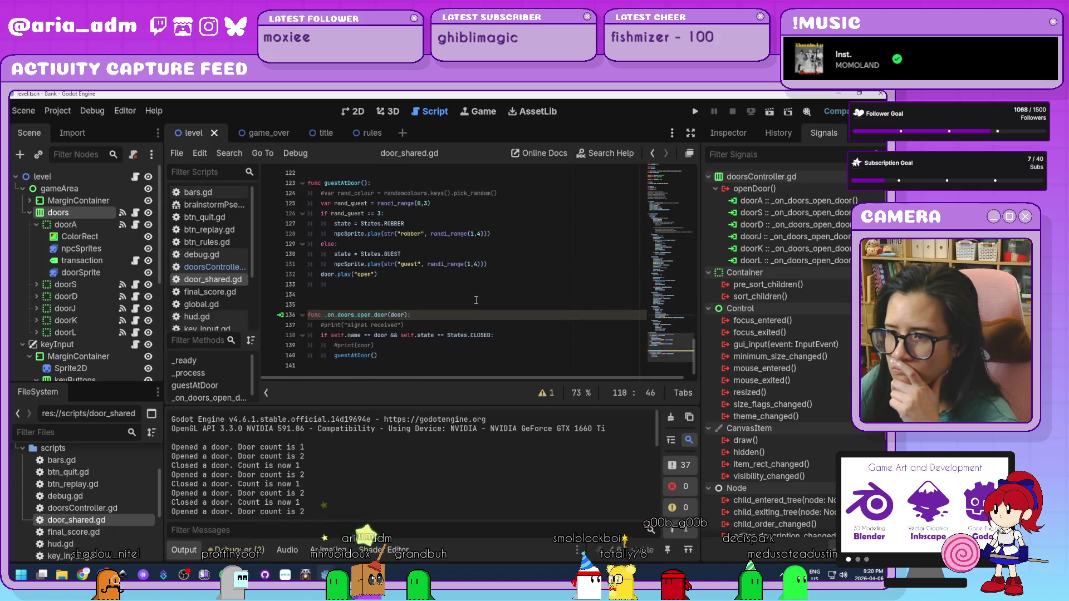
In doorsController.gd, delete the extra blank lines after openDoorCount
click(223, 268)
scroll(451, 301, up, 6)
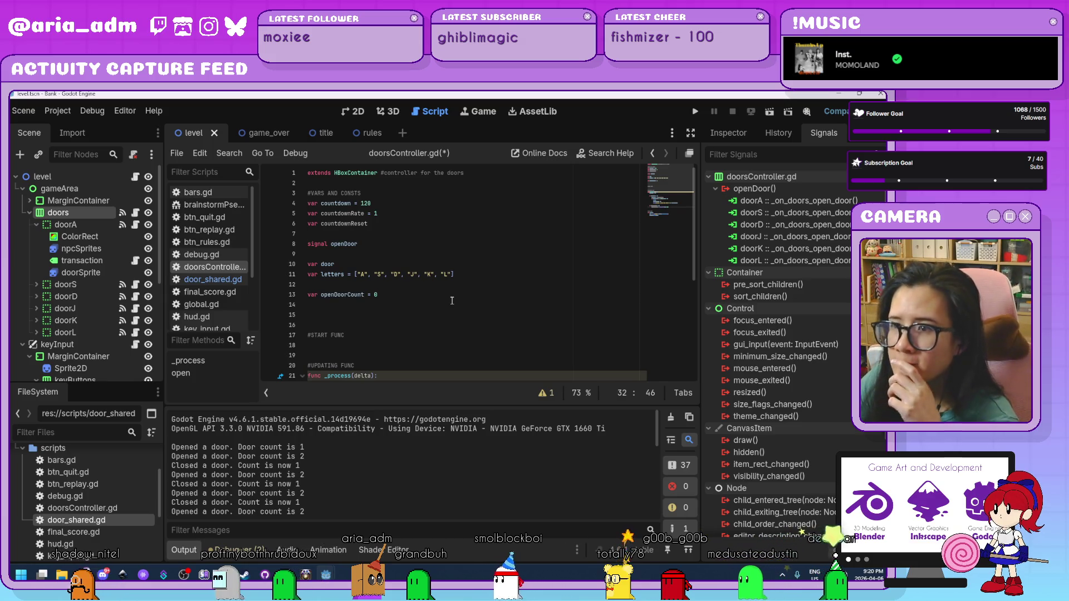
scroll(452, 301, down, 1)
scroll(440, 307, up, 1)
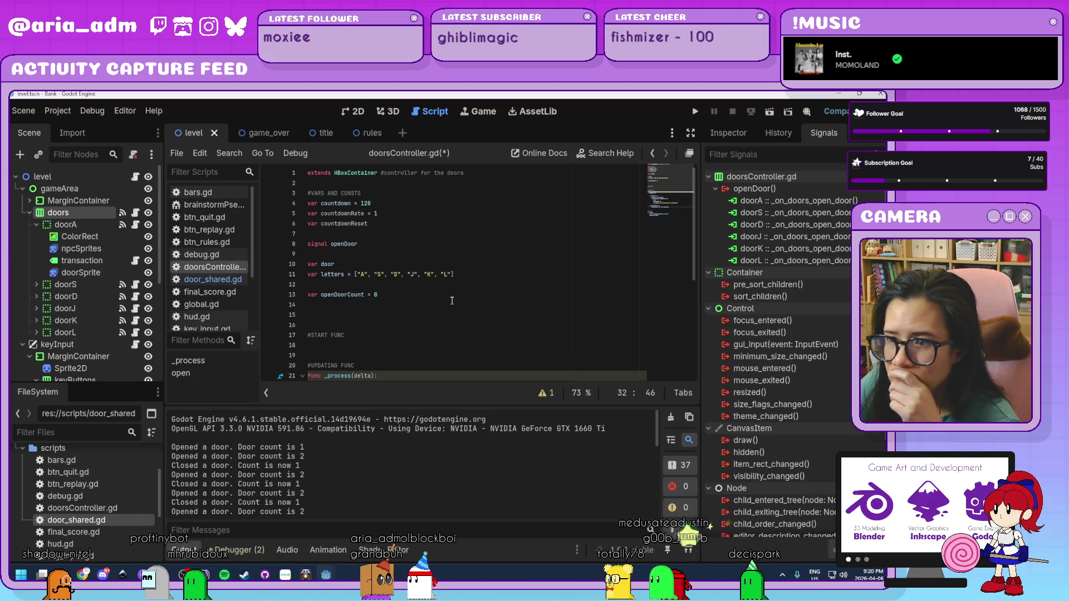
click(432, 310)
key(BackSpace)
key(BackSpace)
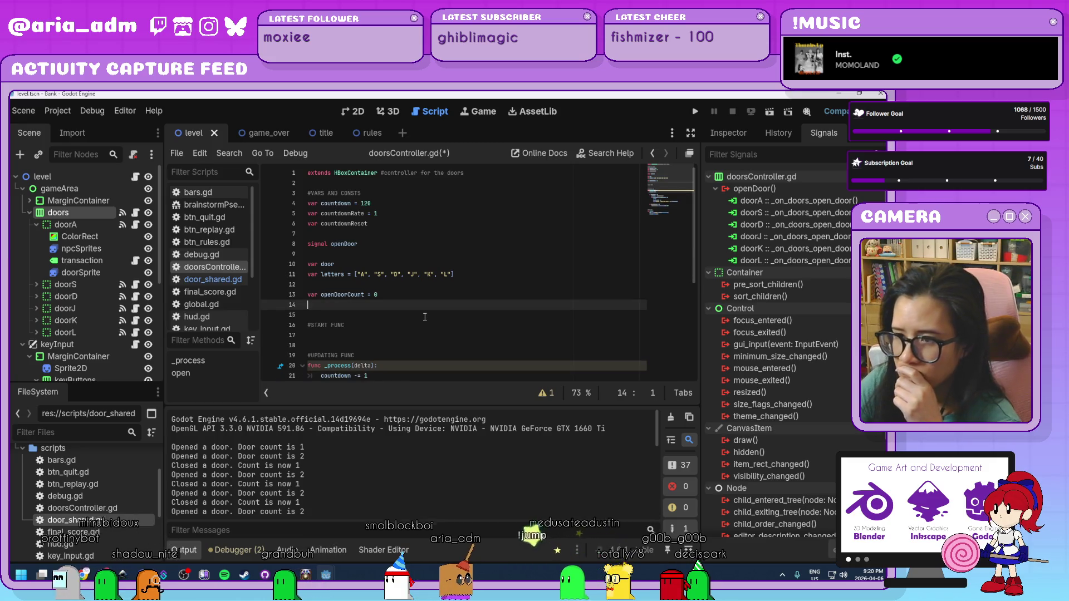
click(425, 327)
key(Down)
Review the countdownReset line around line 32, then return to door_shared.gd
scroll(425, 334, down, 5)
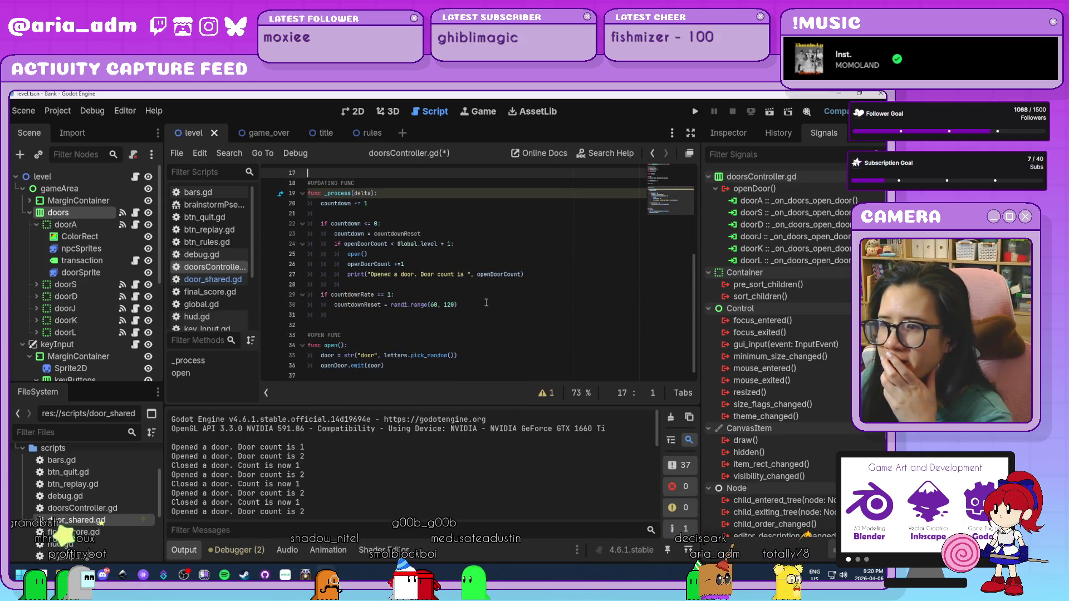
click(479, 309)
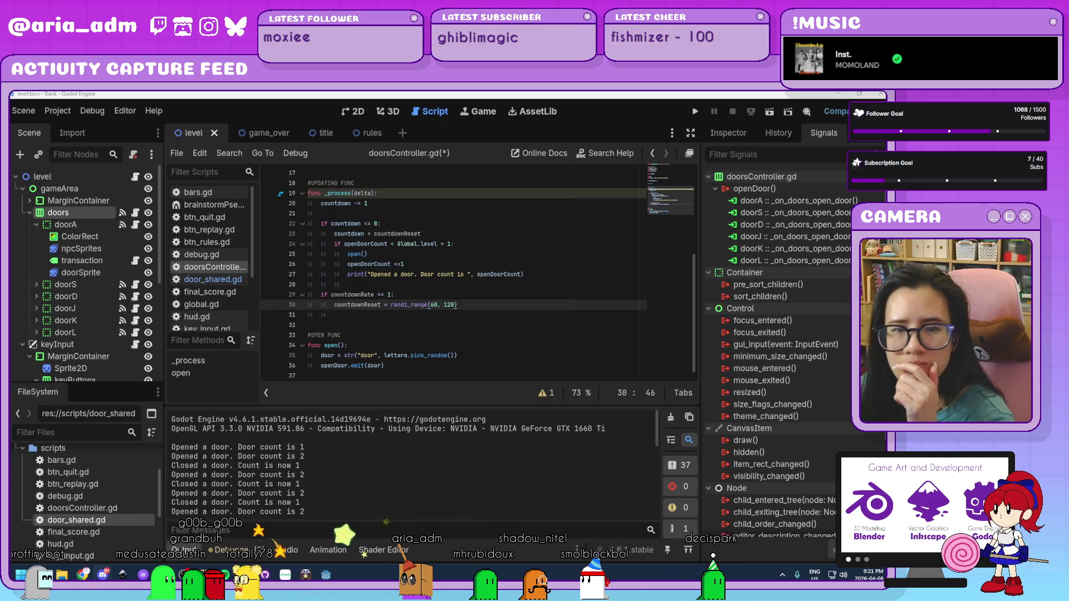
click(418, 330)
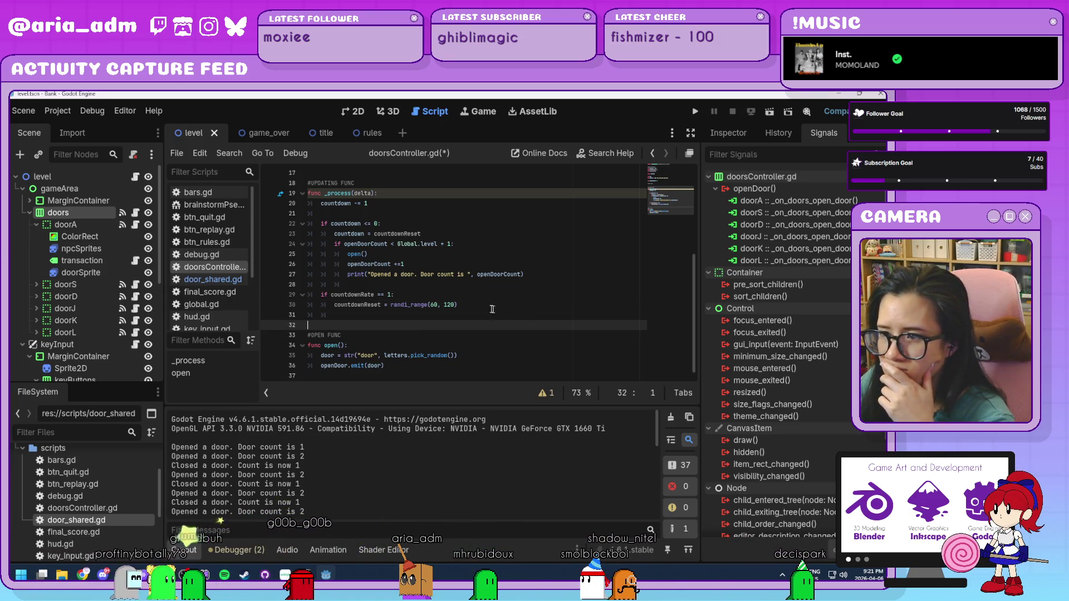
click(473, 305)
scroll(496, 324, up, 5)
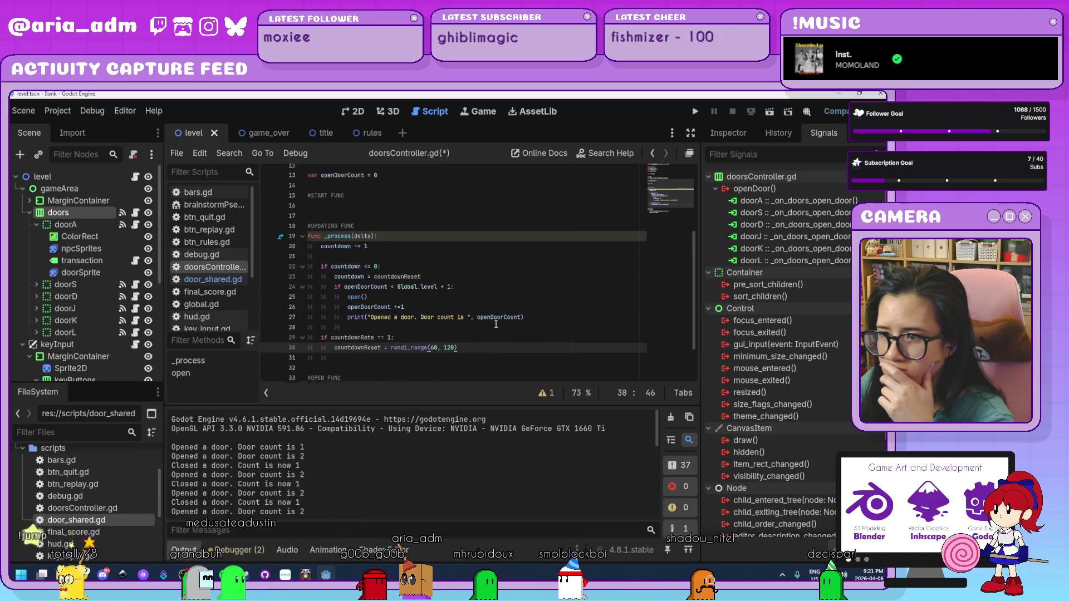
scroll(496, 324, down, 5)
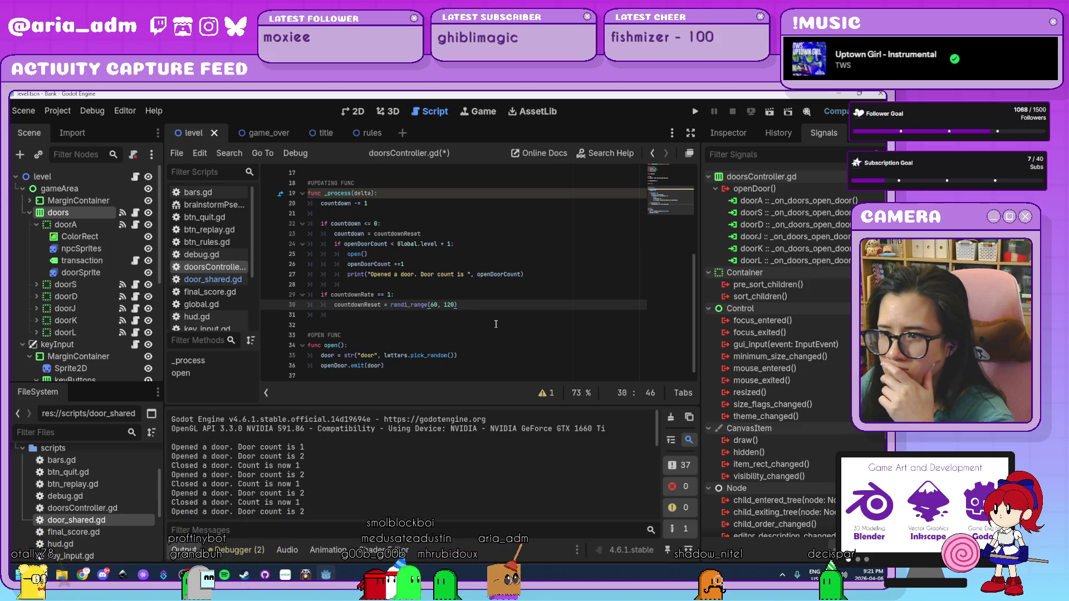
scroll(496, 324, up, 1)
scroll(496, 324, down, 1)
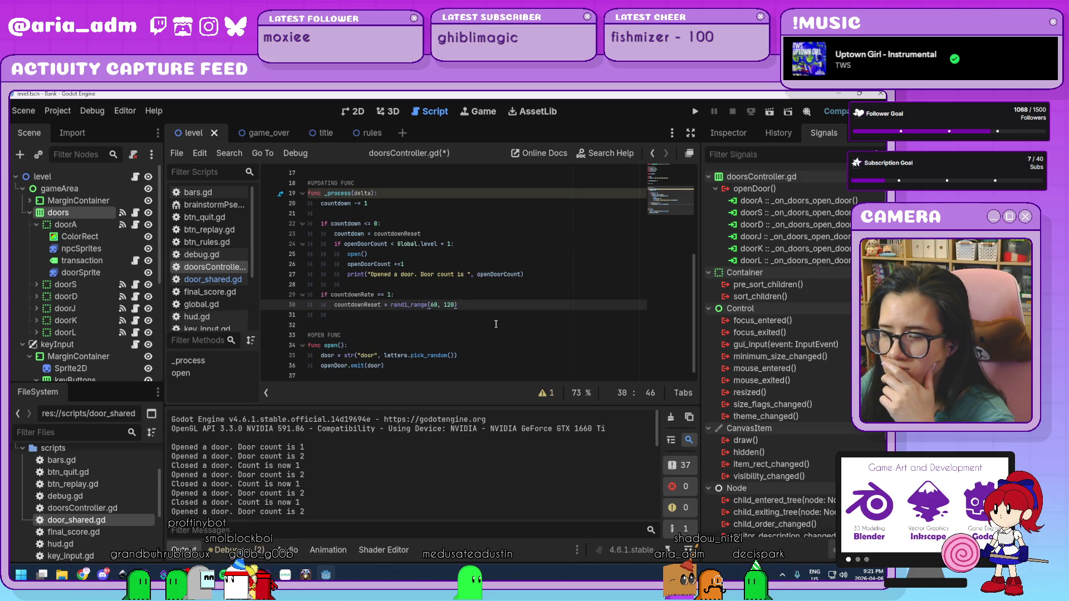
scroll(495, 324, up, 5)
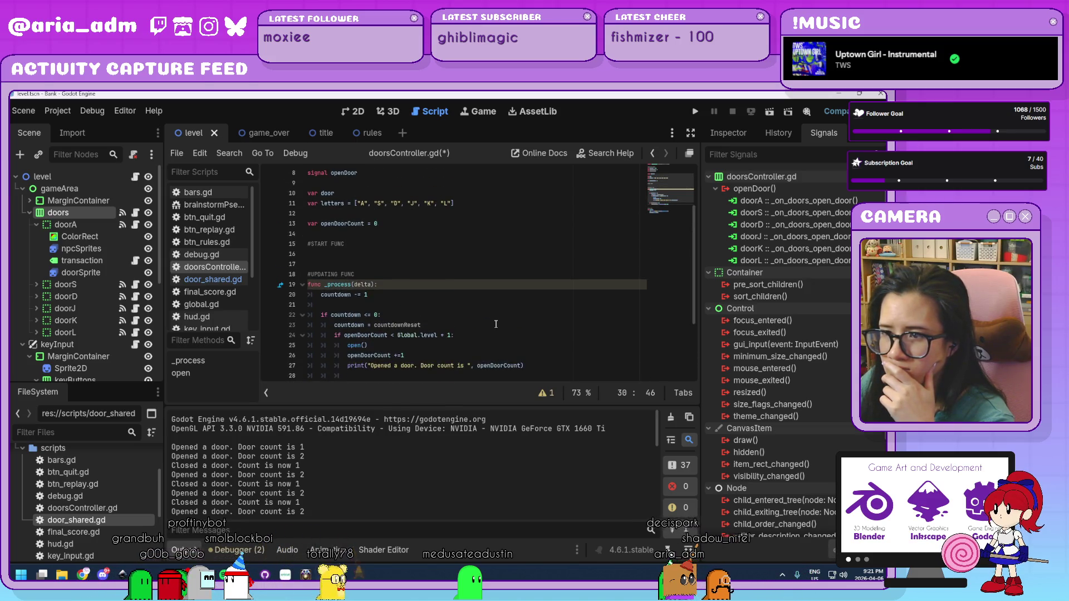
scroll(496, 324, down, 5)
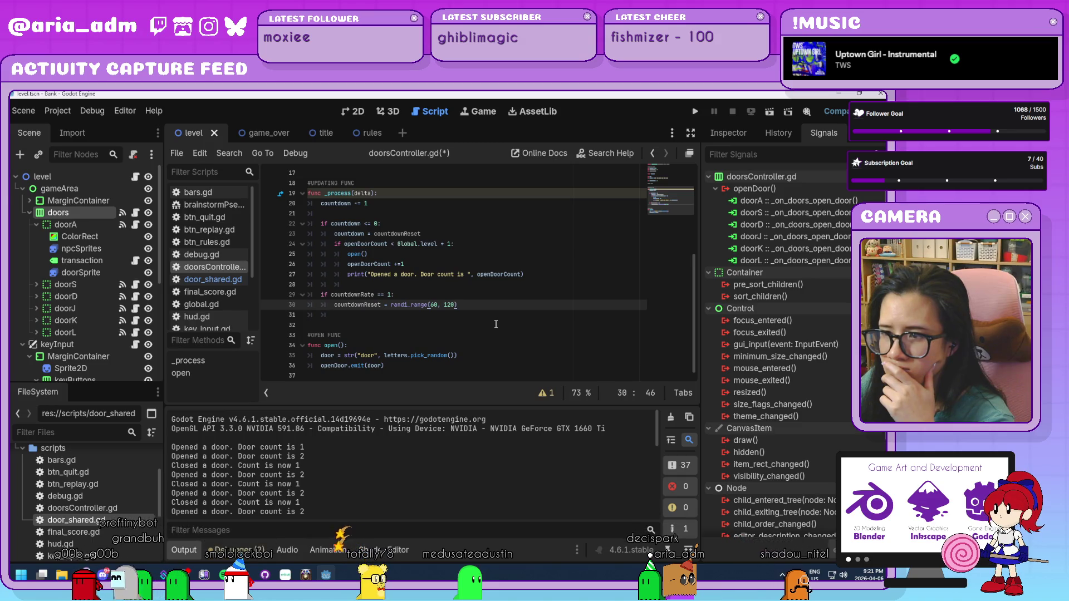
scroll(495, 324, up, 5)
scroll(496, 324, down, 5)
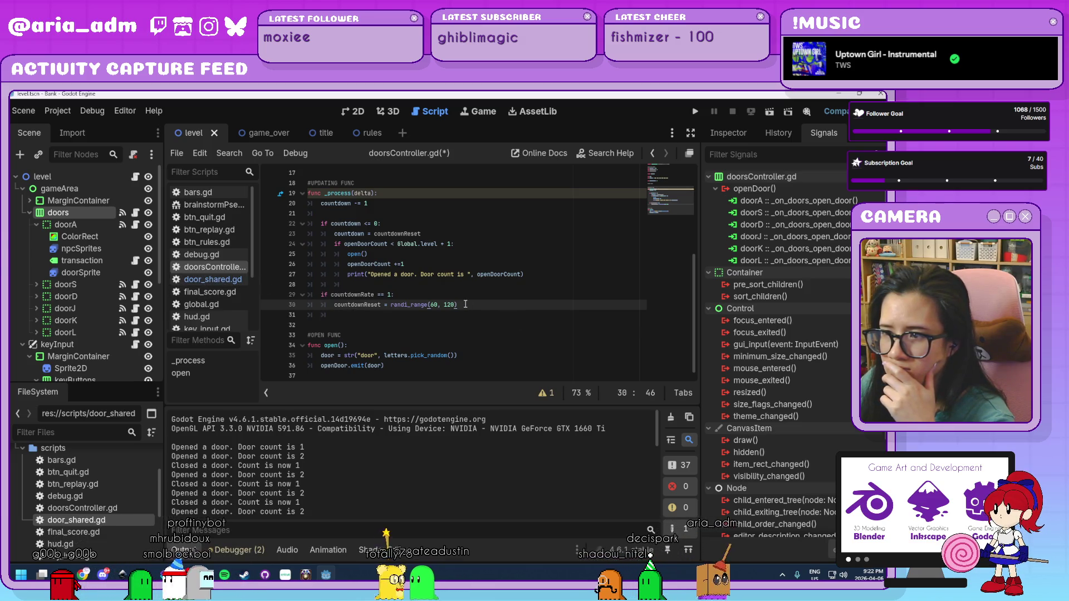
click(199, 280)
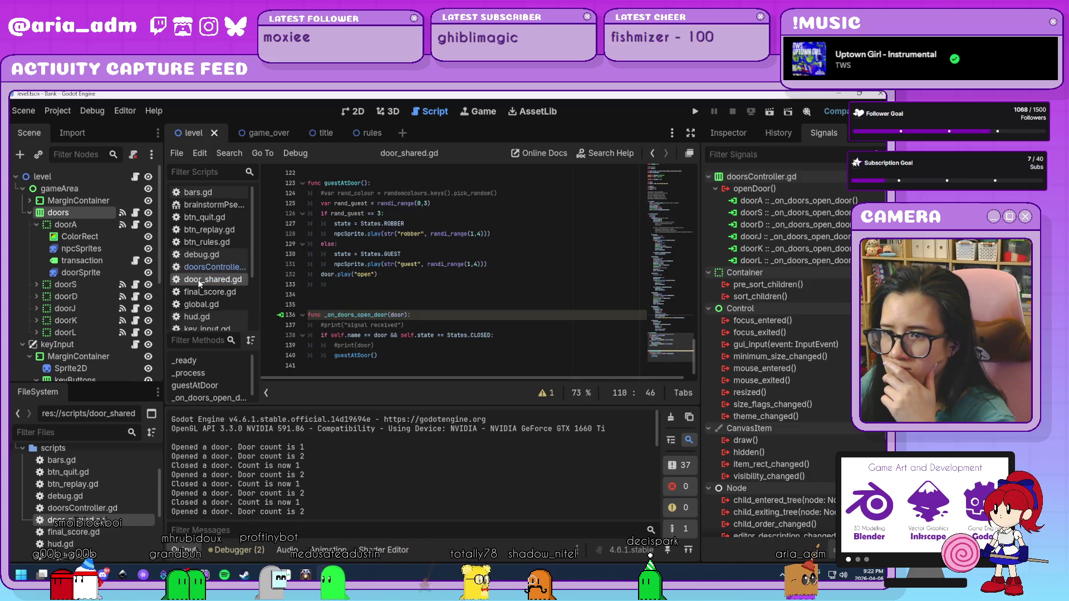
click(446, 314)
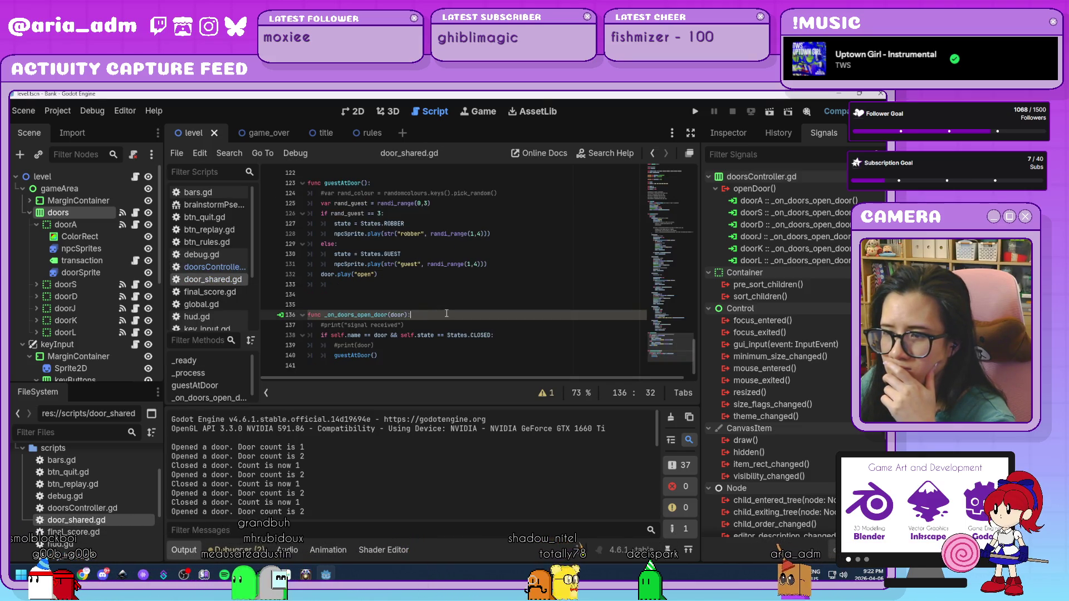
scroll(446, 314, up, 5)
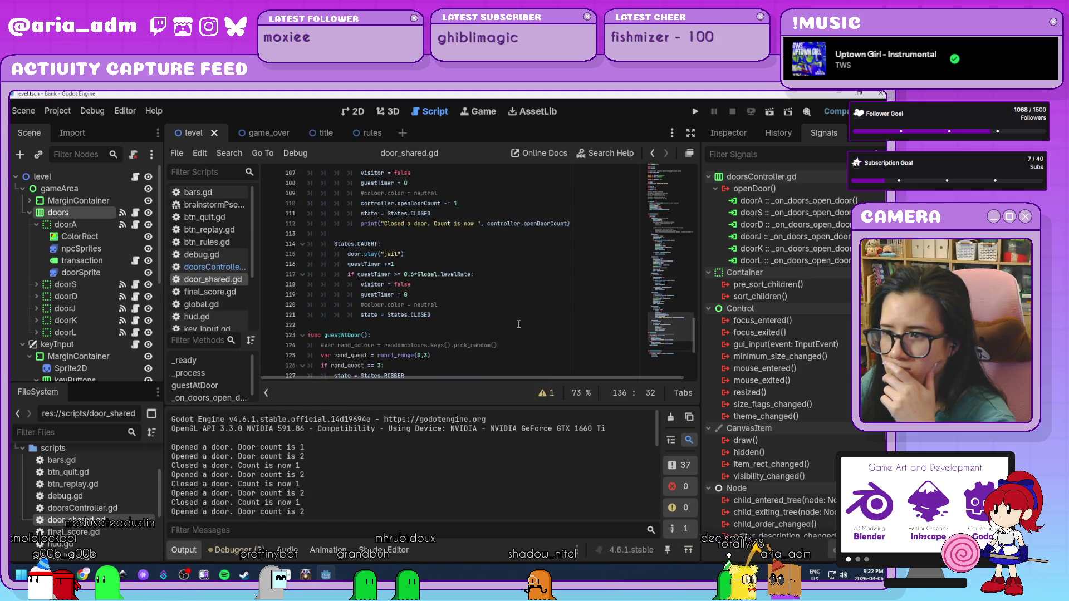
scroll(518, 324, up, 1)
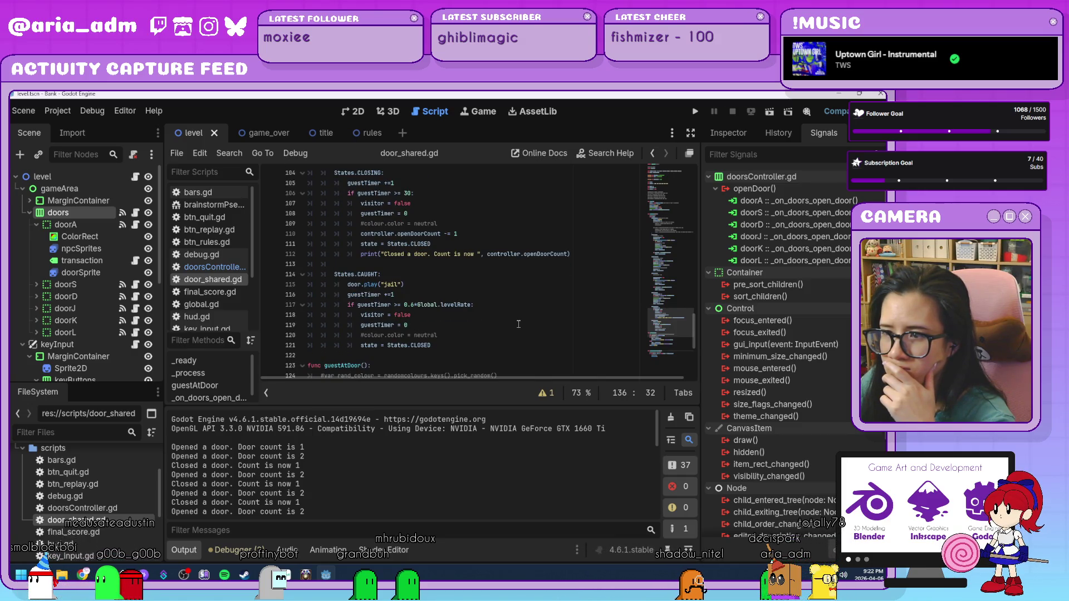
scroll(519, 324, up, 1)
scroll(518, 324, down, 1)
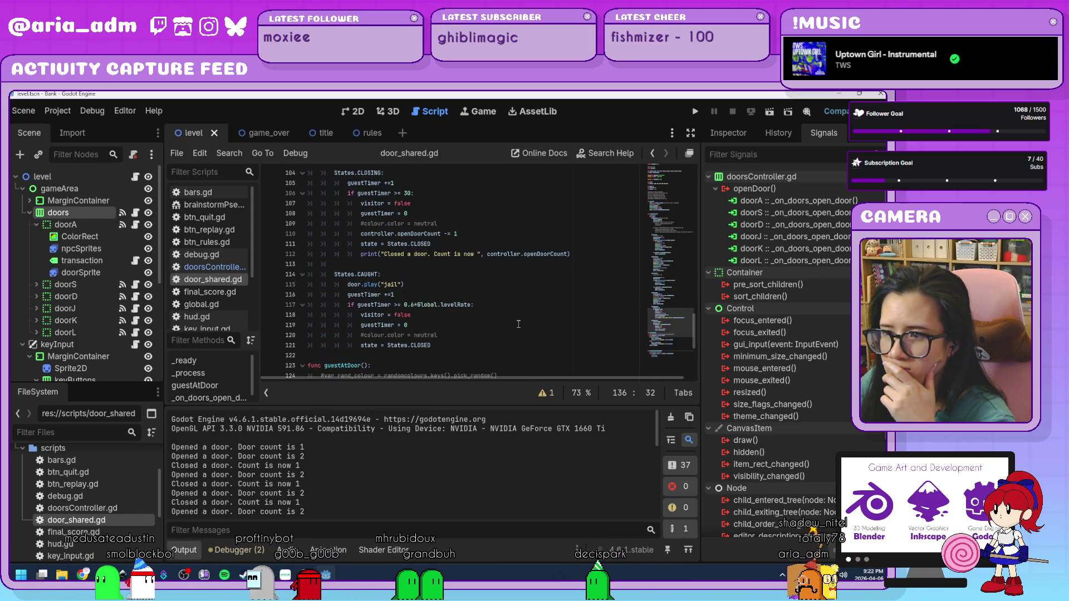
scroll(518, 324, up, 3)
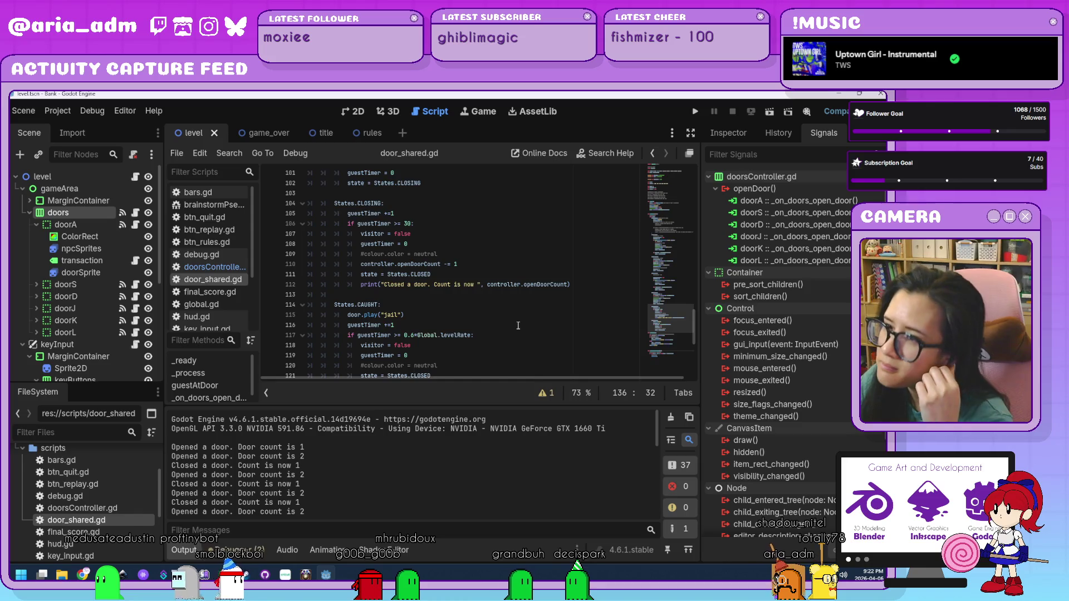
scroll(517, 325, up, 4)
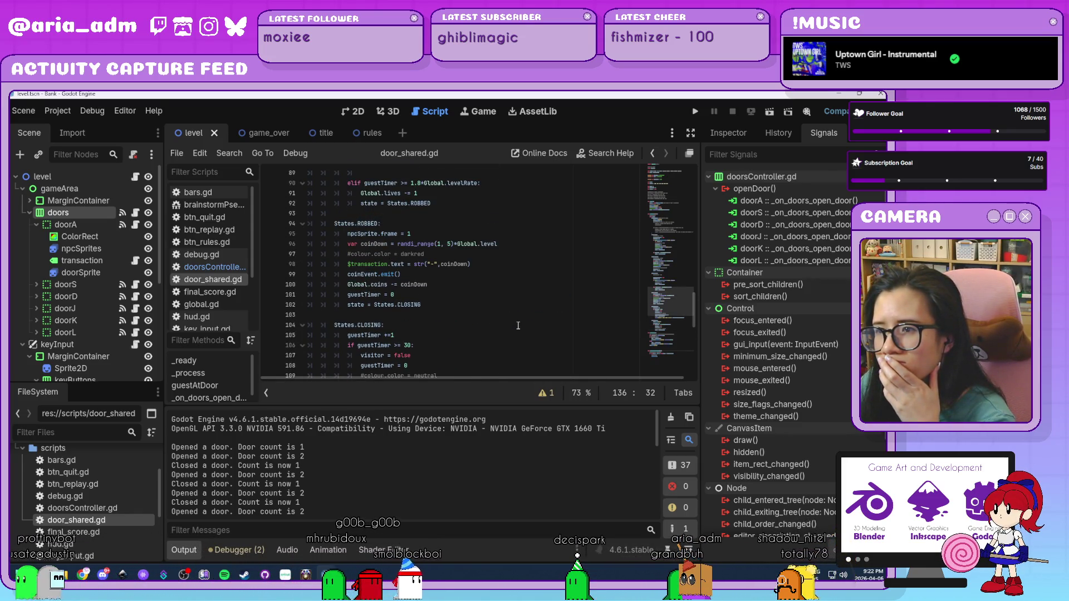
scroll(517, 325, up, 3)
scroll(517, 325, up, 6)
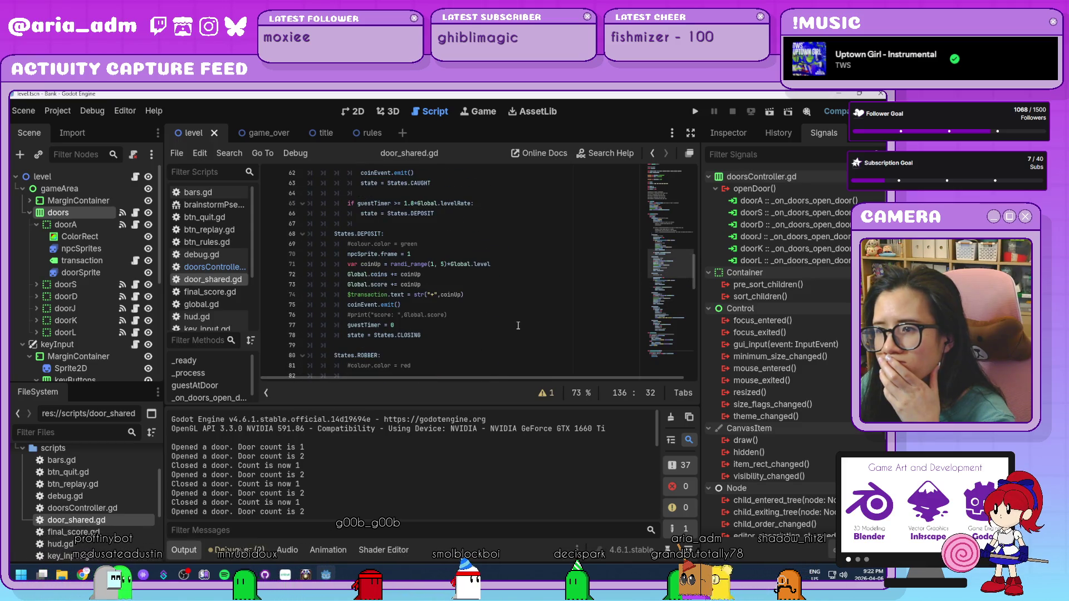
scroll(518, 326, up, 6)
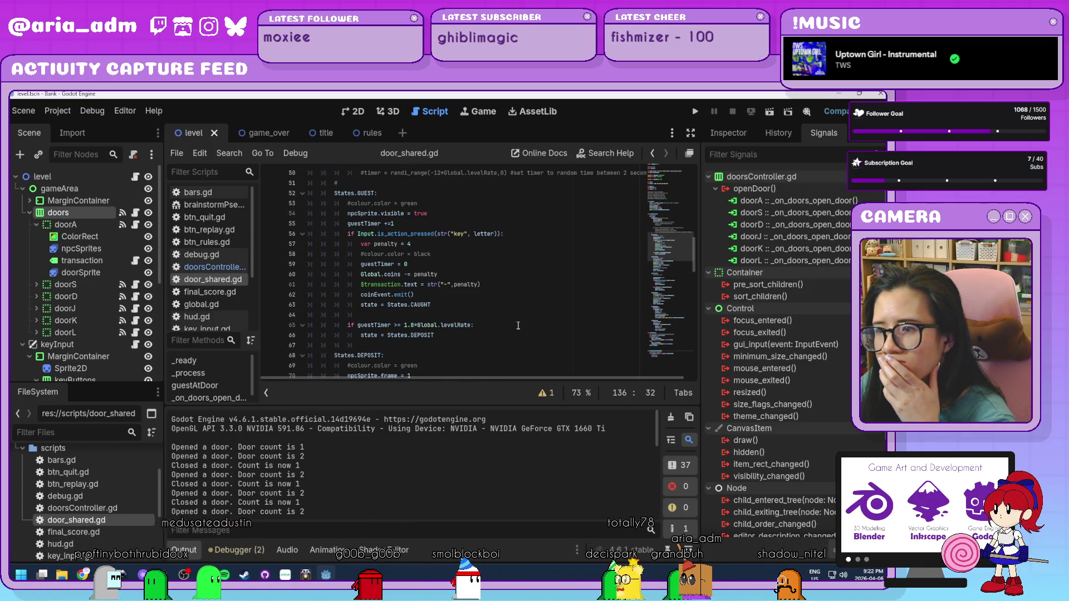
scroll(518, 326, up, 2)
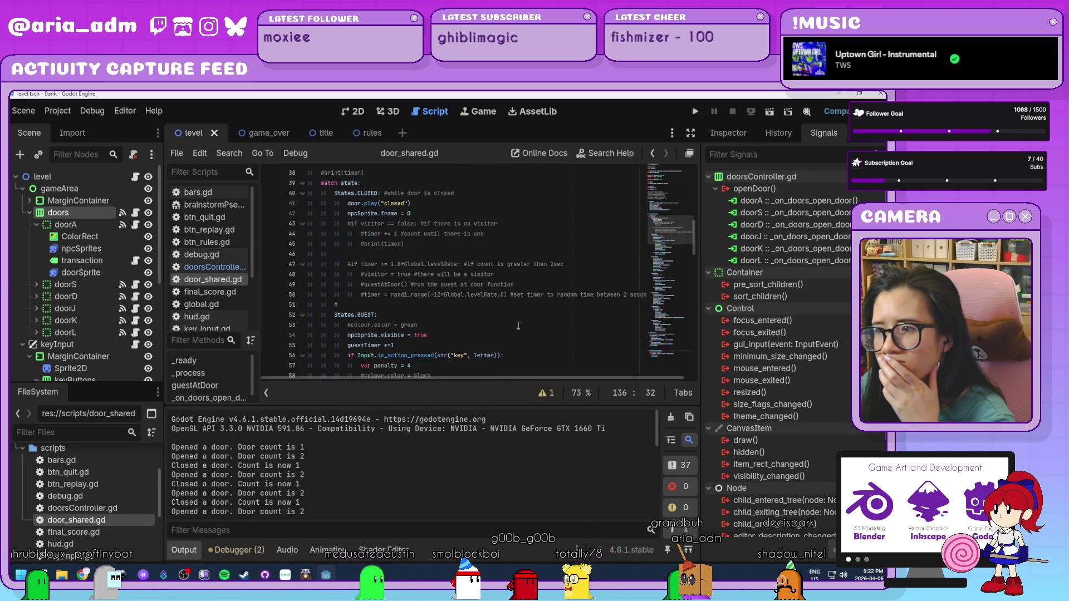
scroll(518, 326, up, 1)
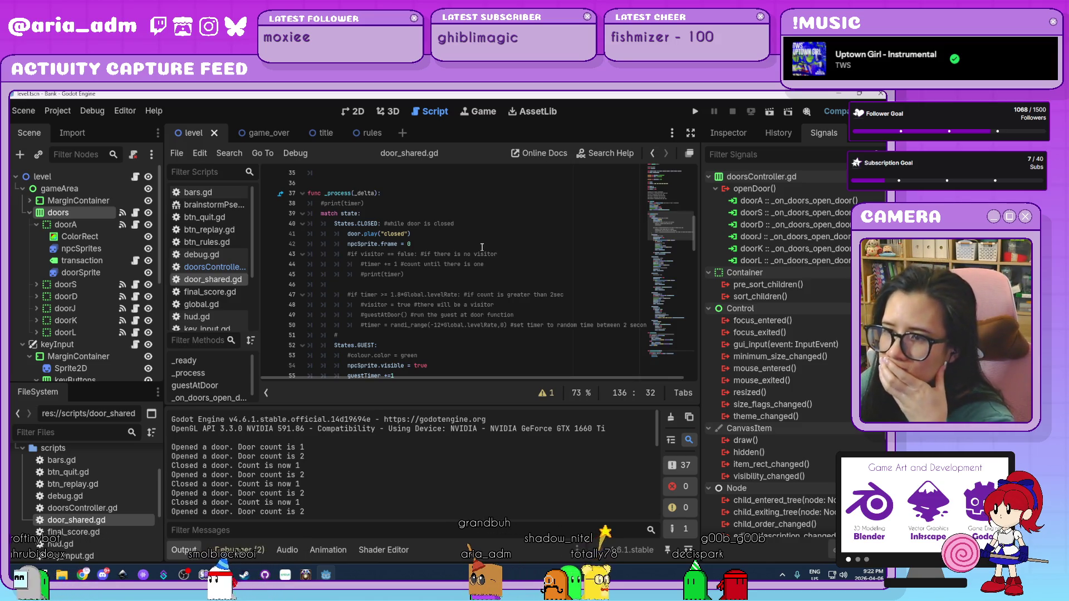
scroll(482, 247, up, 3)
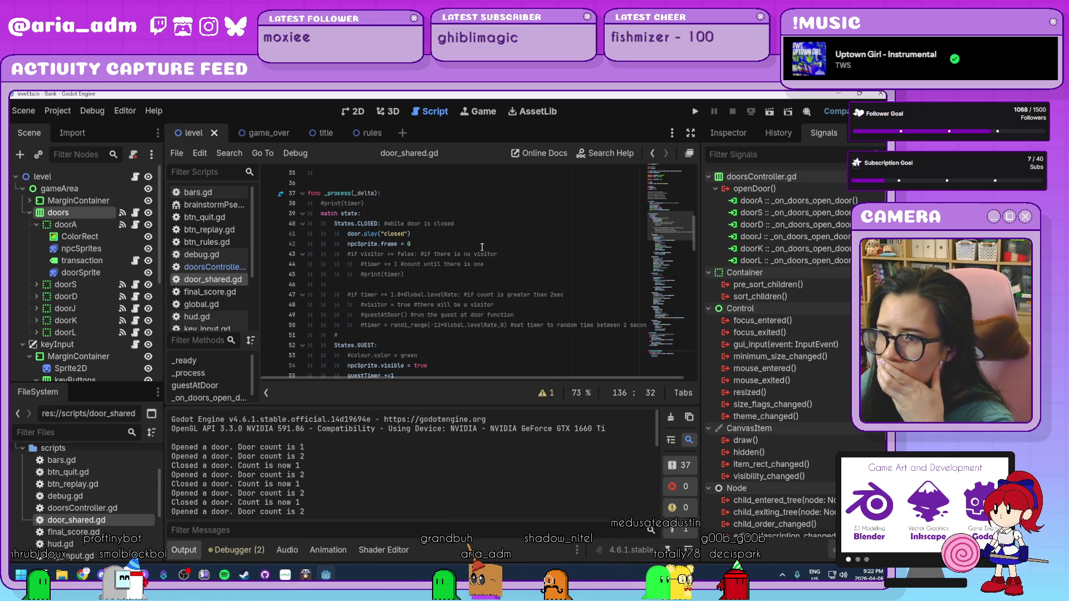
scroll(482, 247, down, 3)
scroll(482, 247, down, 2)
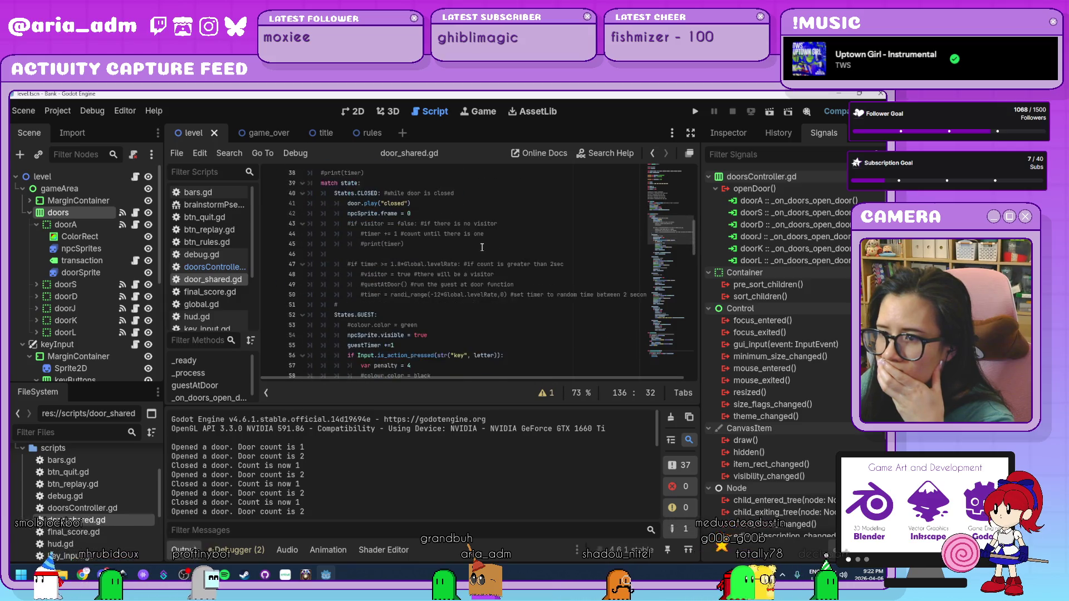
click(358, 272)
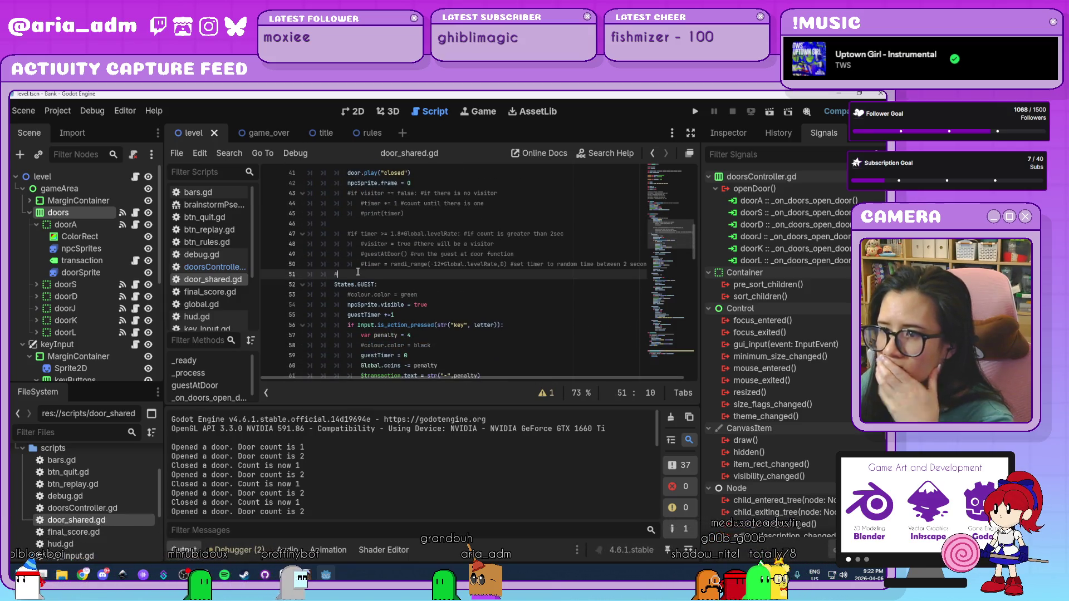
key(BackSpace)
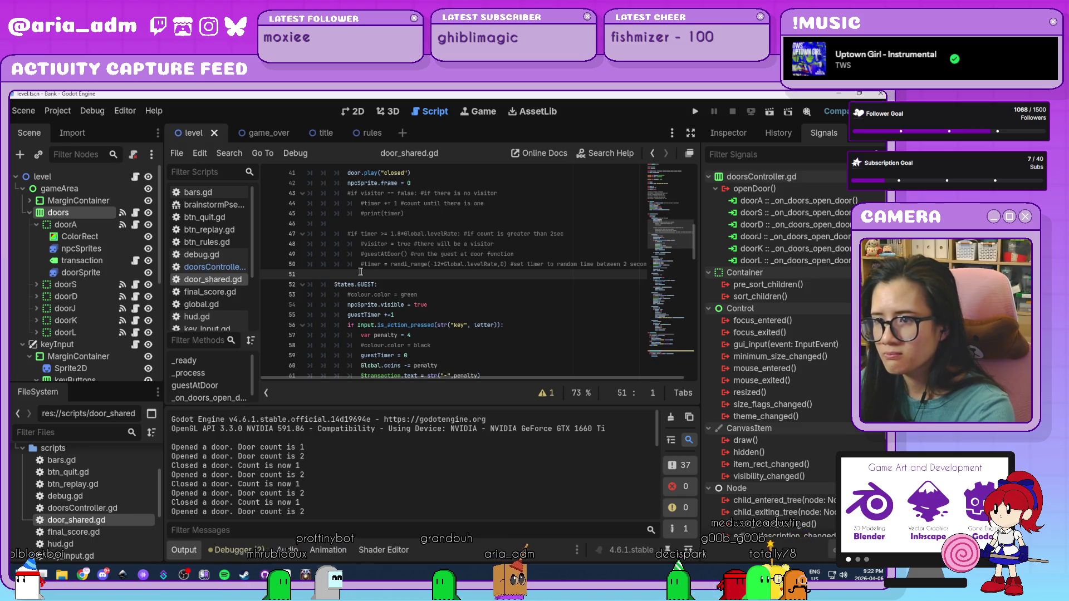
click(479, 297)
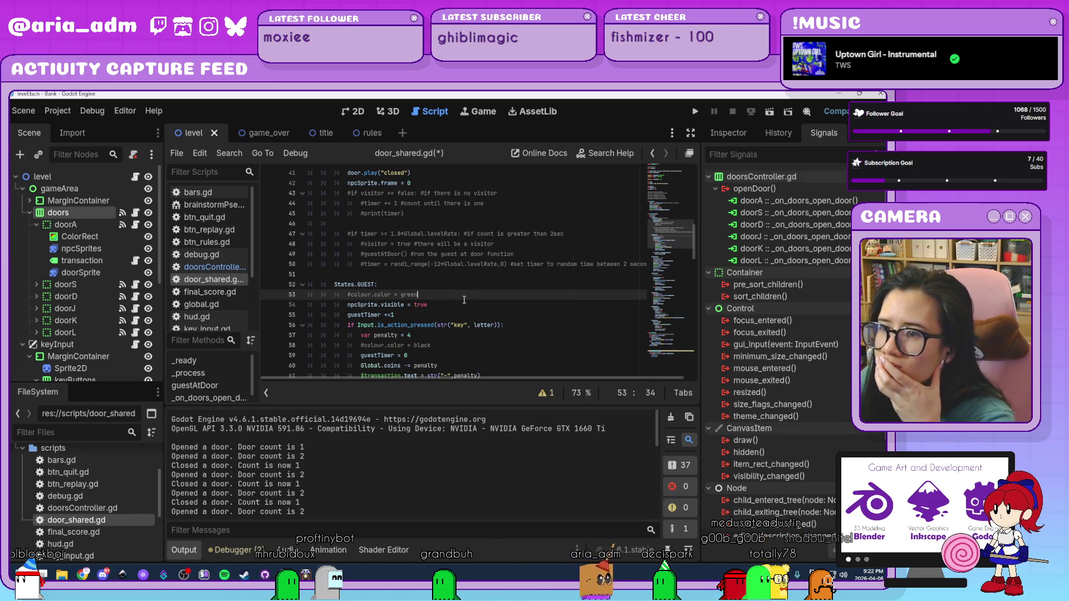
scroll(466, 299, down, 1)
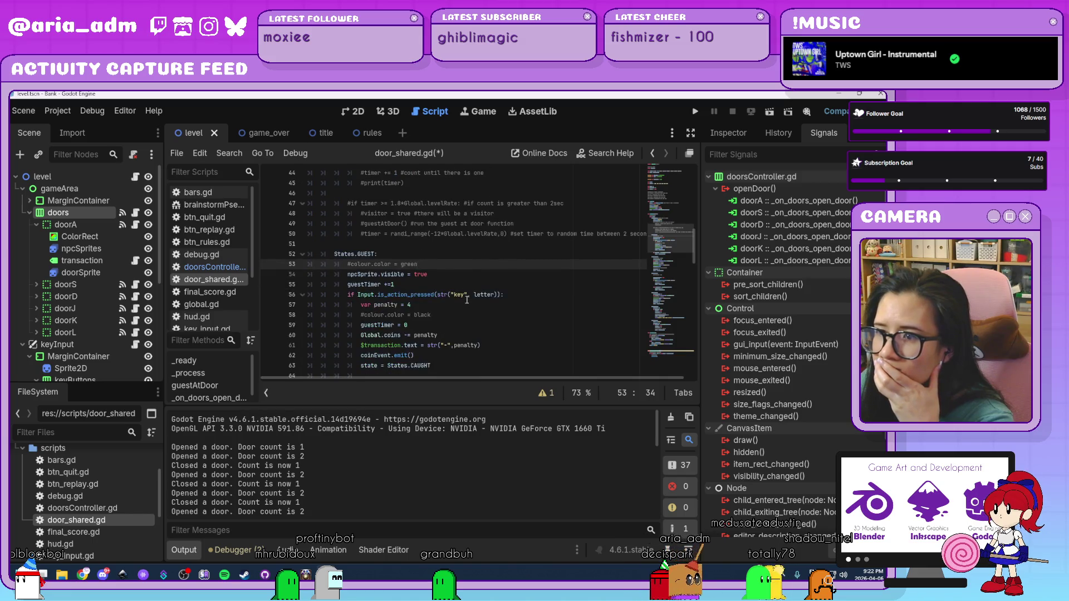
scroll(466, 300, down, 1)
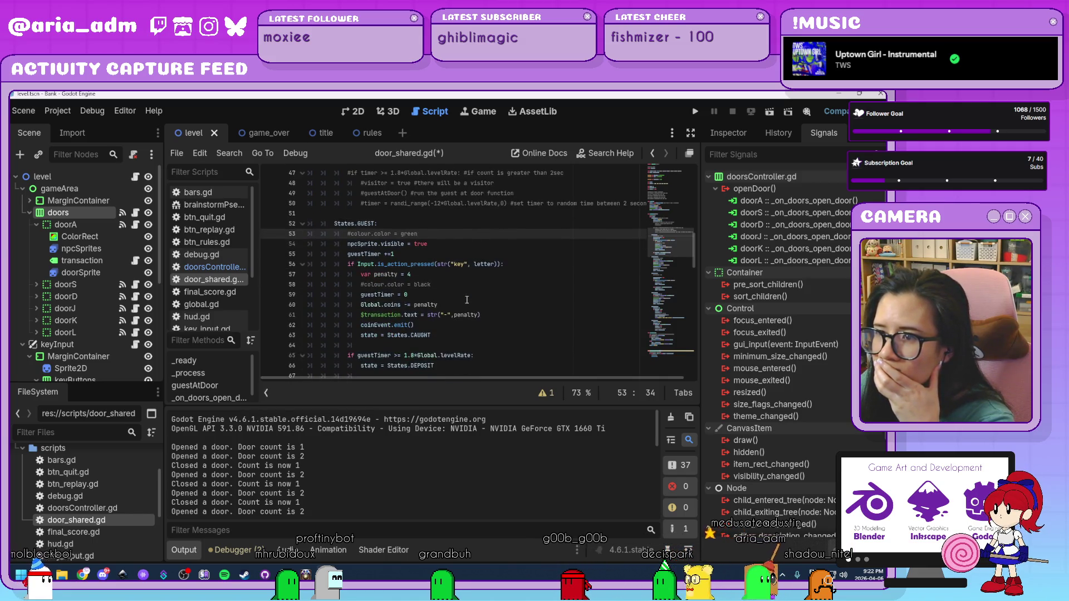
click(466, 298)
click(451, 282)
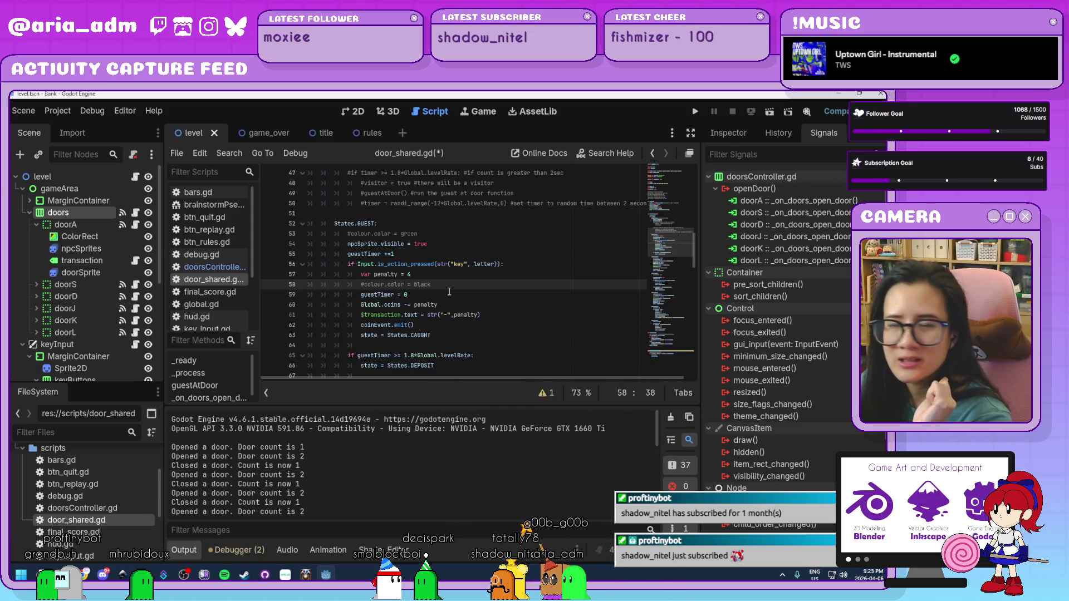
scroll(450, 292, down, 1)
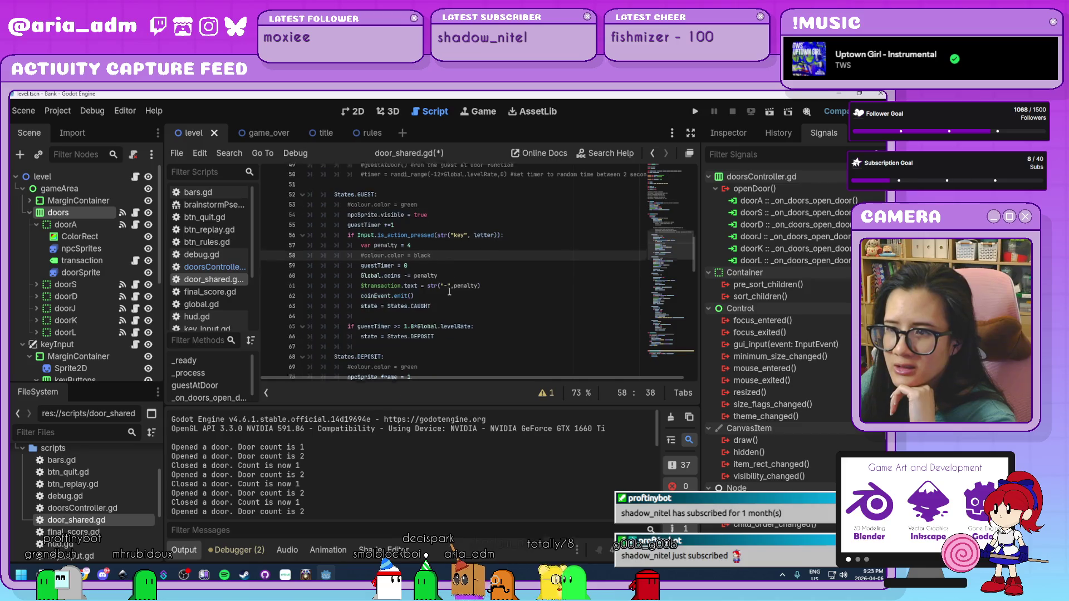
click(470, 305)
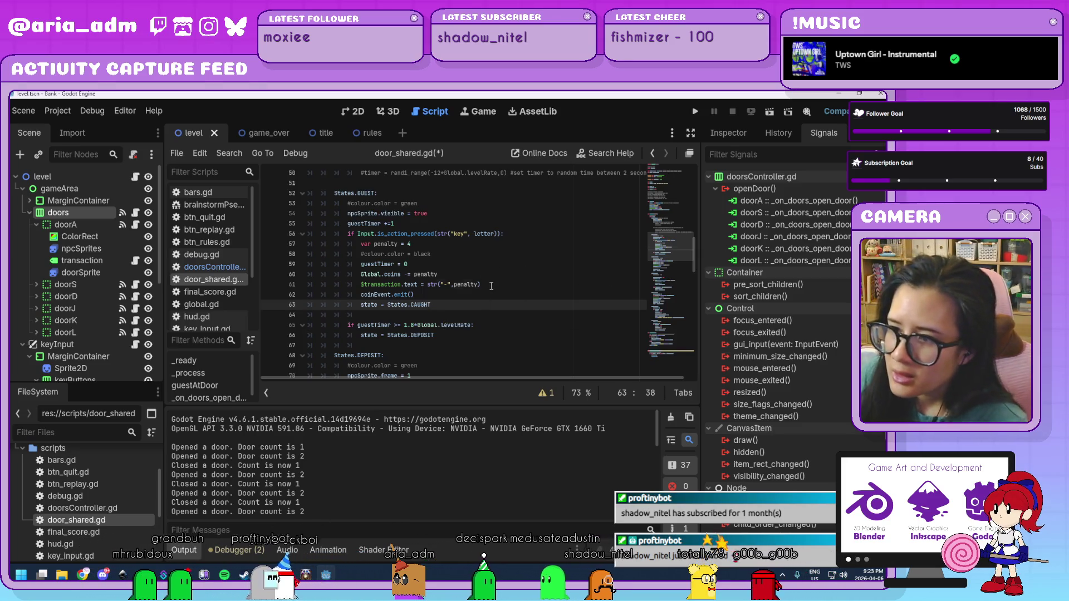
click(490, 285)
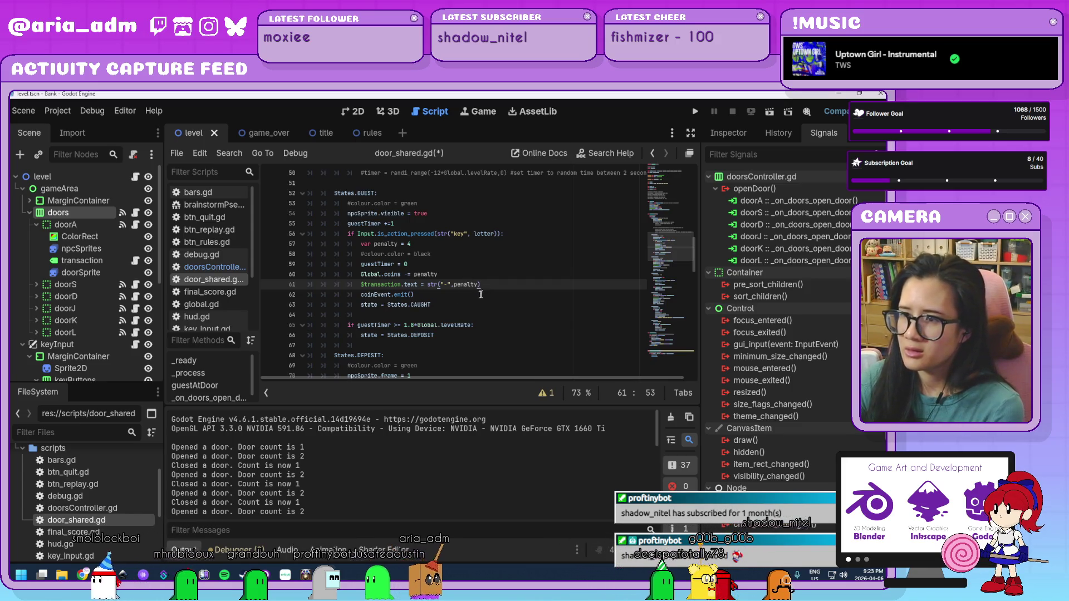
click(499, 253)
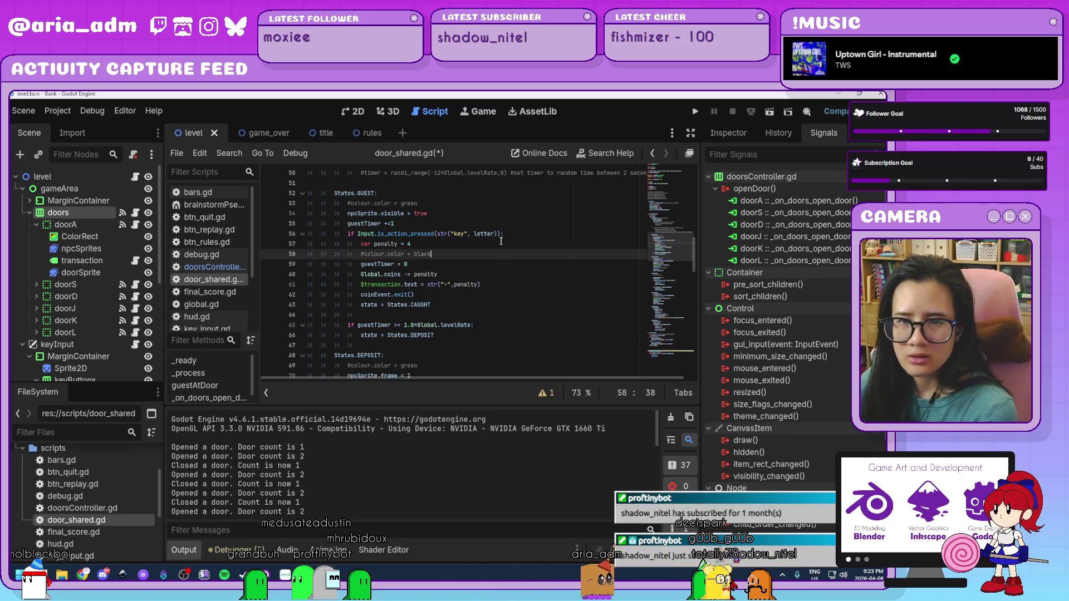
click(487, 224)
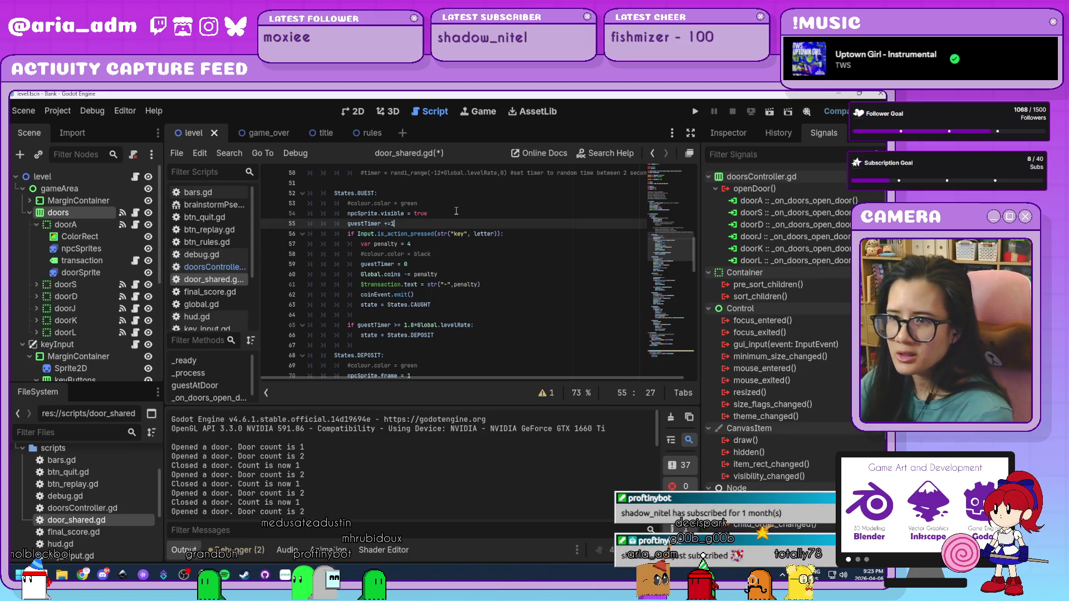
scroll(501, 312, down, 2)
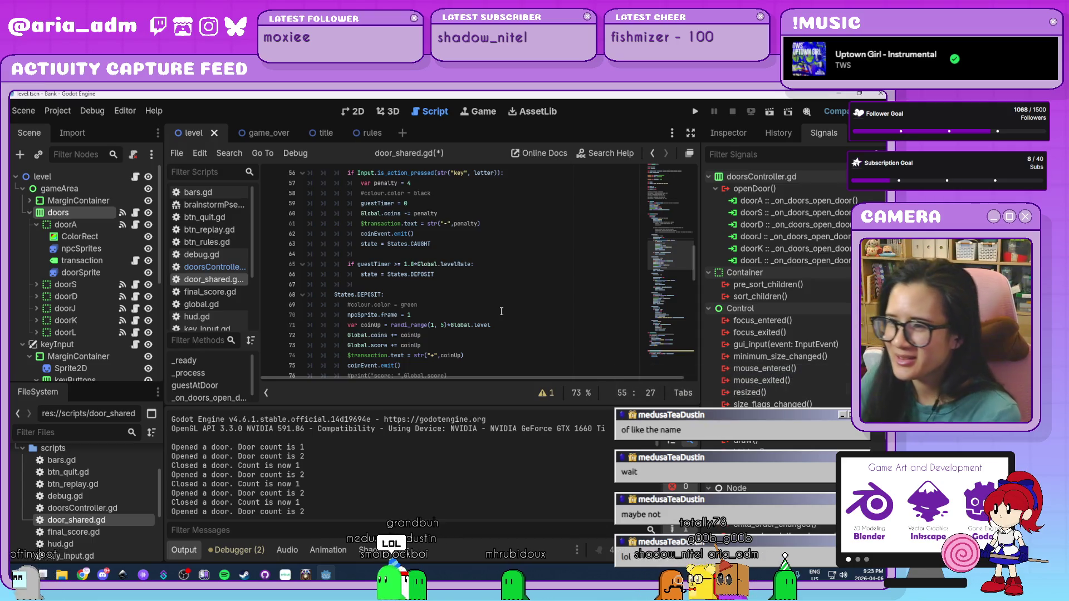
click(501, 308)
scroll(502, 308, down, 1)
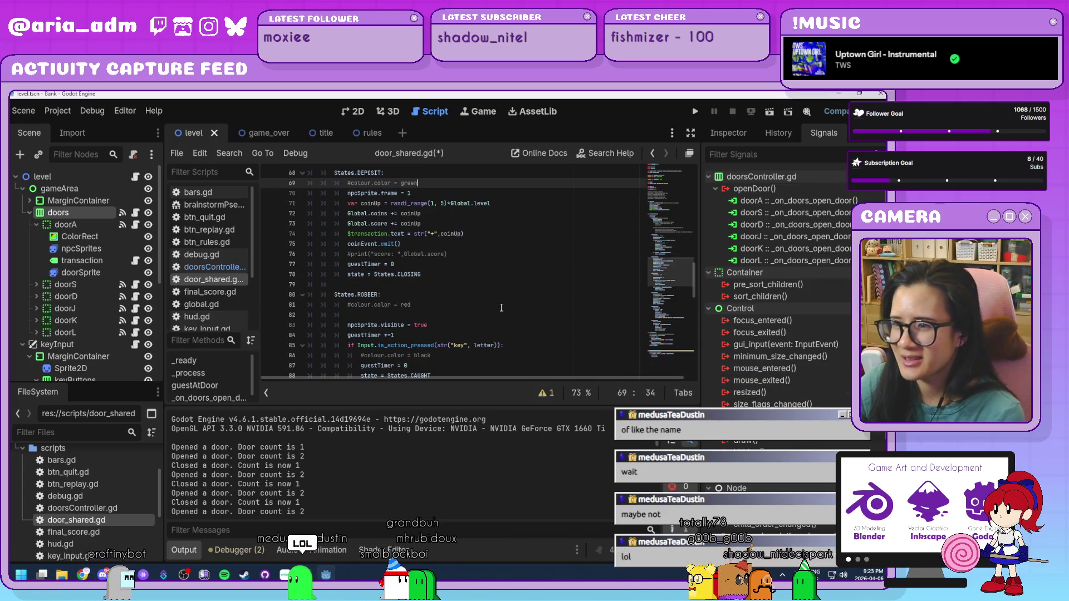
scroll(502, 308, up, 2)
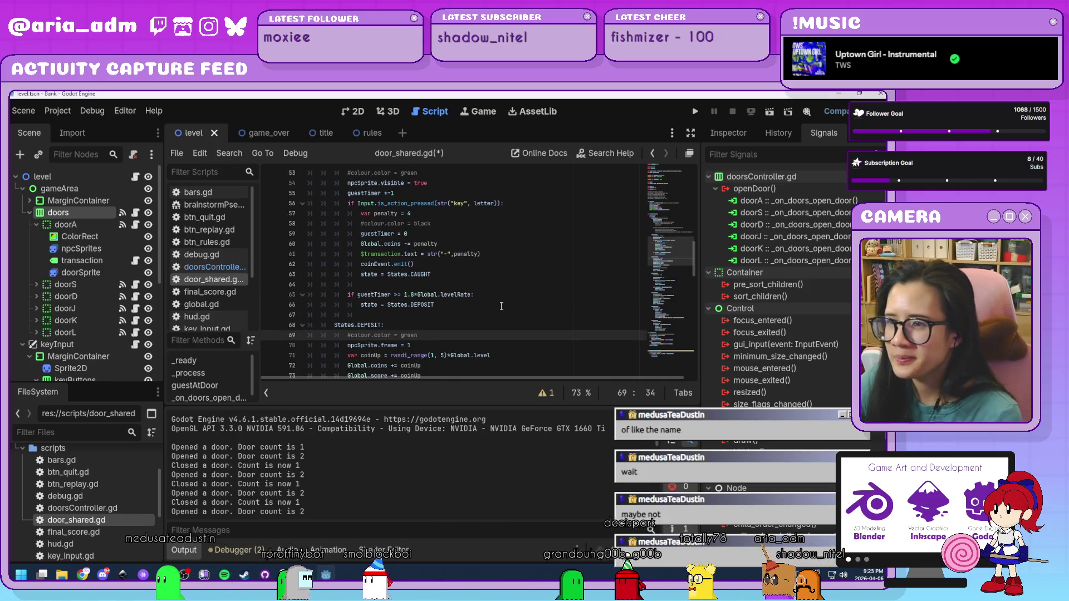
scroll(500, 308, down, 1)
click(510, 274)
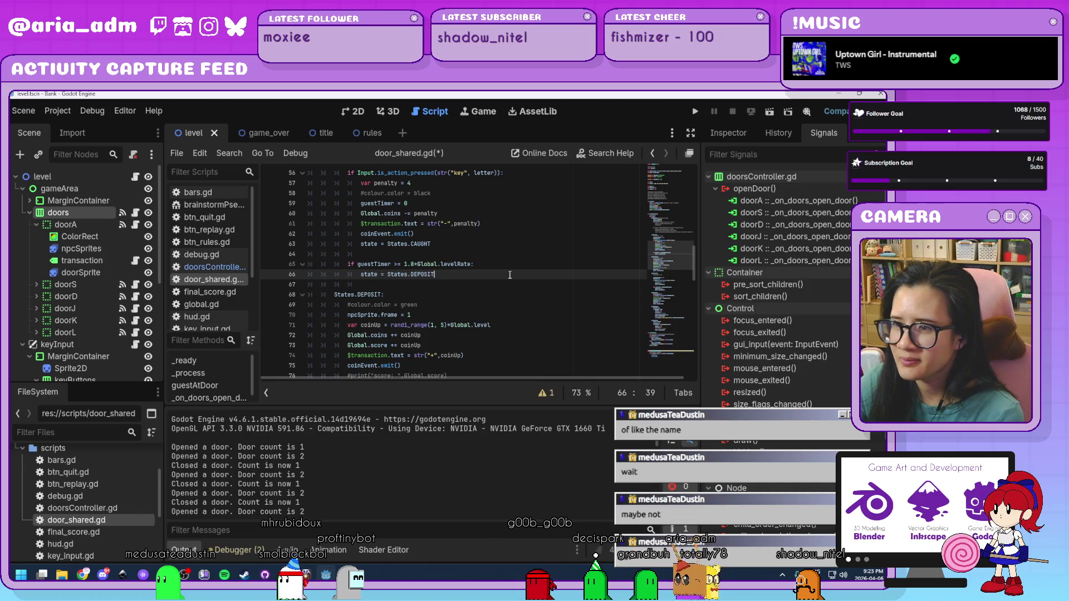
scroll(510, 275, up, 1)
scroll(509, 274, up, 2)
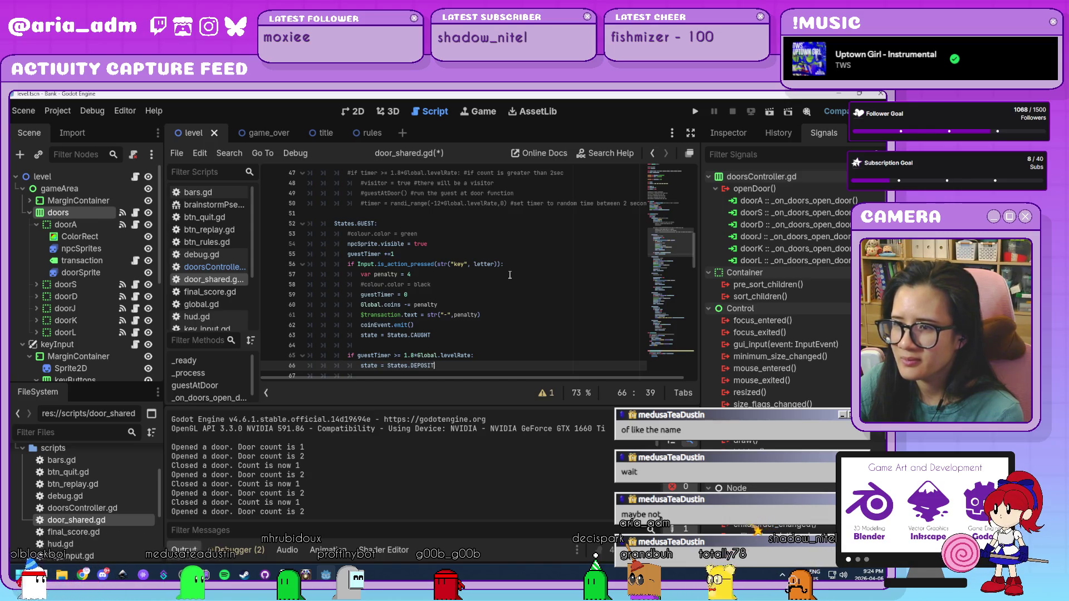
scroll(509, 274, down, 1)
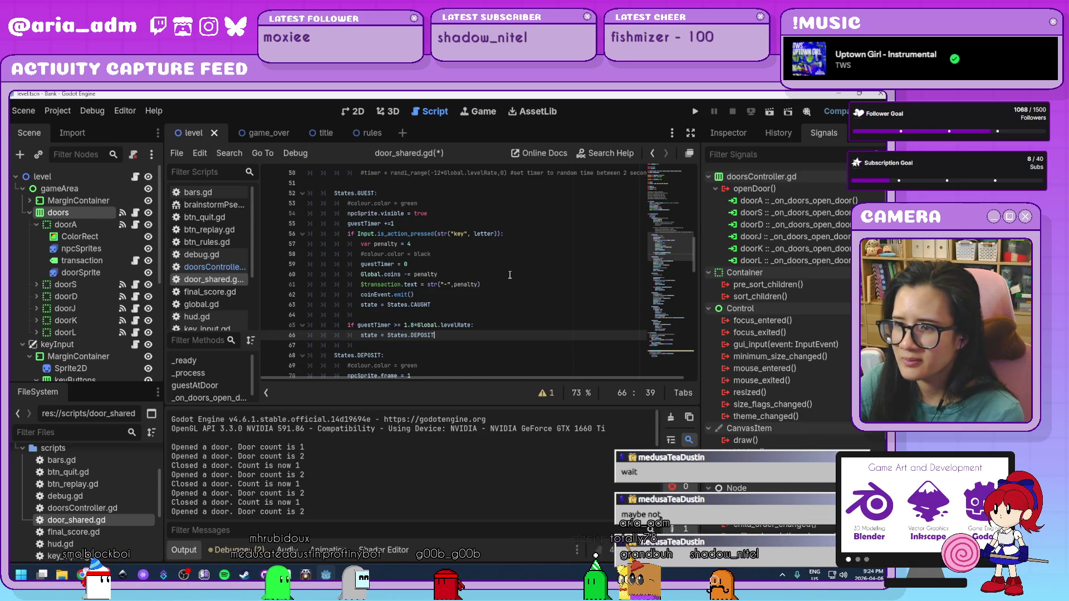
scroll(509, 275, up, 1)
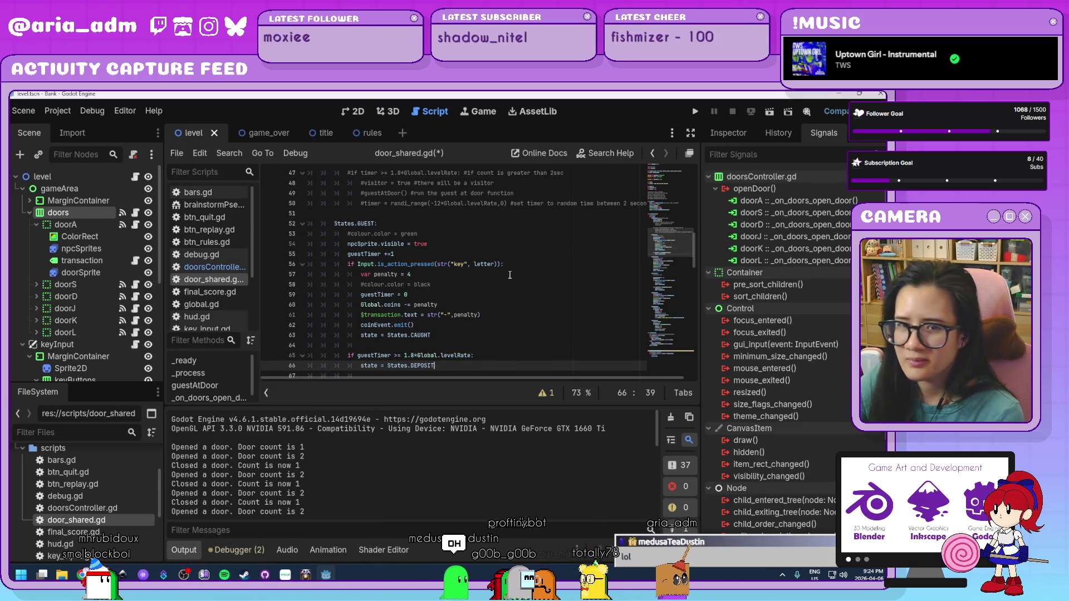
scroll(509, 274, down, 2)
scroll(509, 275, up, 2)
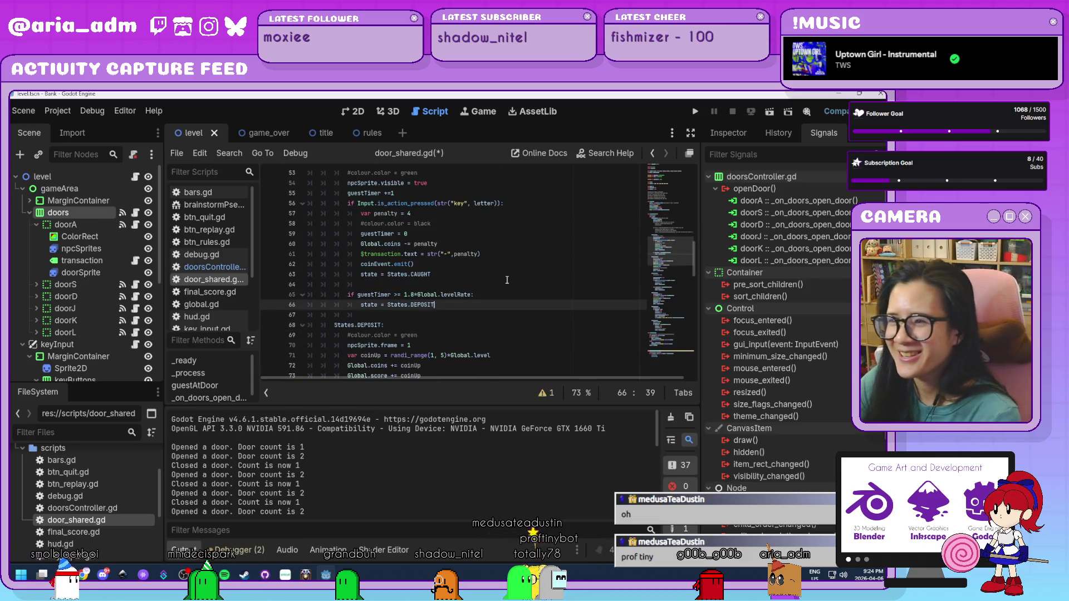
scroll(506, 279, down, 1)
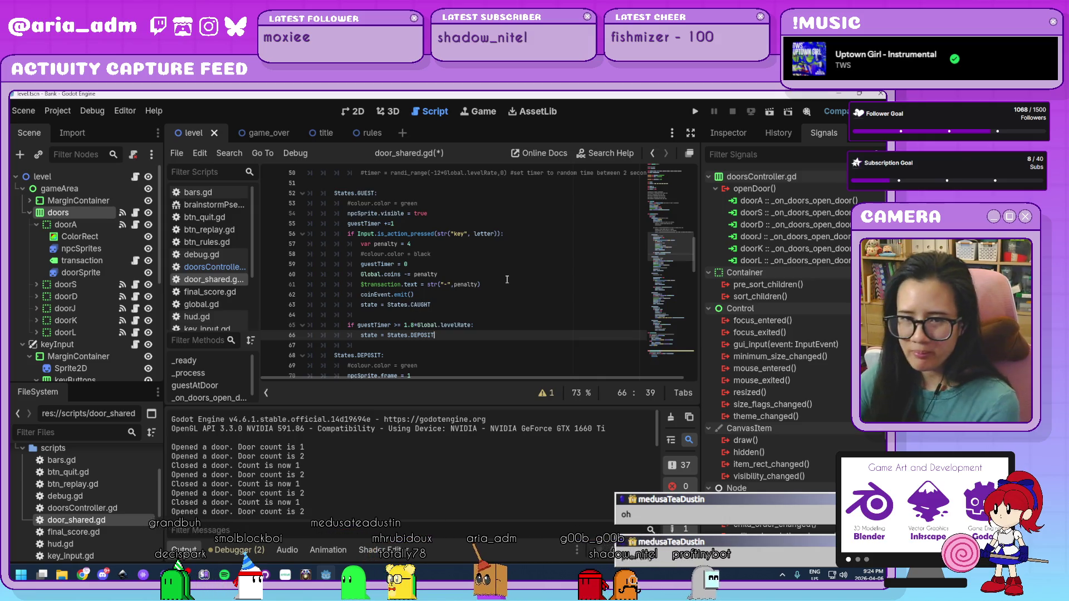
scroll(456, 314, down, 2)
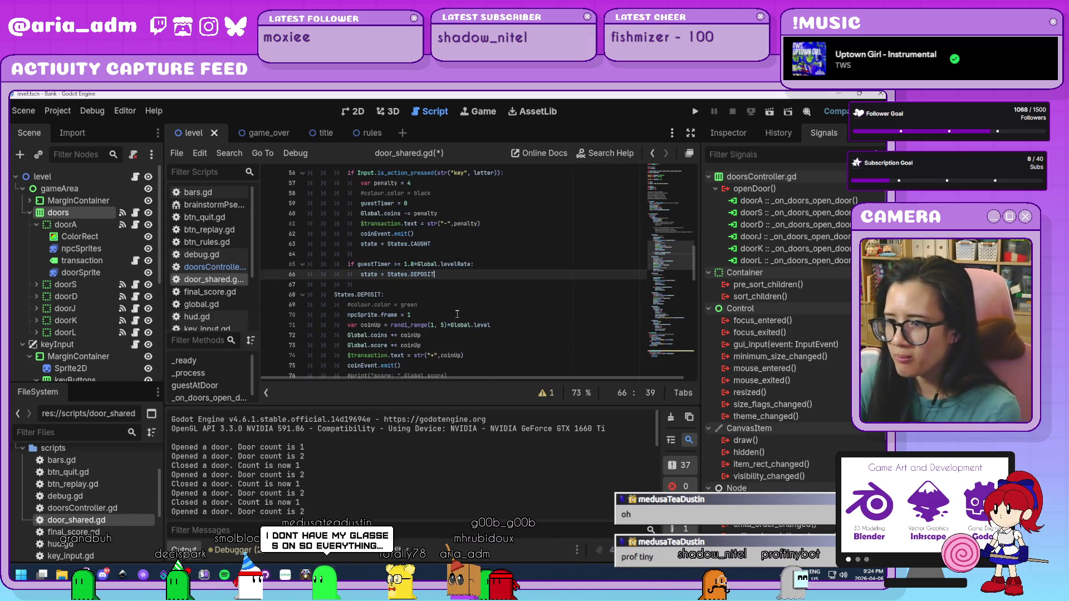
scroll(457, 314, down, 2)
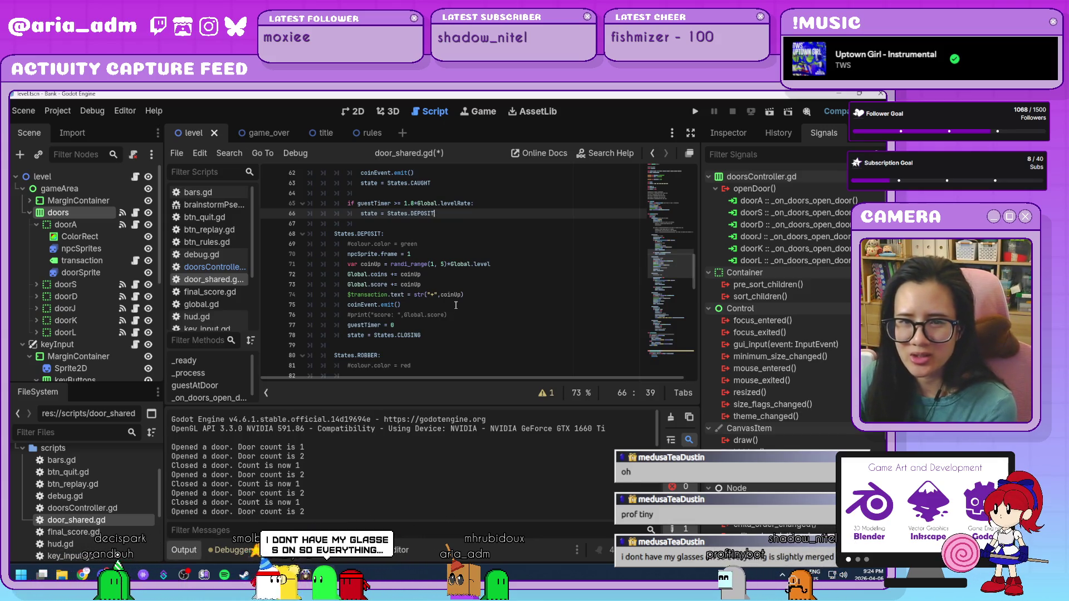
key(Down)
key(Down)
key(Down)
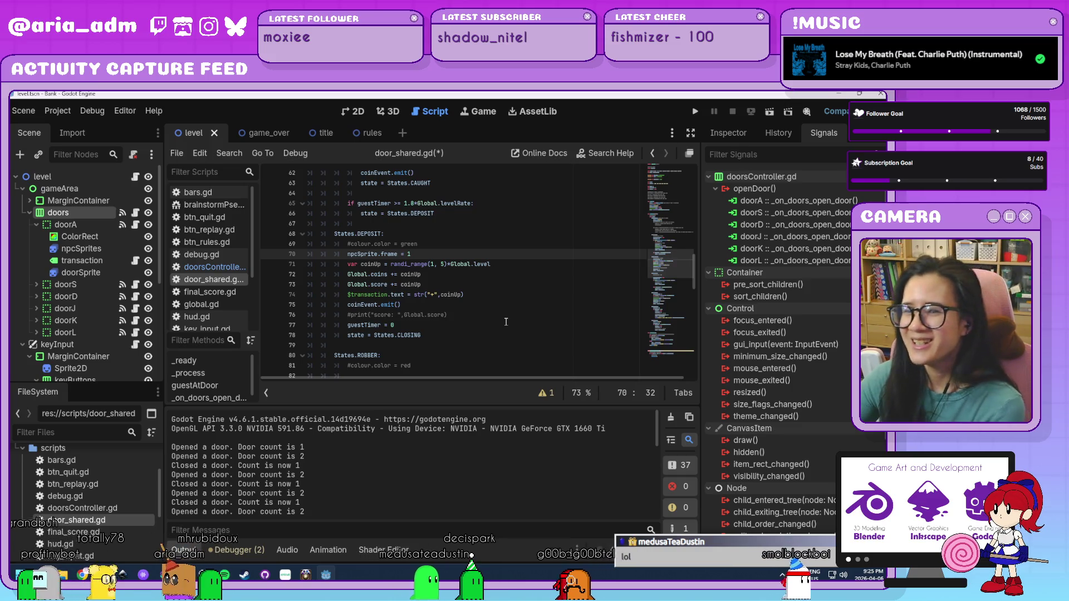
click(506, 325)
click(496, 335)
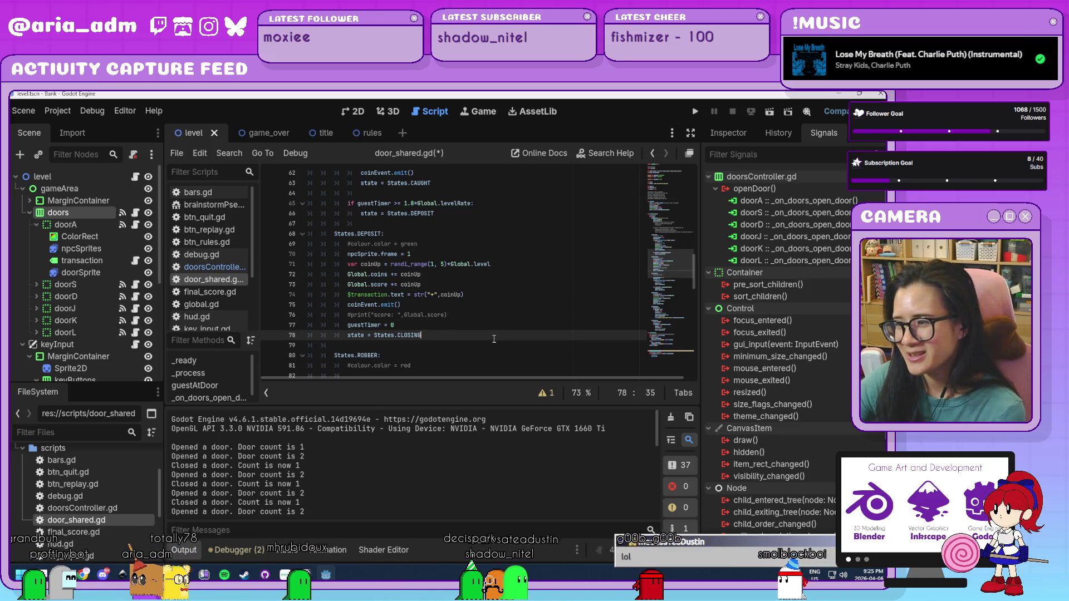
scroll(494, 339, down, 1)
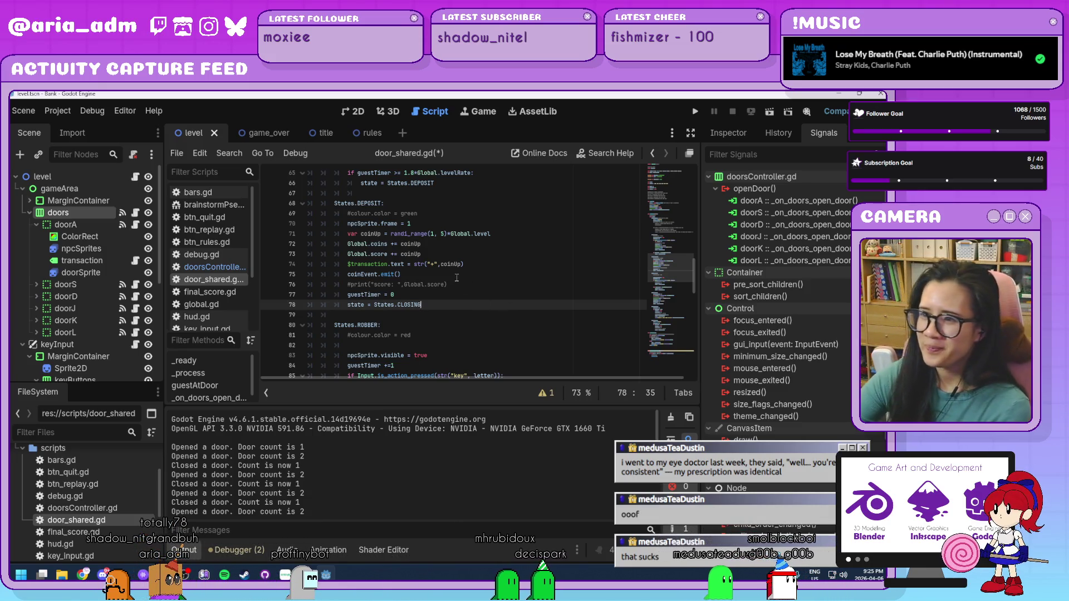
click(462, 312)
click(458, 306)
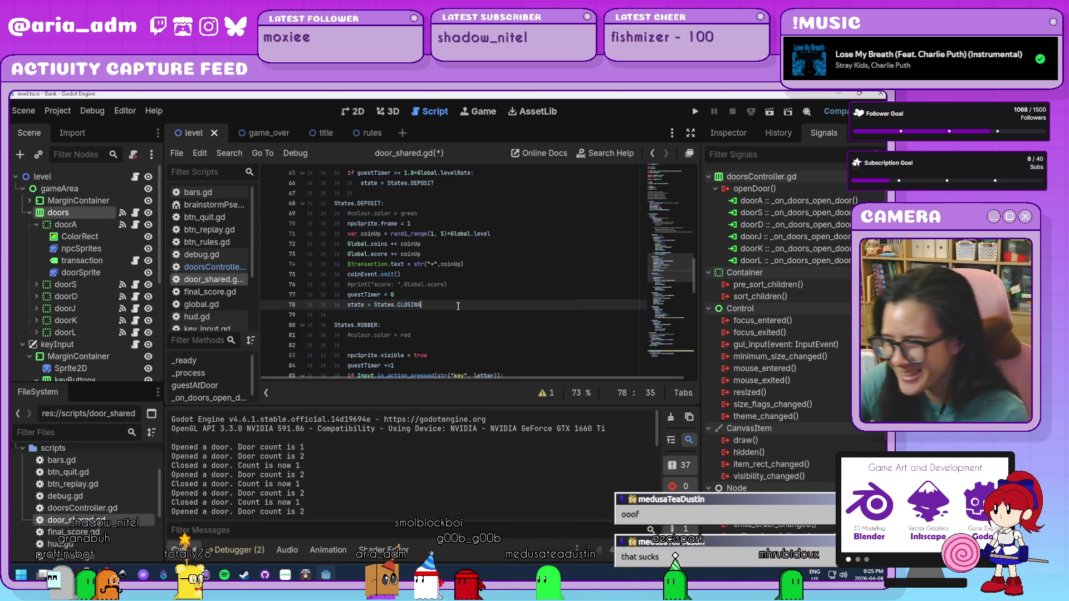
click(457, 317)
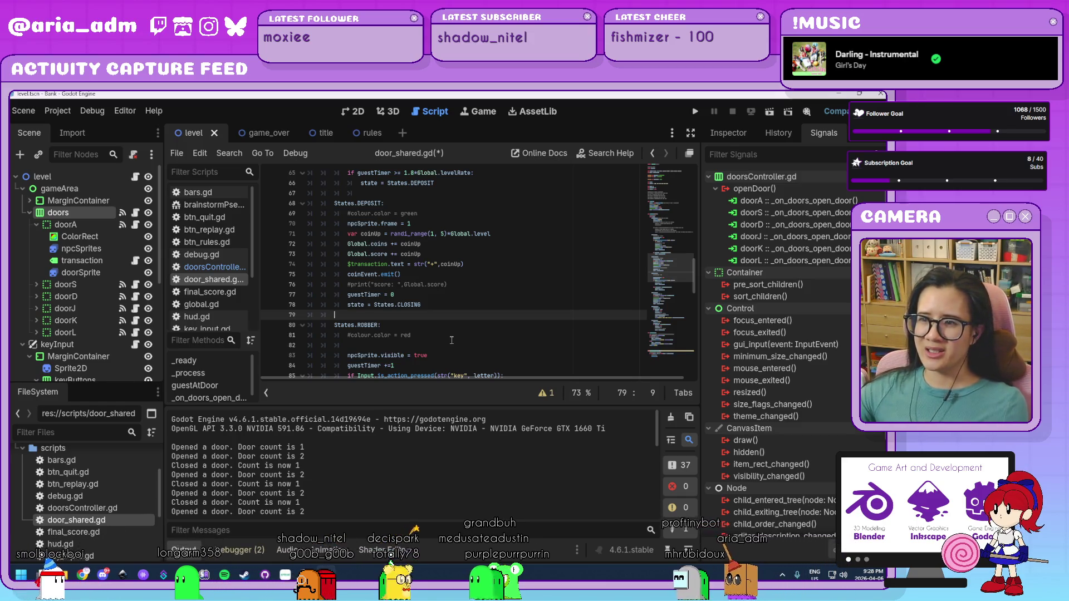
Scroll past the ROBBER, ROBBED and CLOSING state blocks down to _on_doors_open_door
scroll(470, 311, down, 1)
click(470, 312)
scroll(470, 311, down, 8)
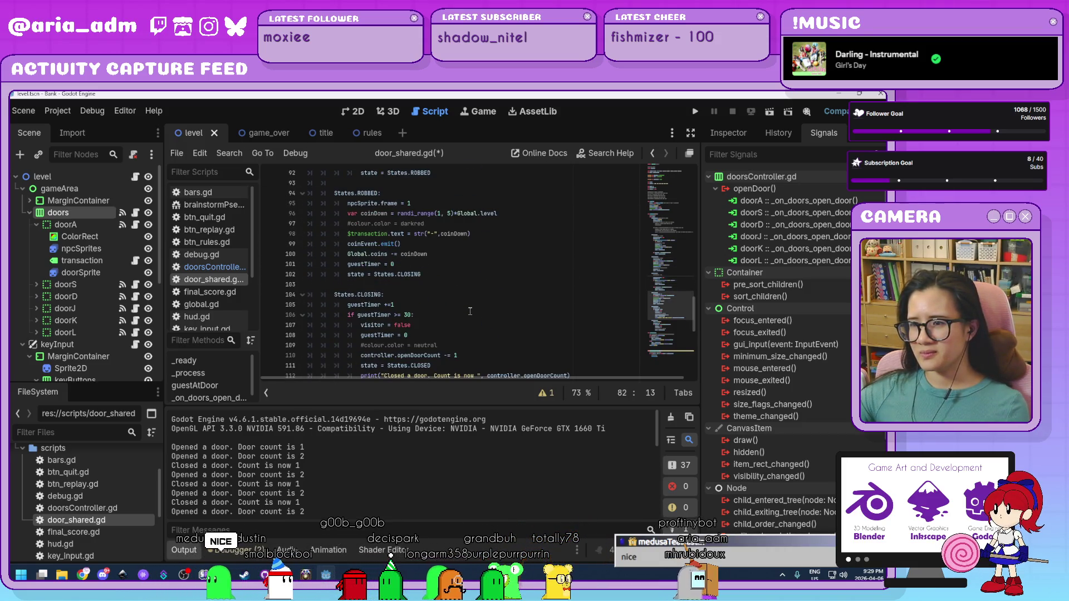
scroll(470, 311, down, 8)
scroll(470, 311, down, 2)
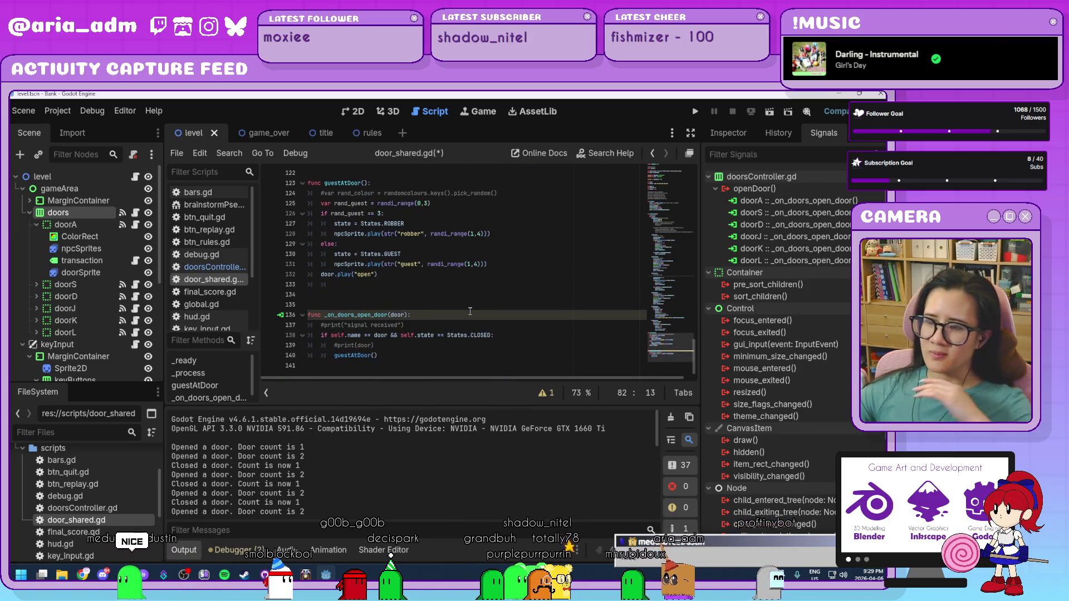
click(470, 304)
Inspect guestAtDoor's door.play call and guest animation lines
click(470, 285)
click(430, 298)
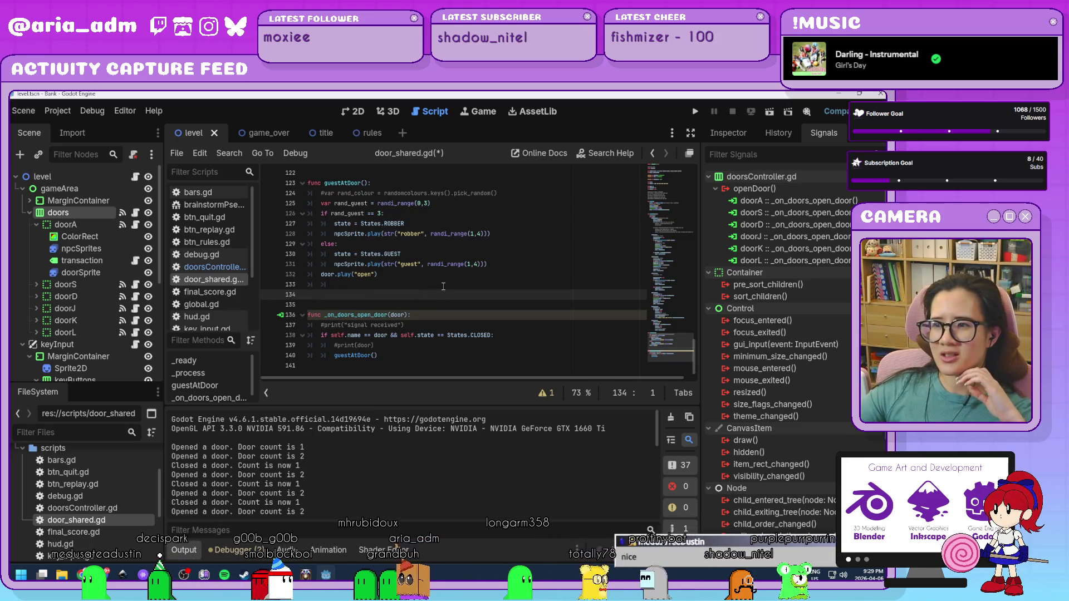
click(443, 286)
key(Up)
key(End)
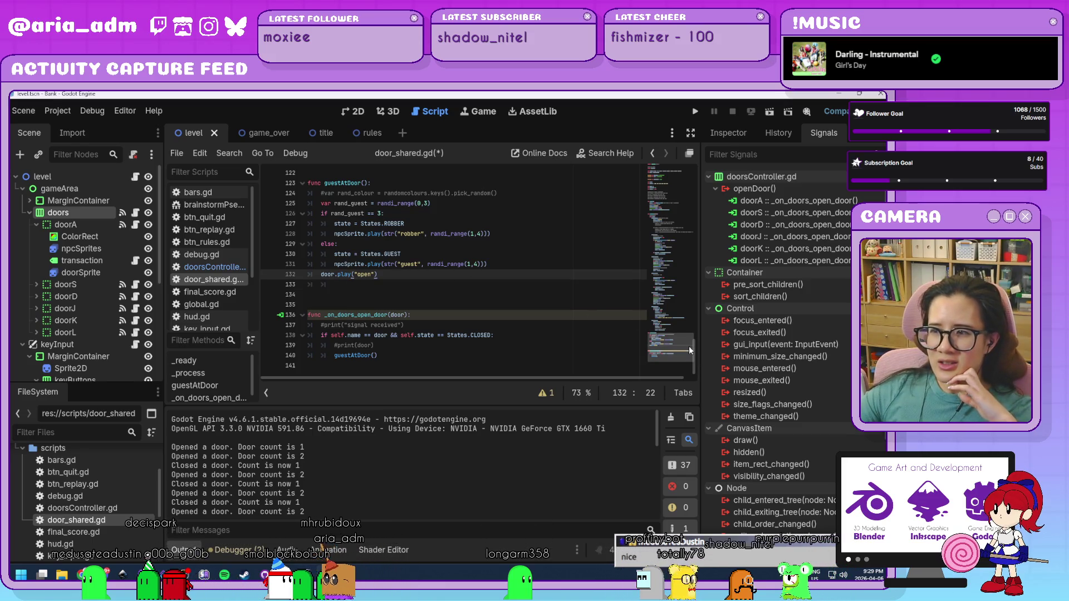
key(Down)
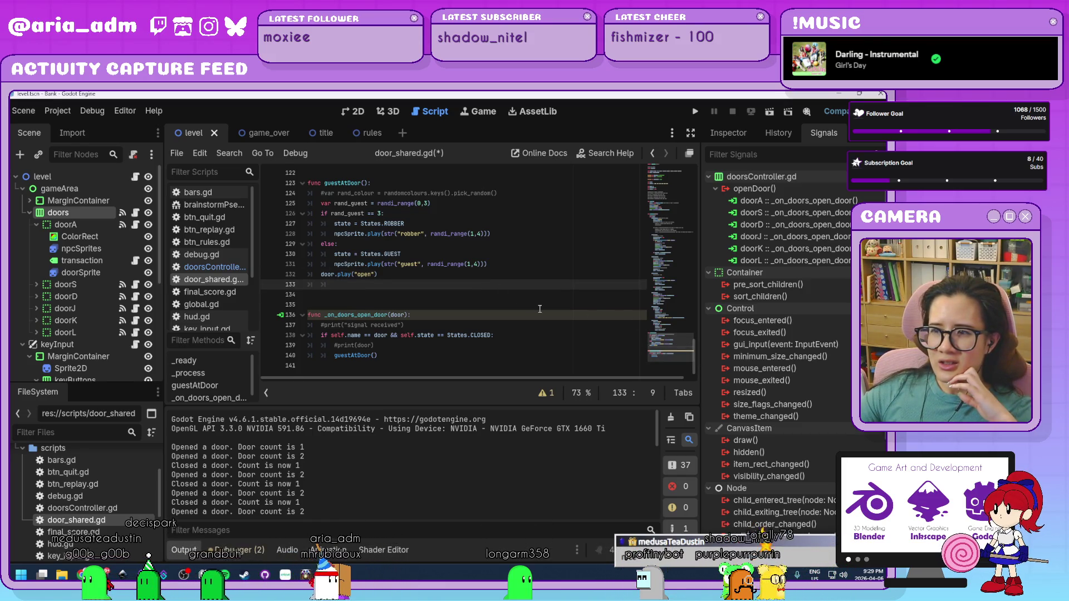
scroll(540, 309, up, 1)
click(533, 297)
scroll(533, 297, up, 1)
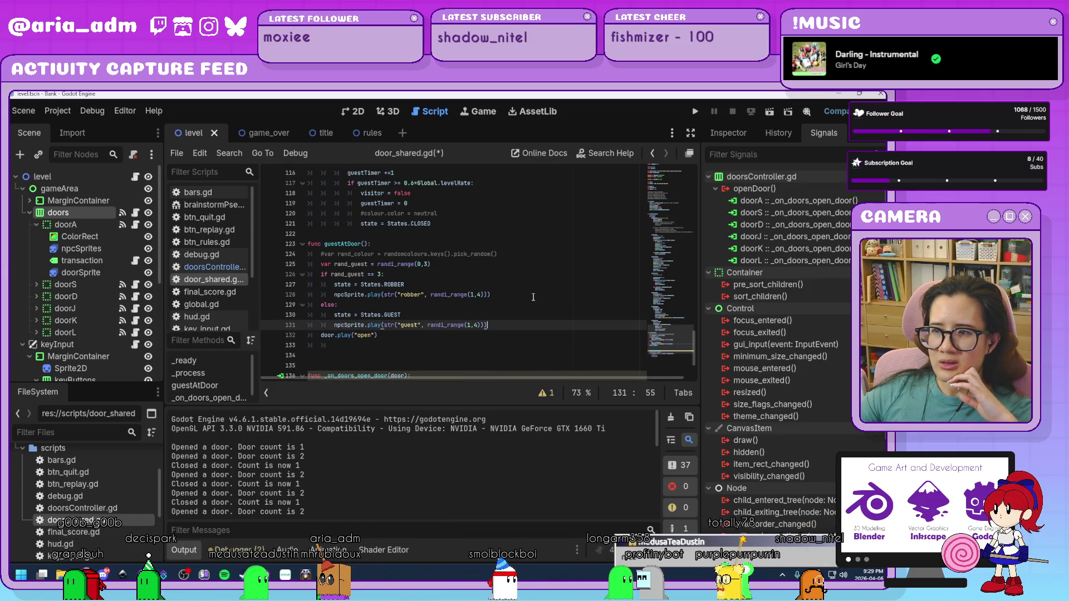
click(537, 294)
click(536, 287)
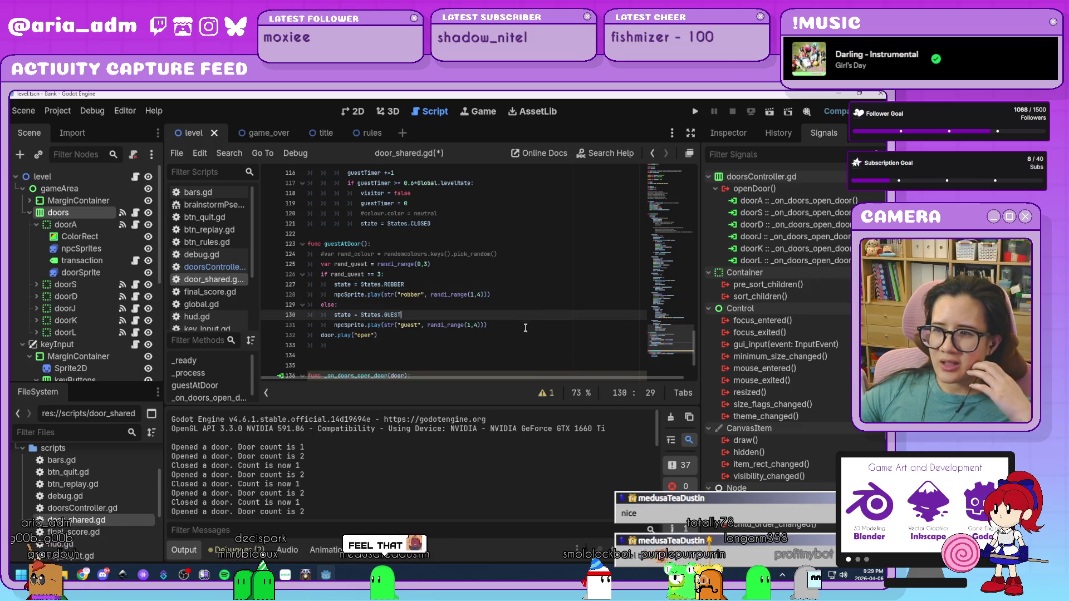
click(445, 348)
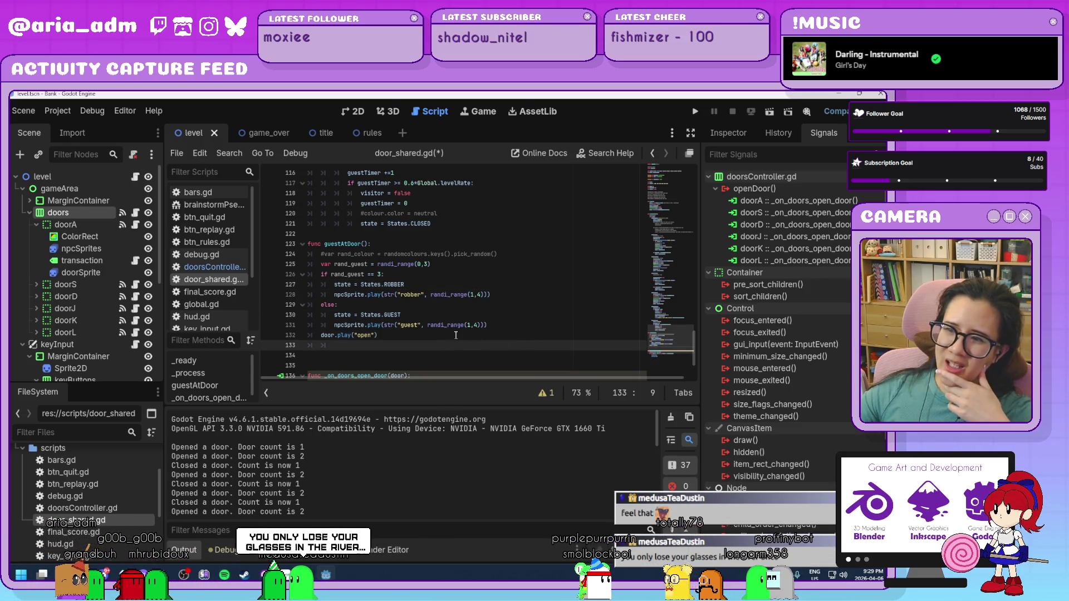
click(460, 335)
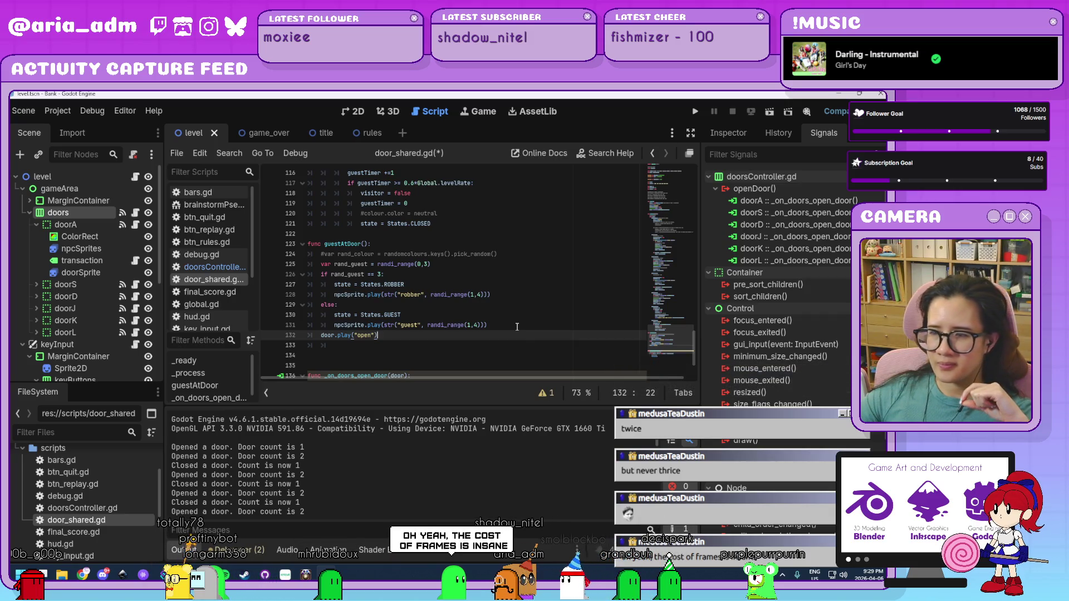
scroll(517, 327, down, 1)
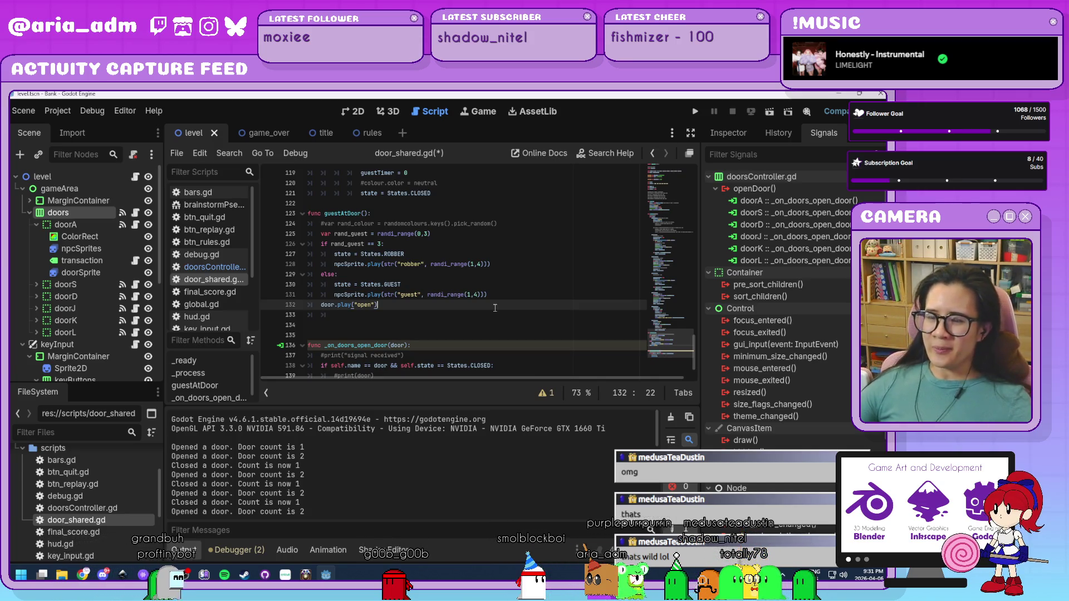
click(512, 295)
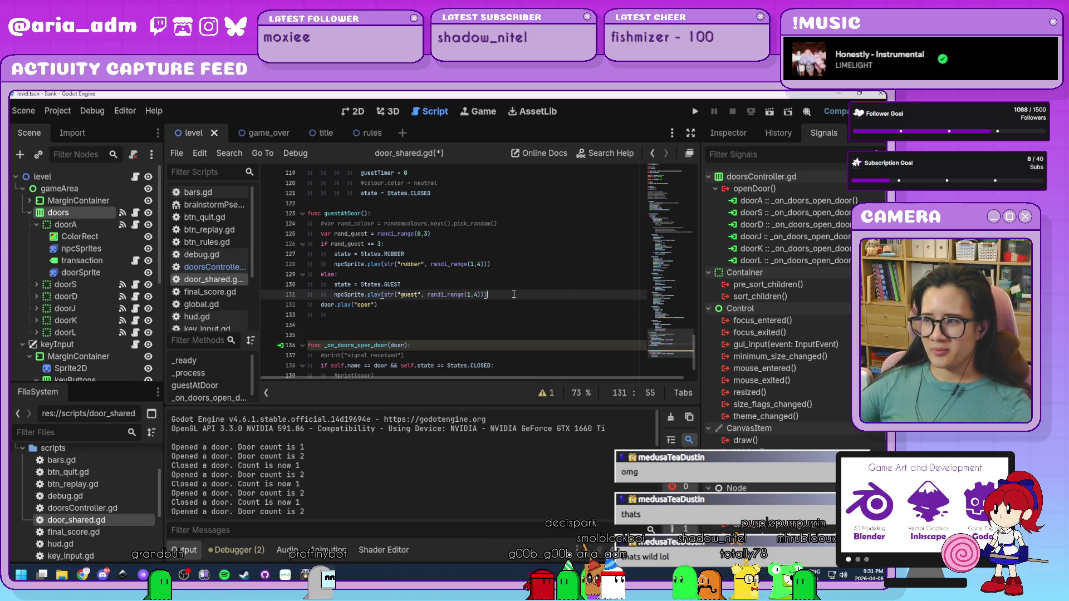
click(504, 309)
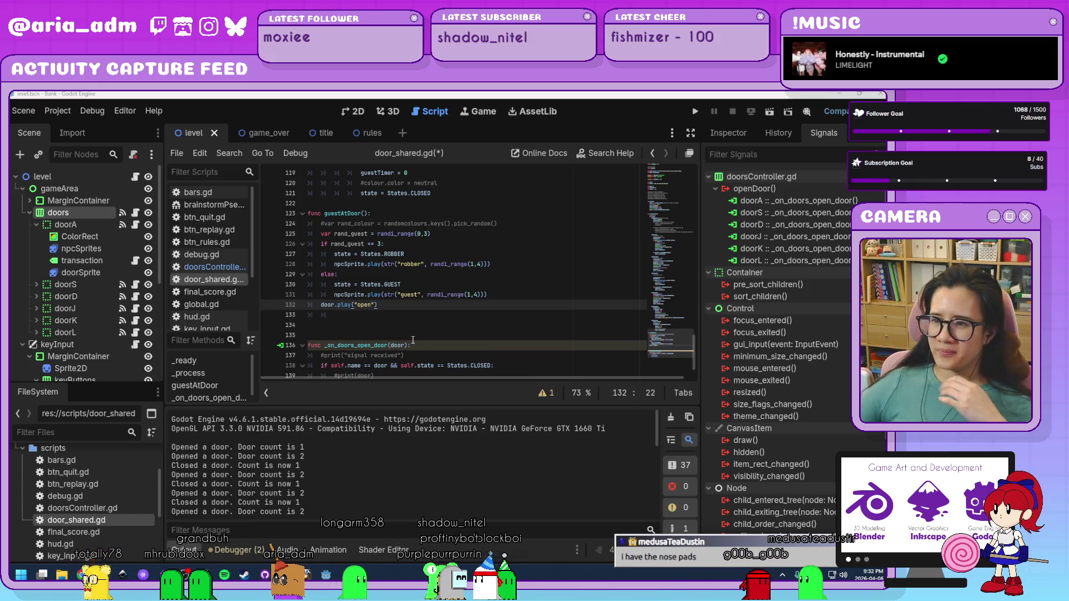
scroll(513, 304, down, 1)
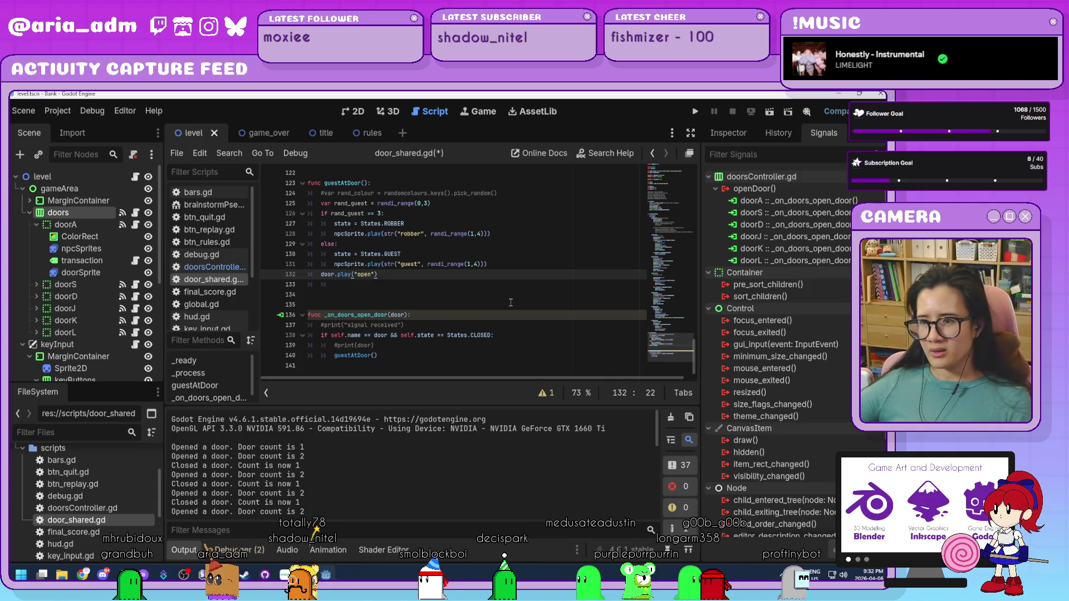
click(517, 325)
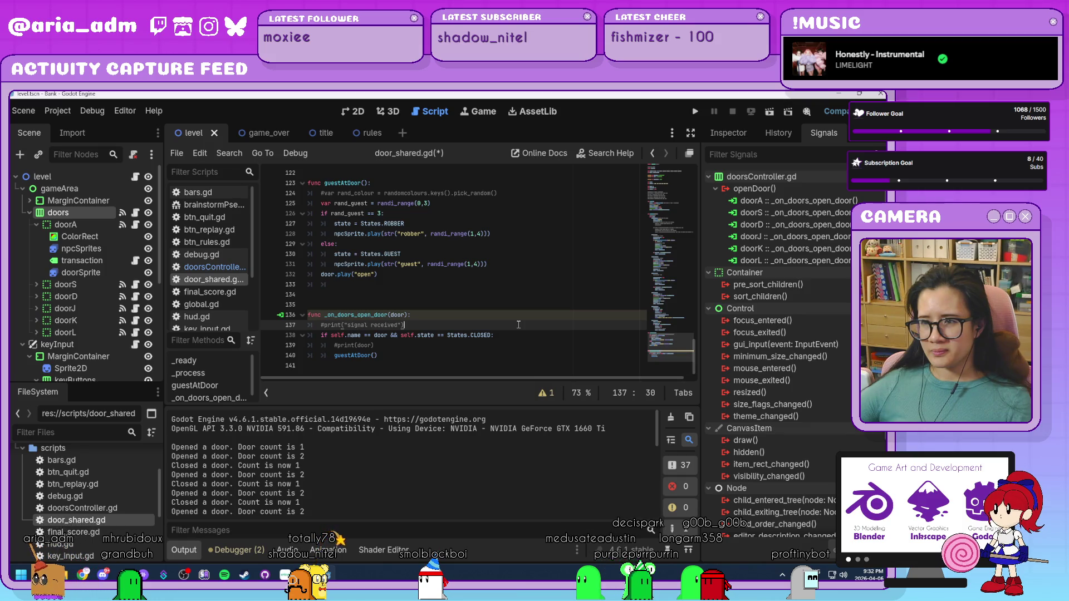
scroll(518, 325, up, 4)
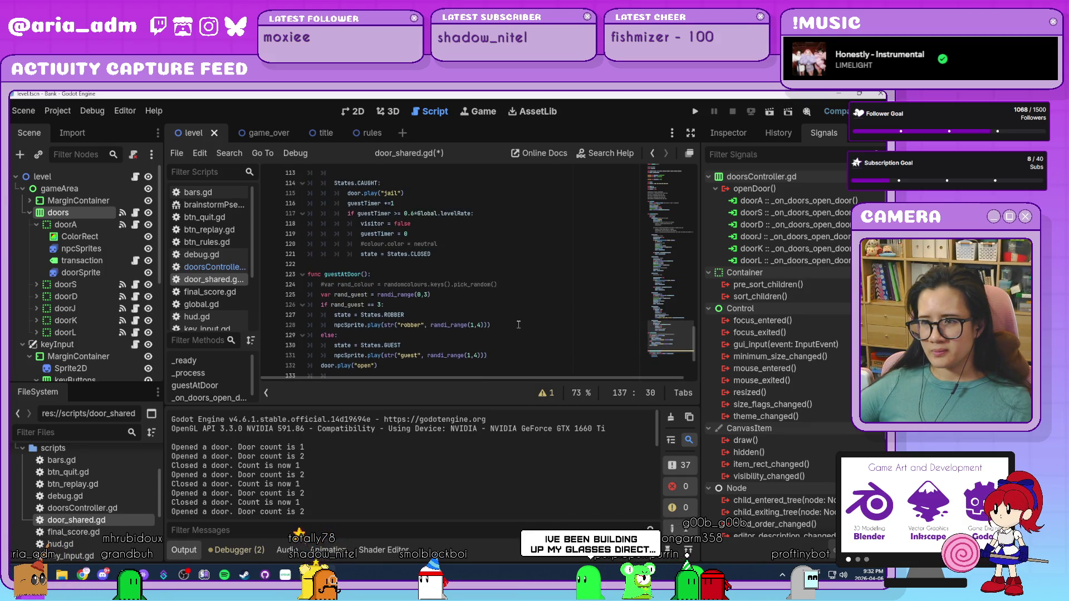
scroll(519, 325, up, 5)
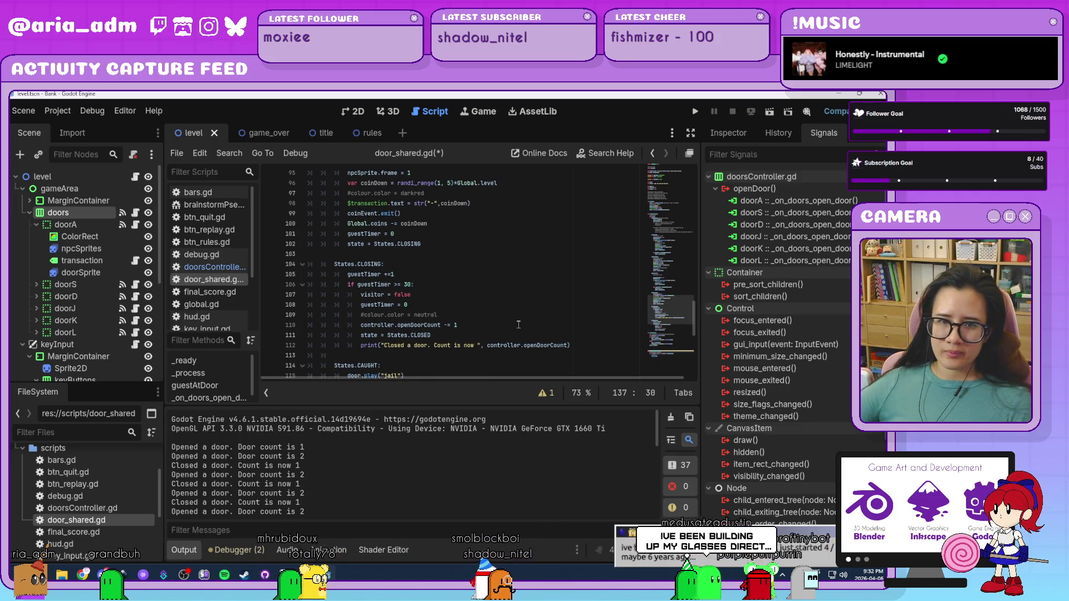
click(518, 325)
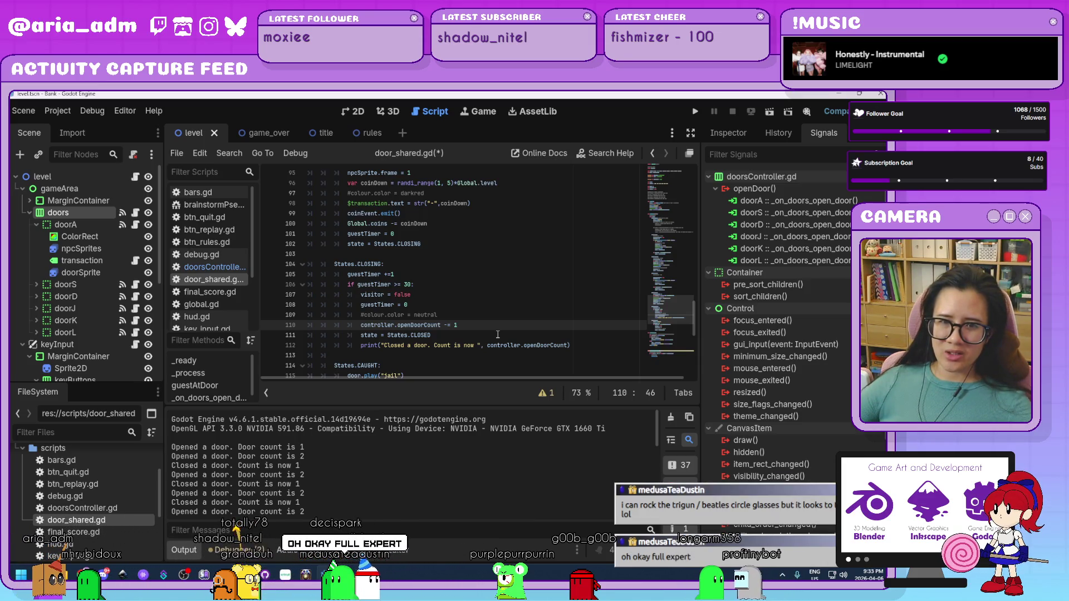
scroll(497, 334, down, 2)
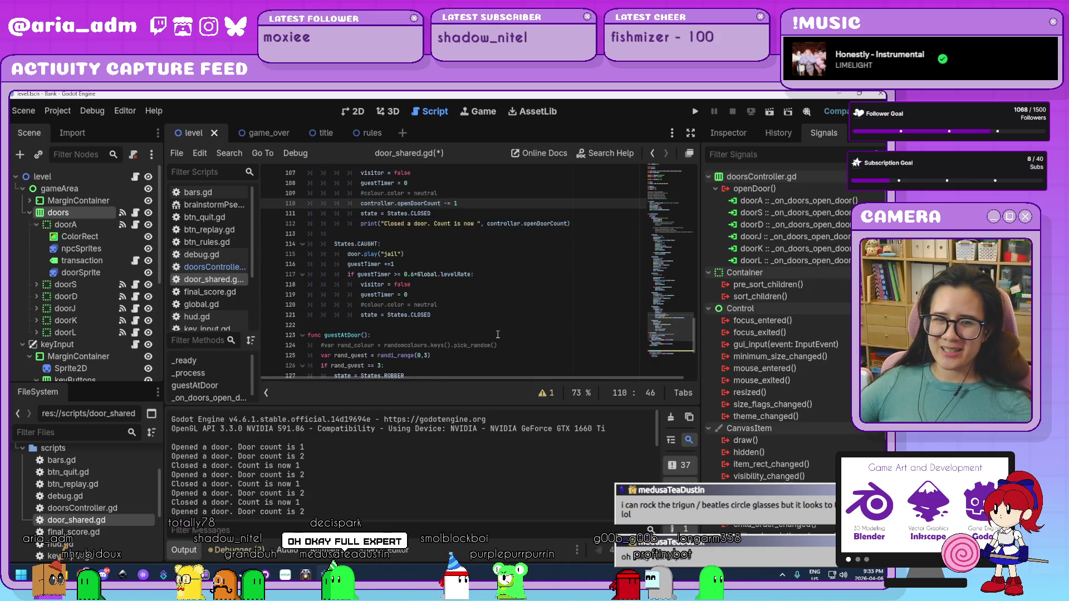
click(498, 334)
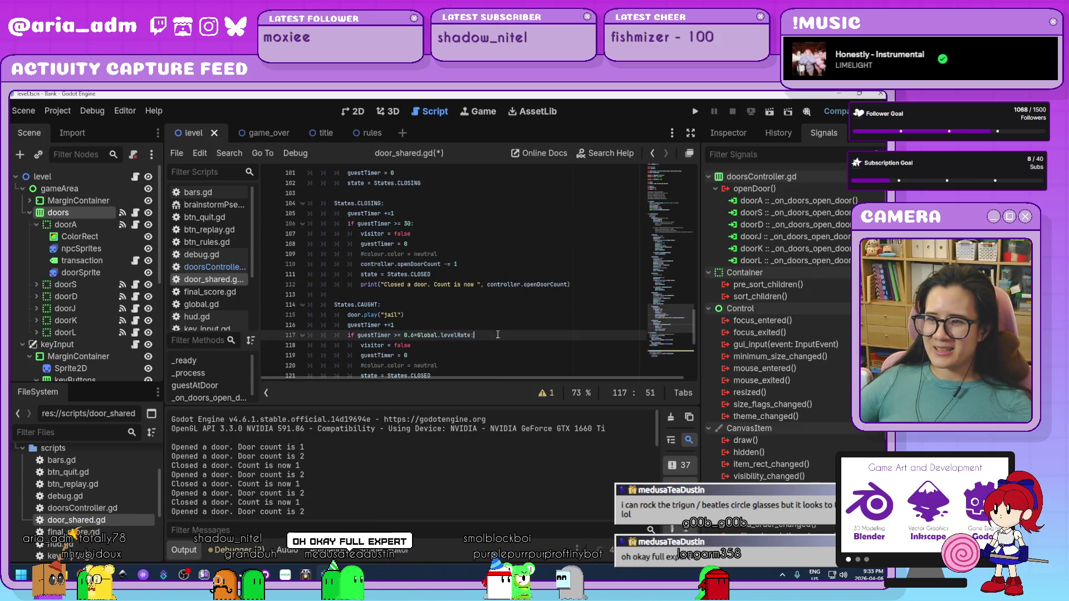
click(580, 285)
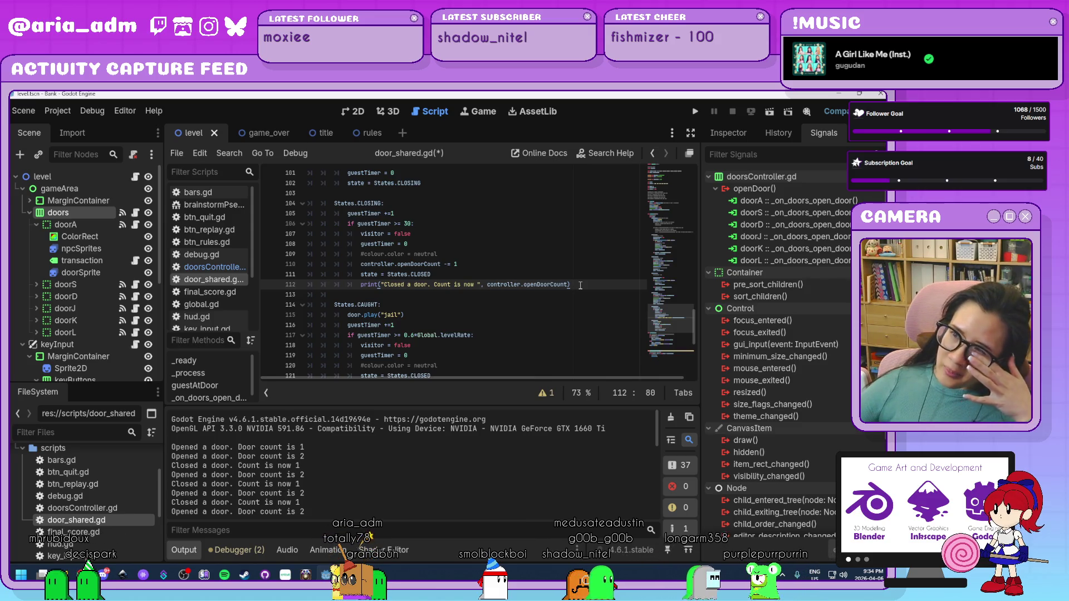
key(Down)
key(Down)
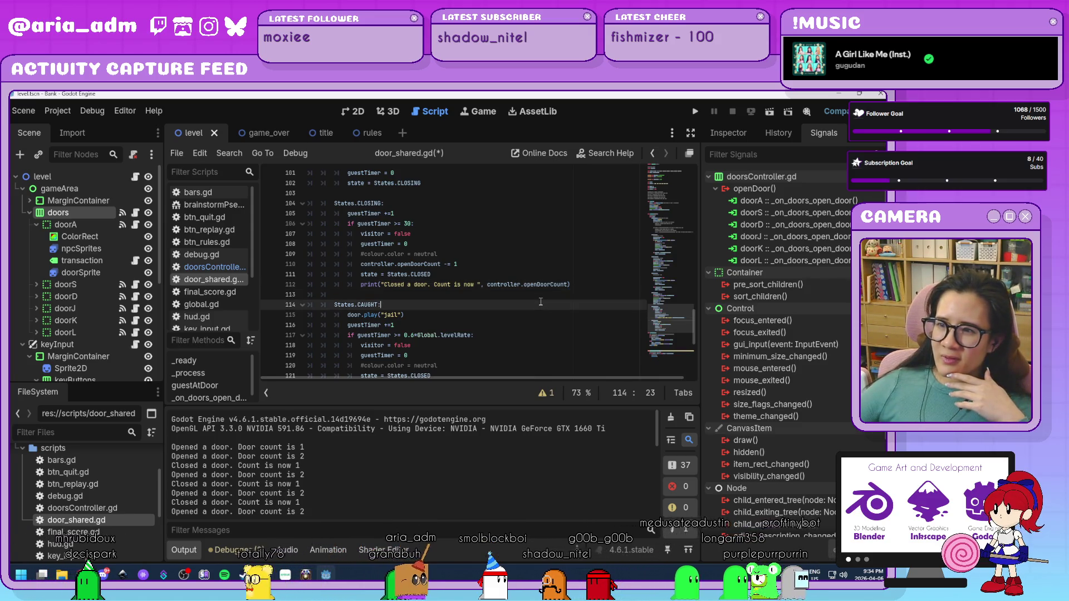
click(595, 284)
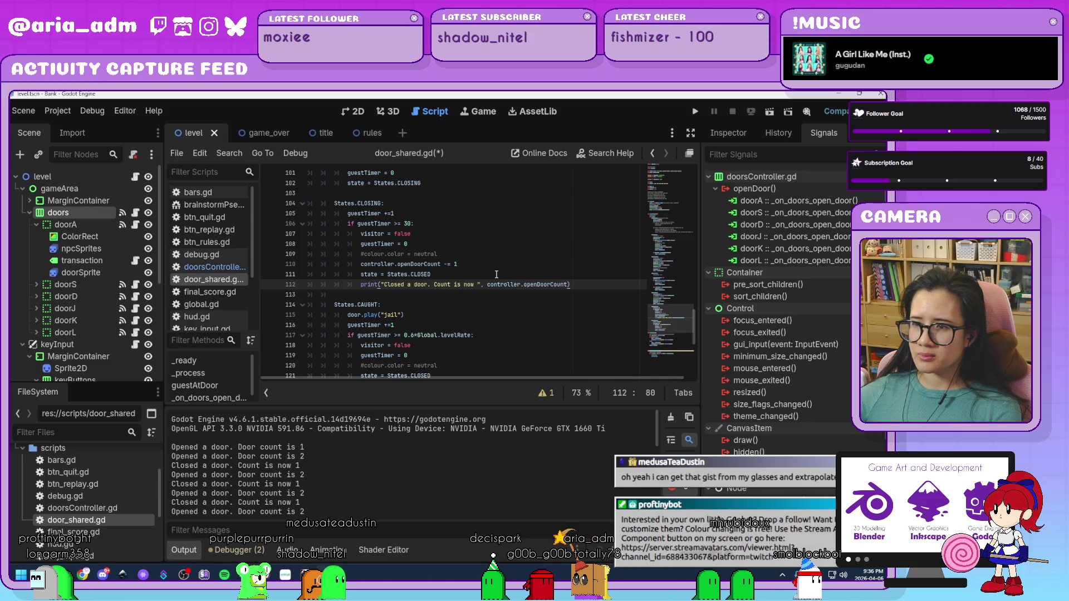
Scroll up to the GUEST state and mark line 60, Global.coins -= penalty
scroll(496, 274, down, 1)
scroll(496, 275, up, 6)
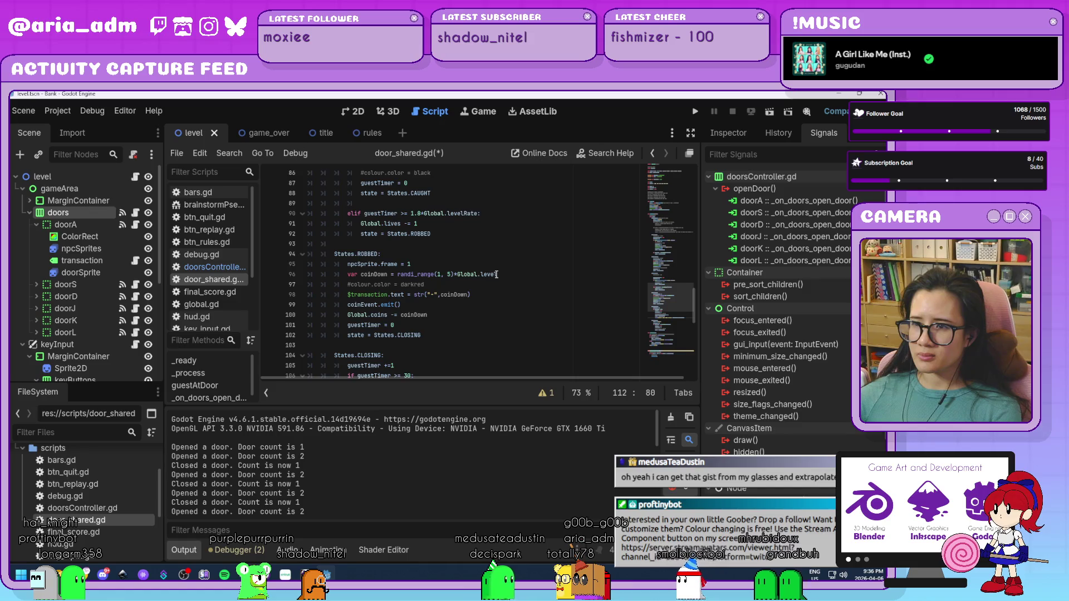
scroll(496, 274, up, 2)
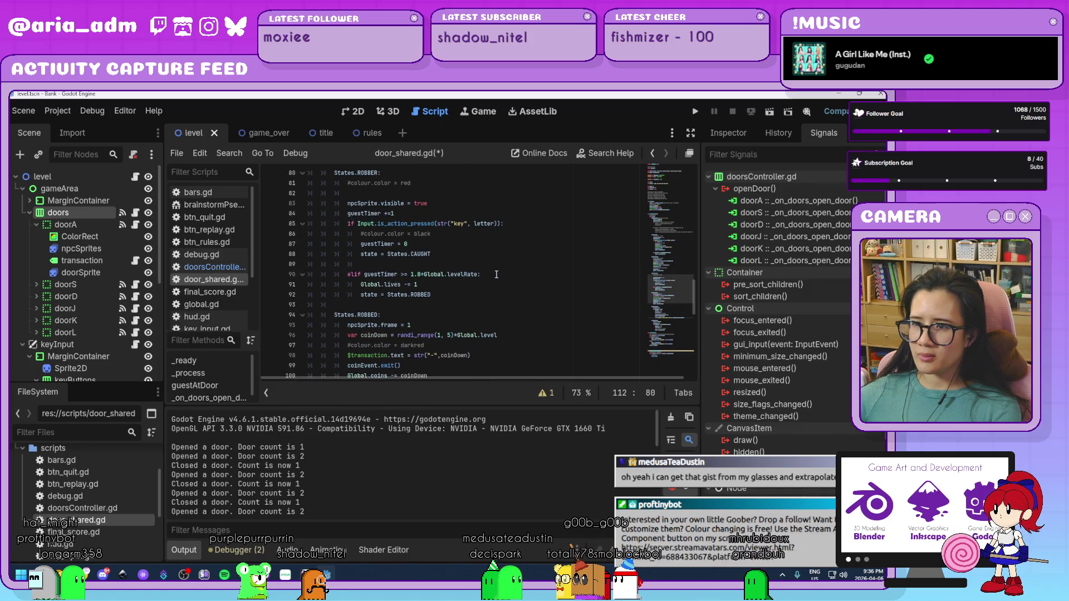
scroll(496, 275, up, 7)
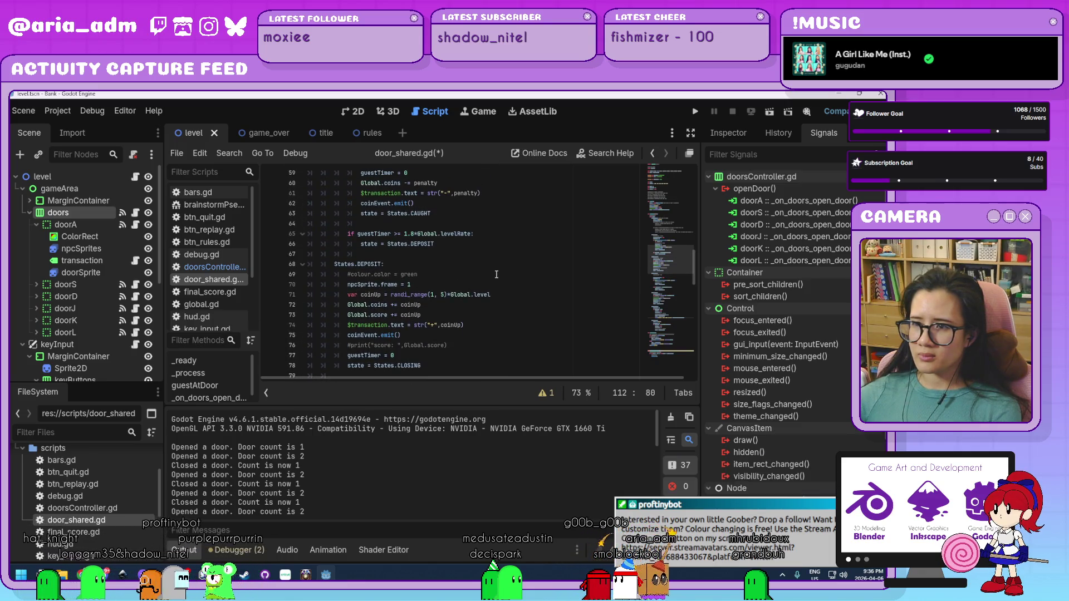
scroll(496, 275, up, 3)
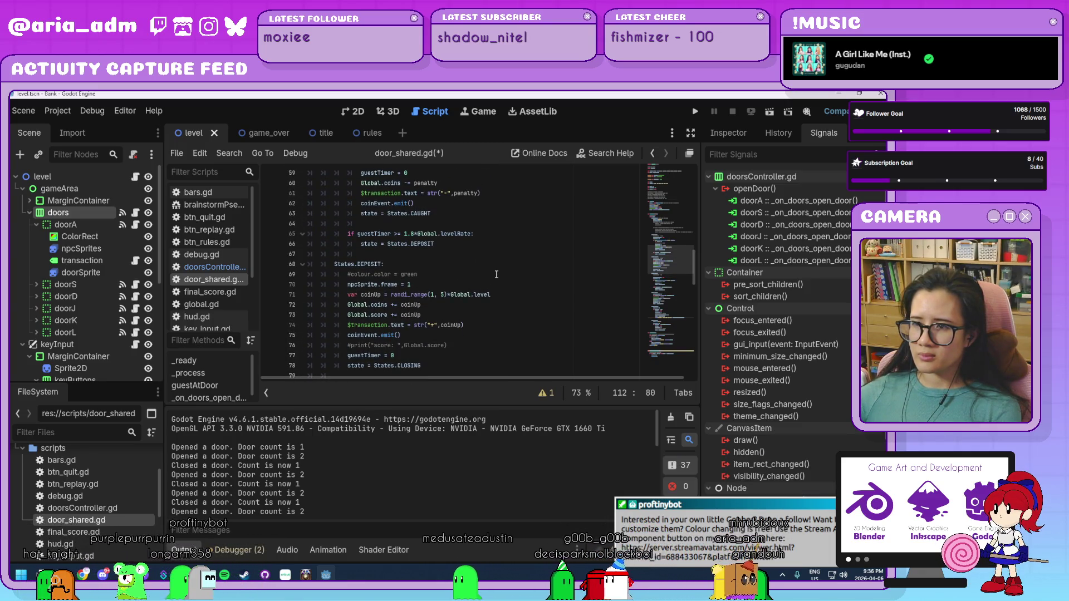
click(496, 274)
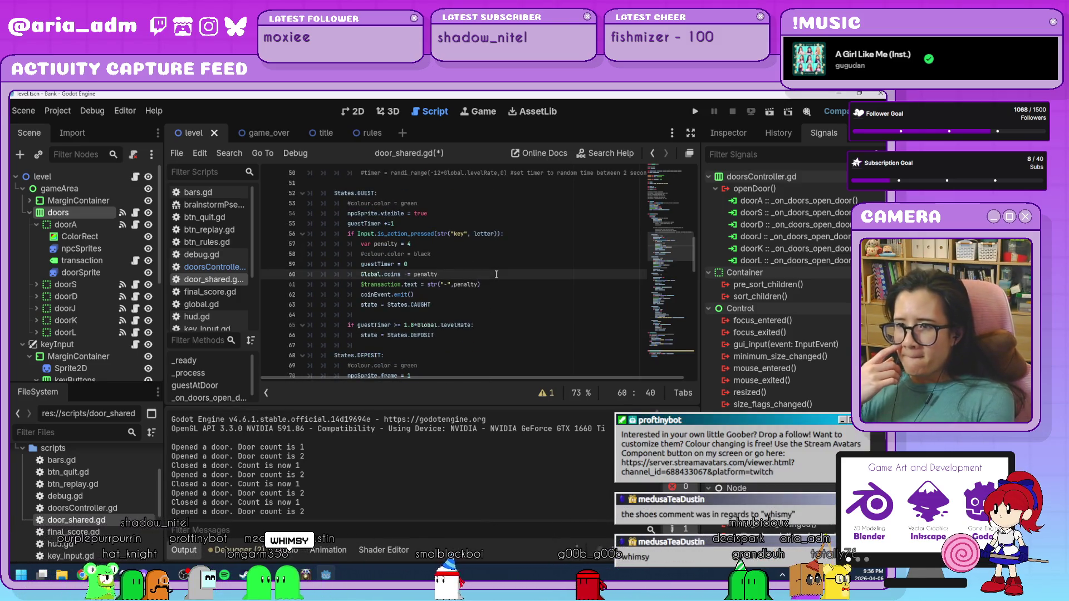